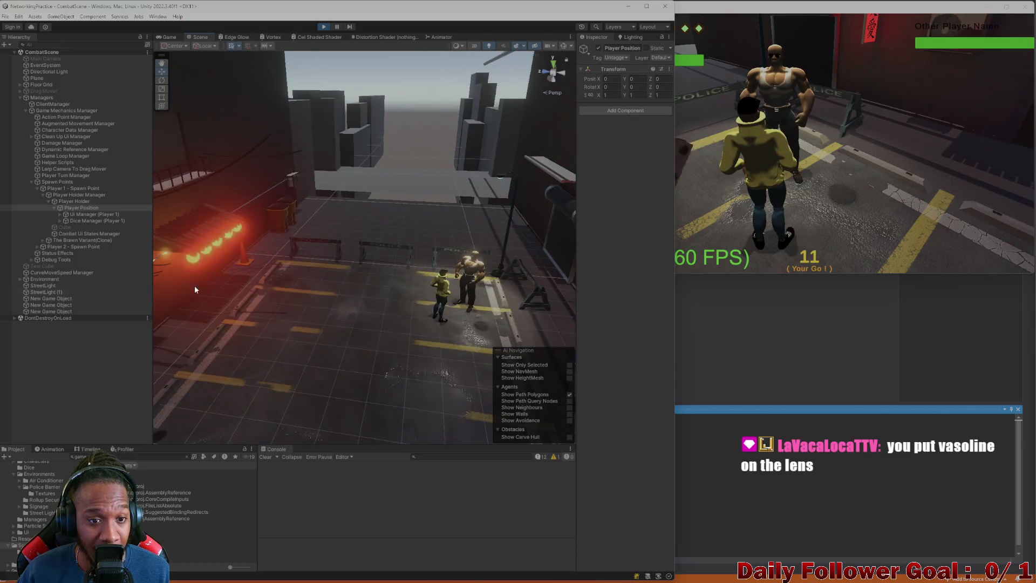
Switch to the Game view and select Player Holder Manager under Ui Manager (Player 1)
left_click_drag(351, 284, 320, 283)
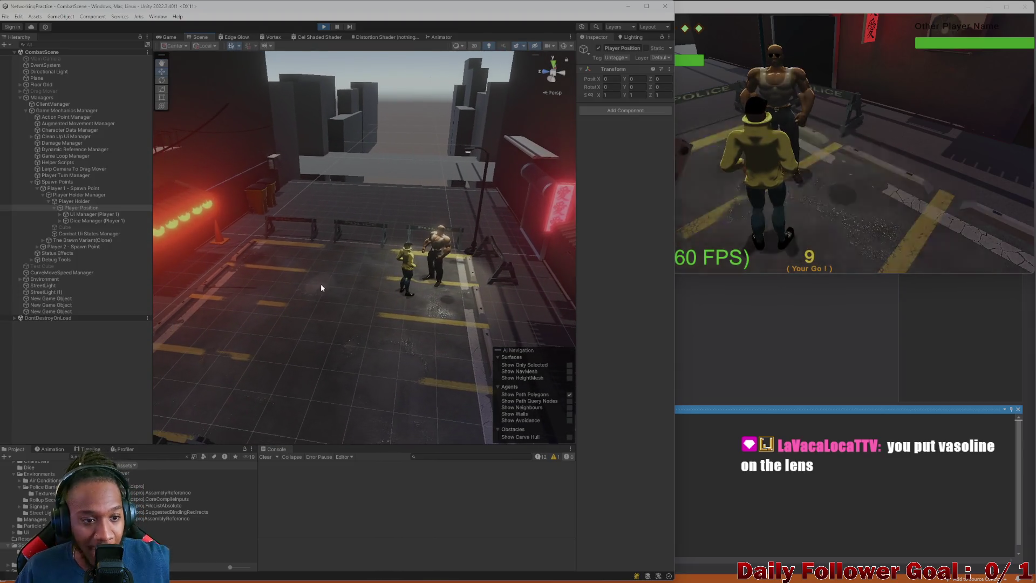
left_click(169, 37)
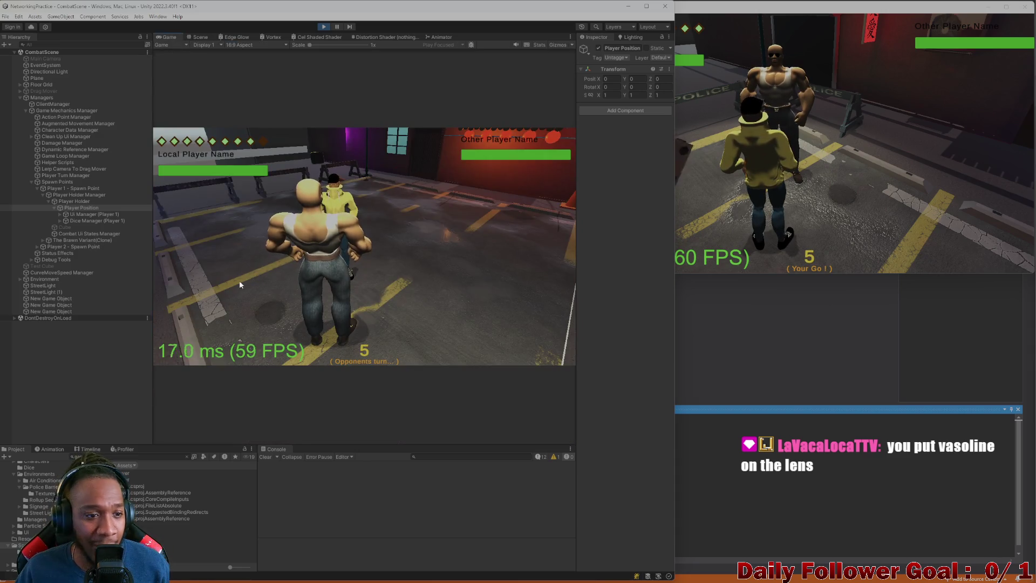
left_click(77, 216)
left_click(77, 209)
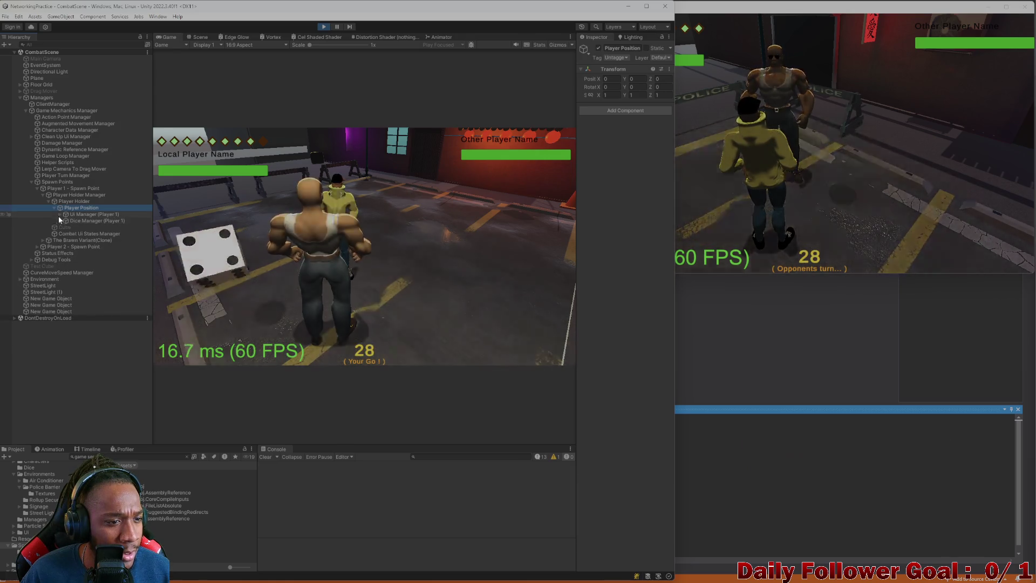
left_click(58, 214)
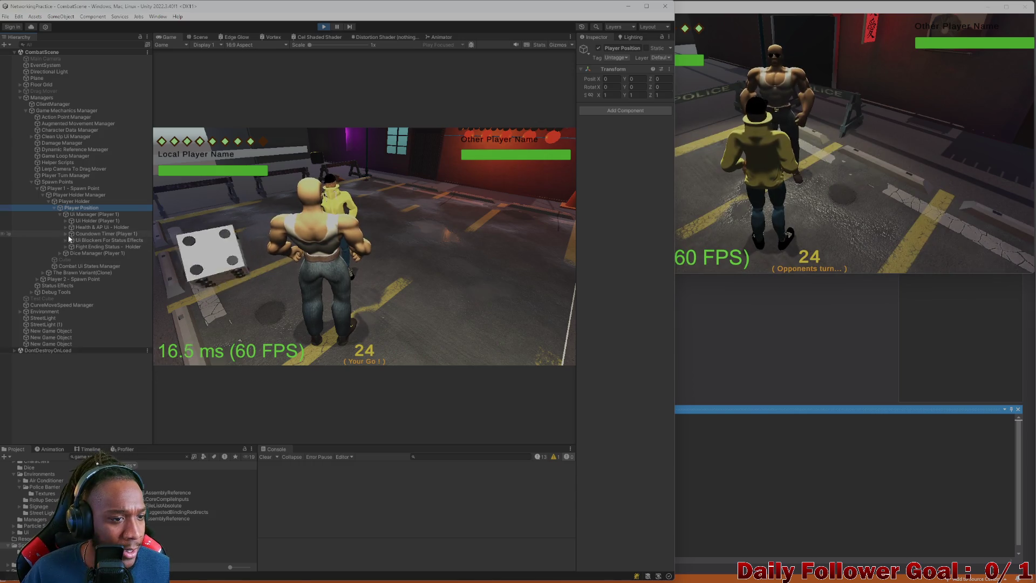
left_click(70, 195)
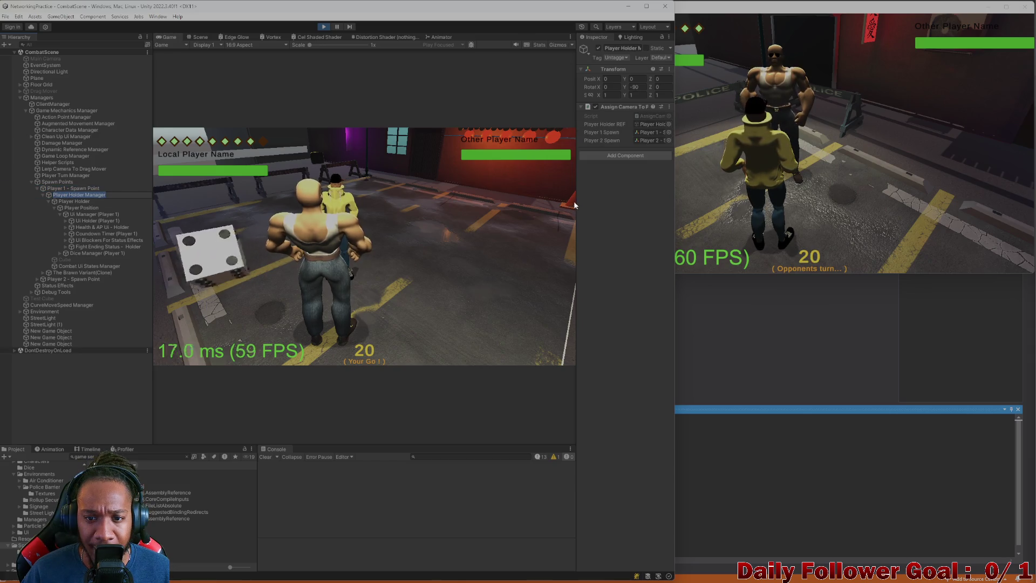
Widen the Inspector and collapse Ui Manager (Player 1) in the Hierarchy
left_click_drag(574, 204, 130, 211)
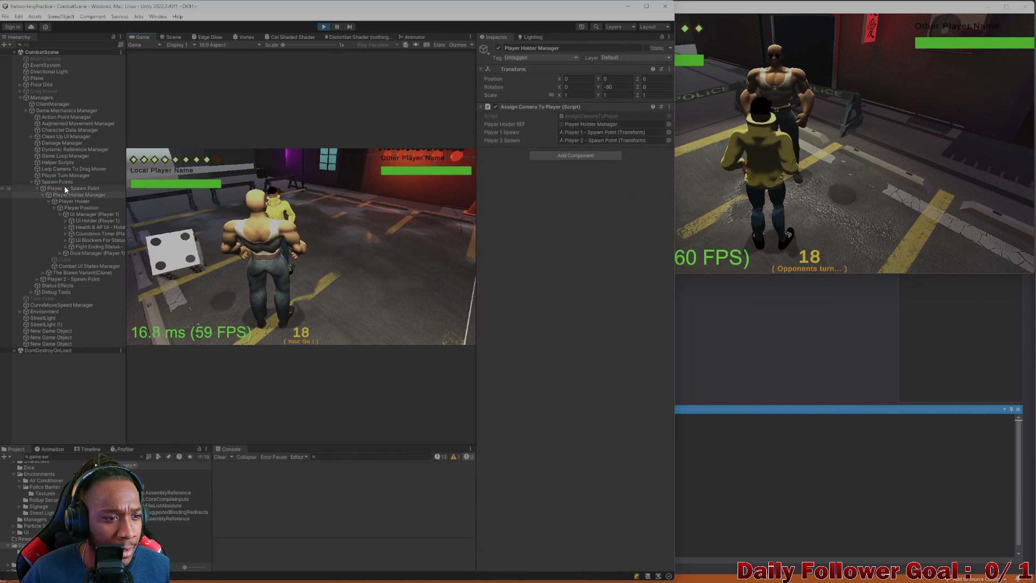
left_click(73, 201)
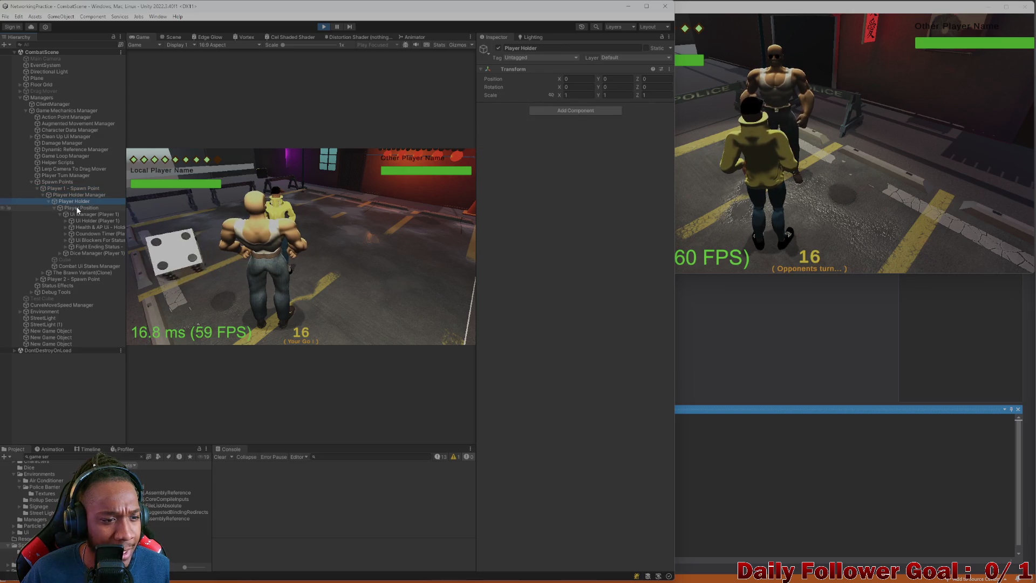
left_click(90, 215)
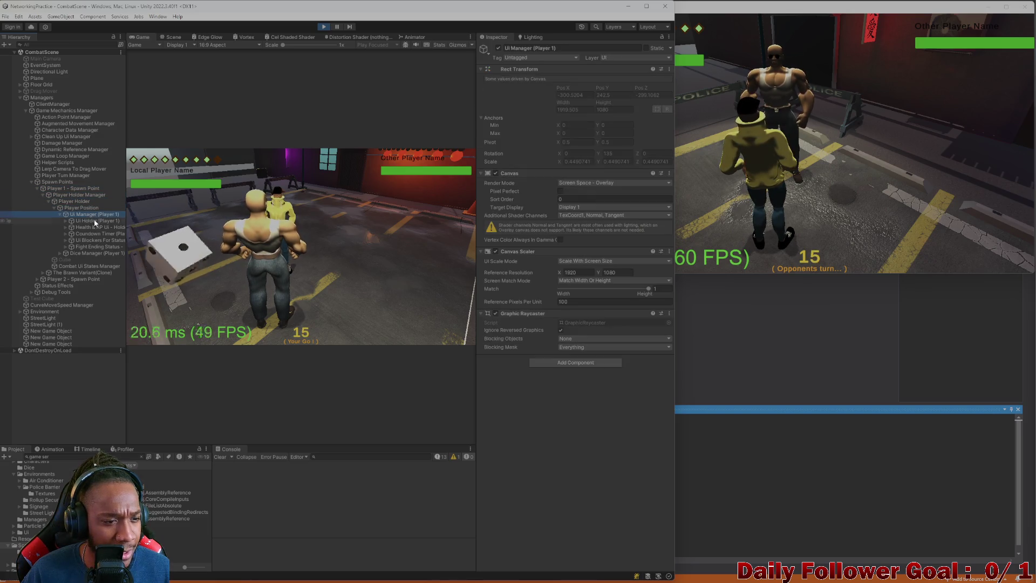
left_click(60, 214)
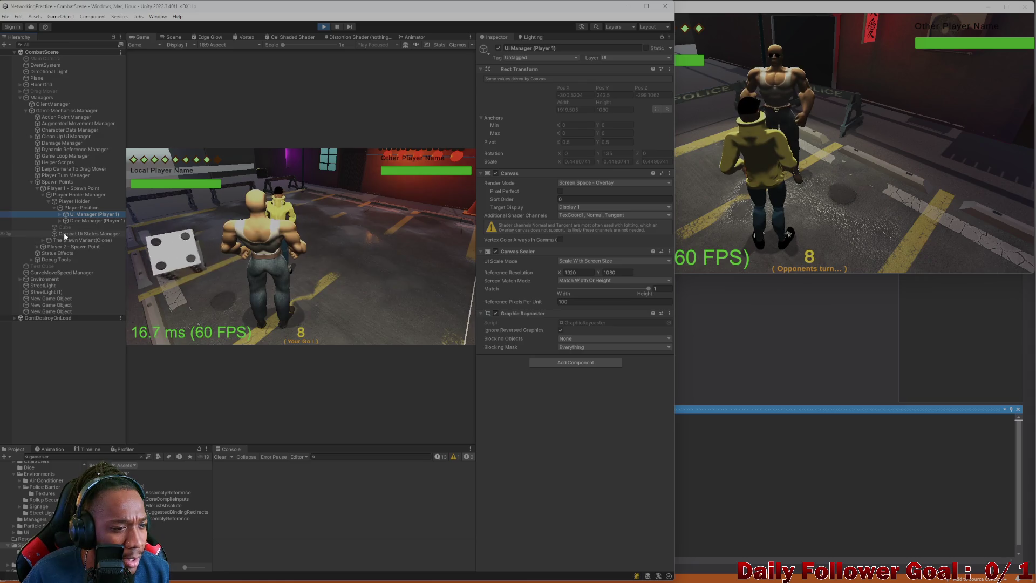
Expand The Brawn Variant(Clone) > Character Mesh > Animator - Parent and select Camera Parent
left_click(40, 239)
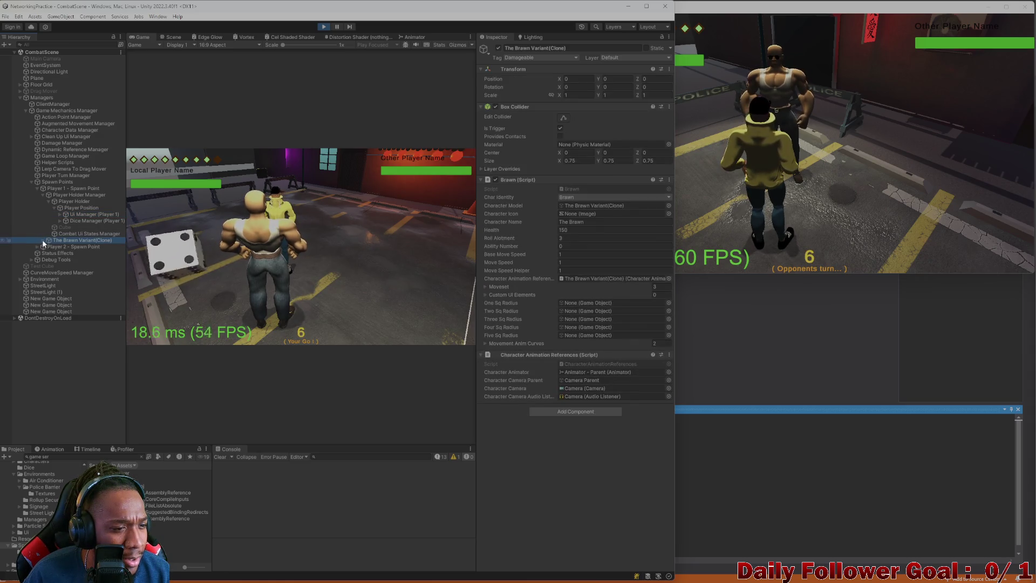
left_click(43, 241)
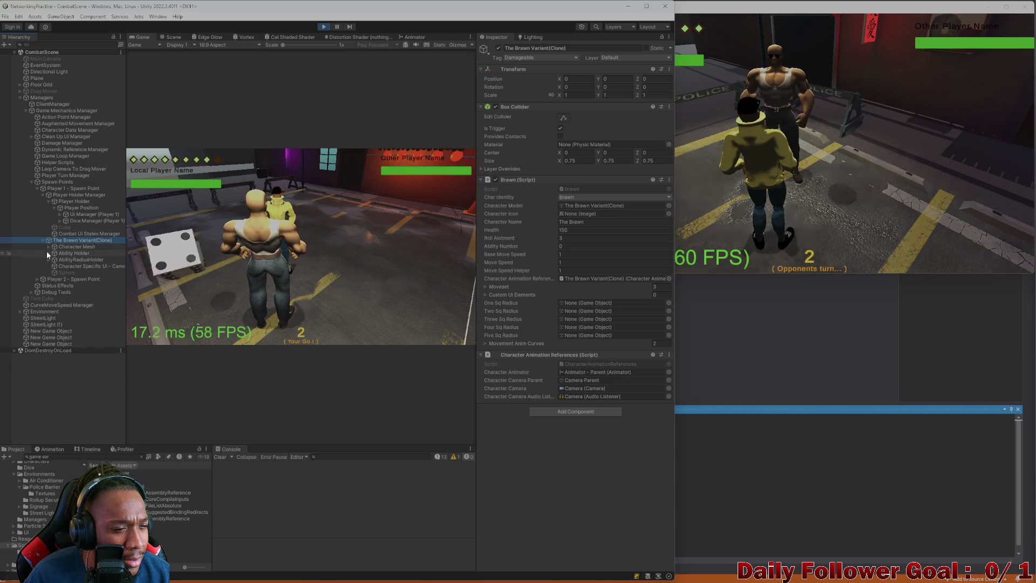
left_click(48, 260)
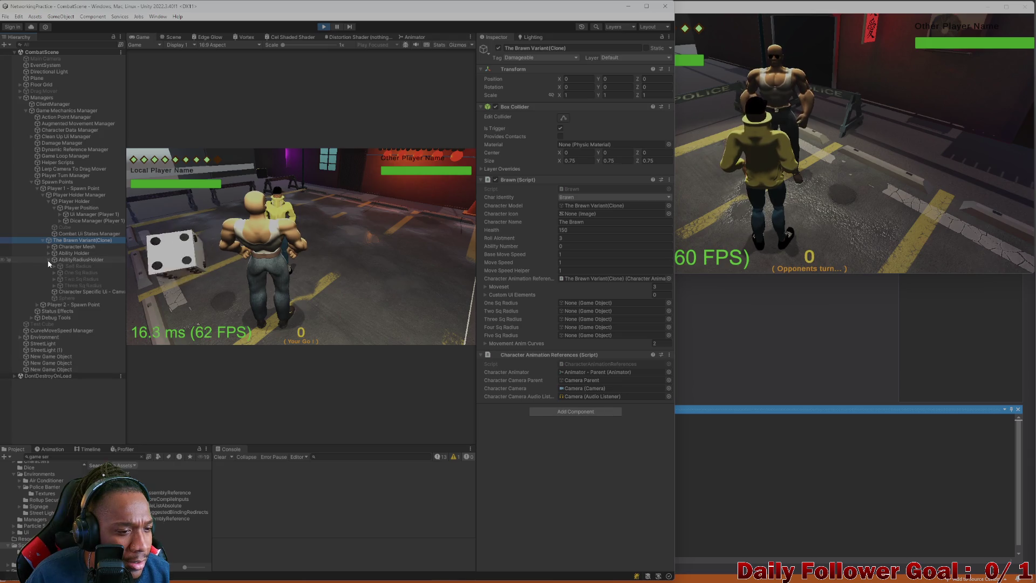
left_click(47, 260)
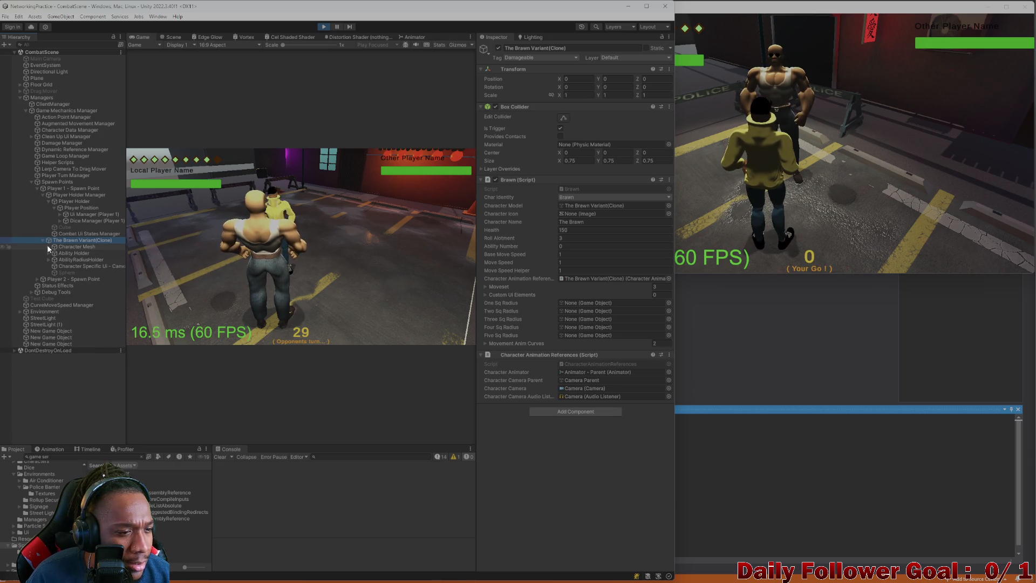
left_click(48, 246)
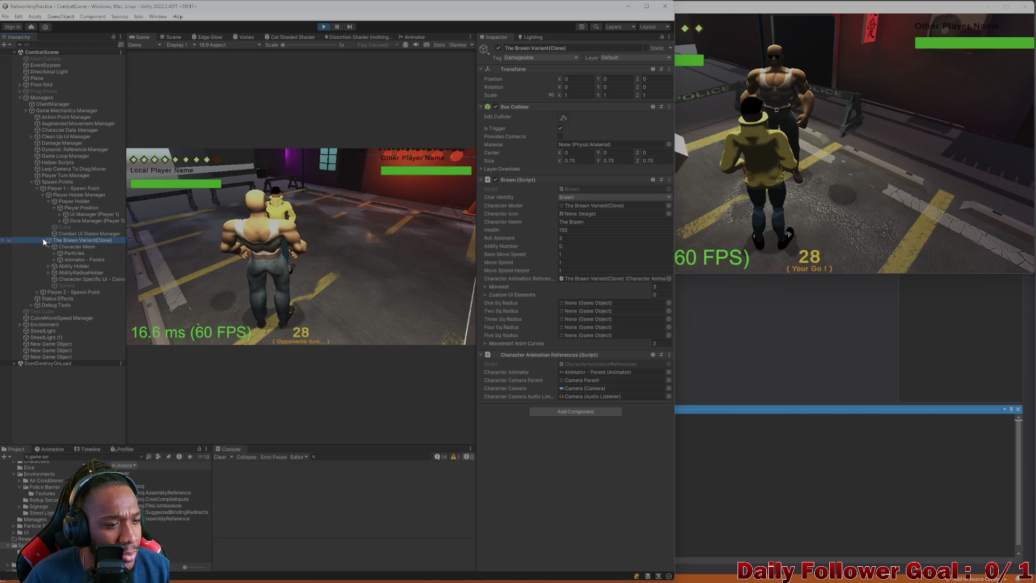
left_click(54, 259)
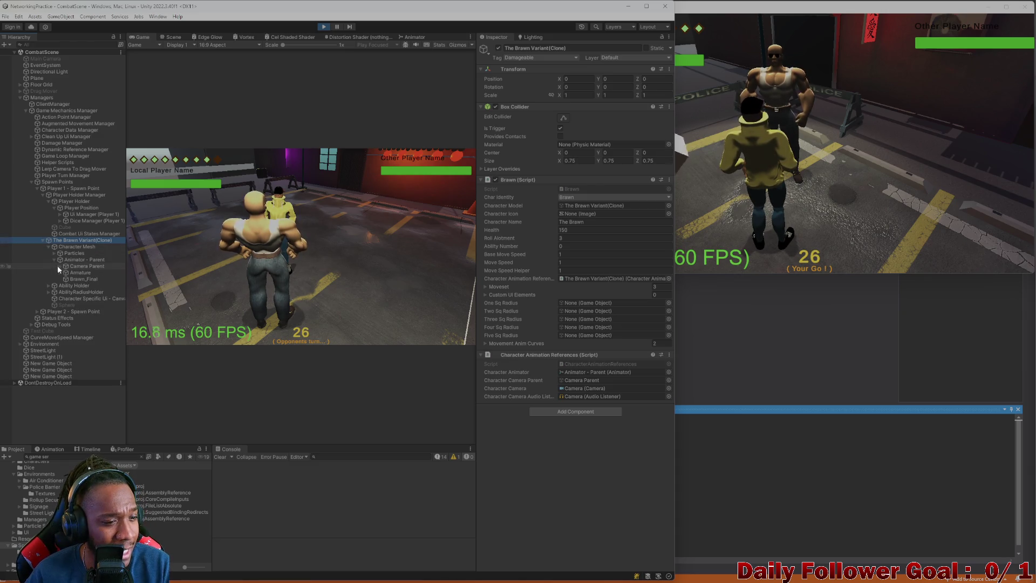
left_click(59, 266)
left_click(73, 267)
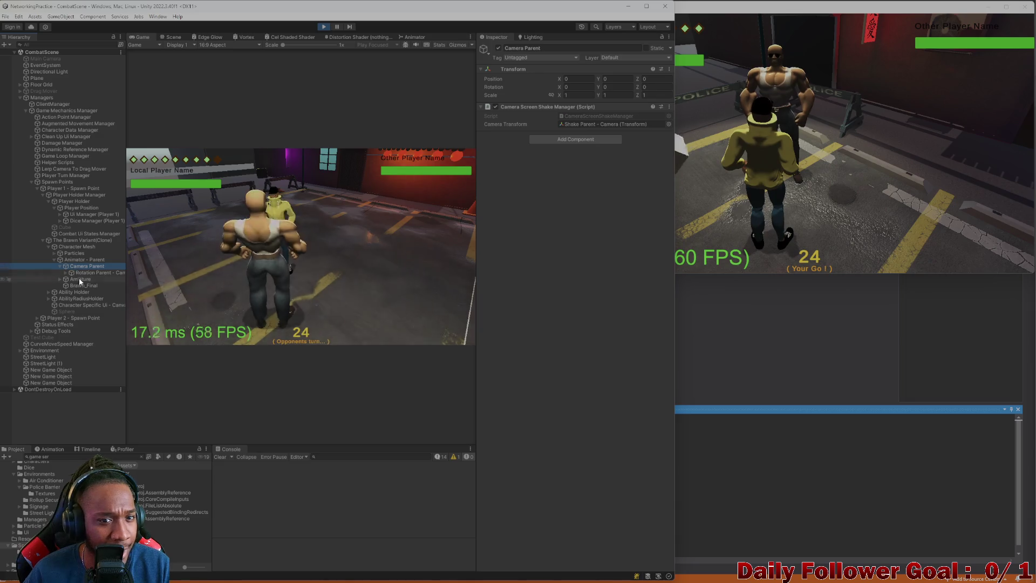
Expand down to the Brawn's Camera under Shake Parent, enable Post Processing, and view the Scene
left_click(70, 273)
left_click(65, 273)
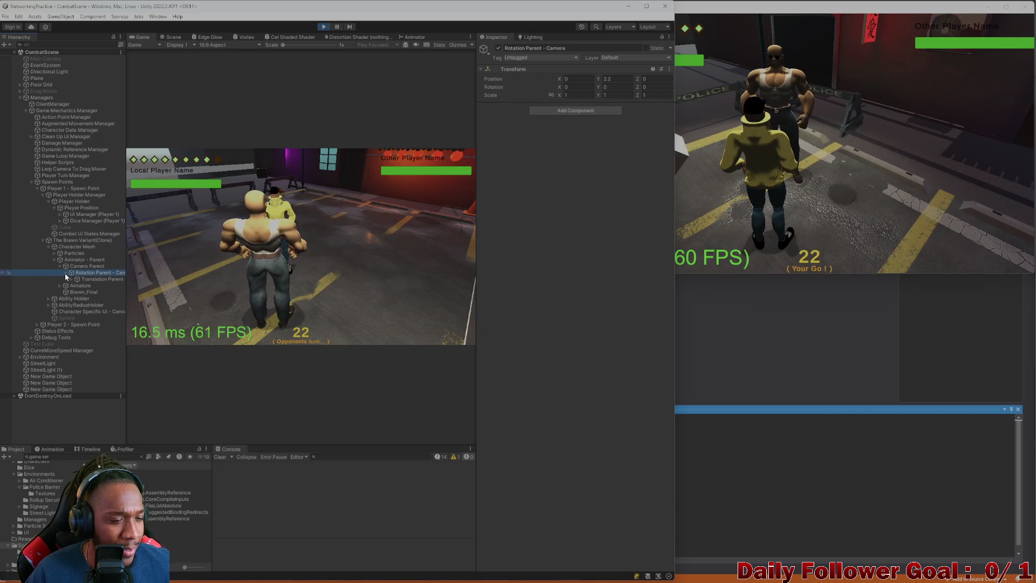
left_click(70, 279)
left_click(77, 285)
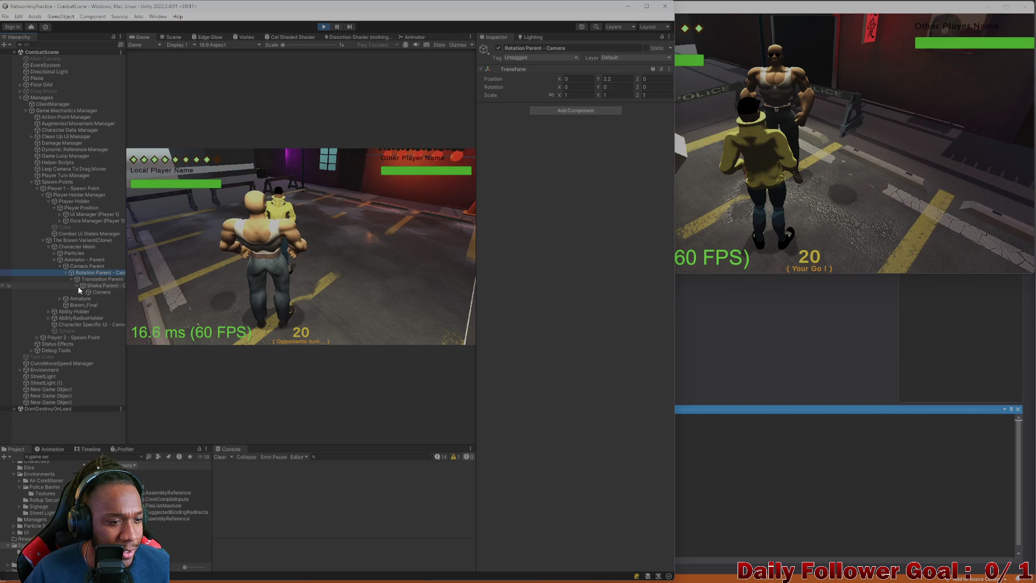
left_click(98, 293)
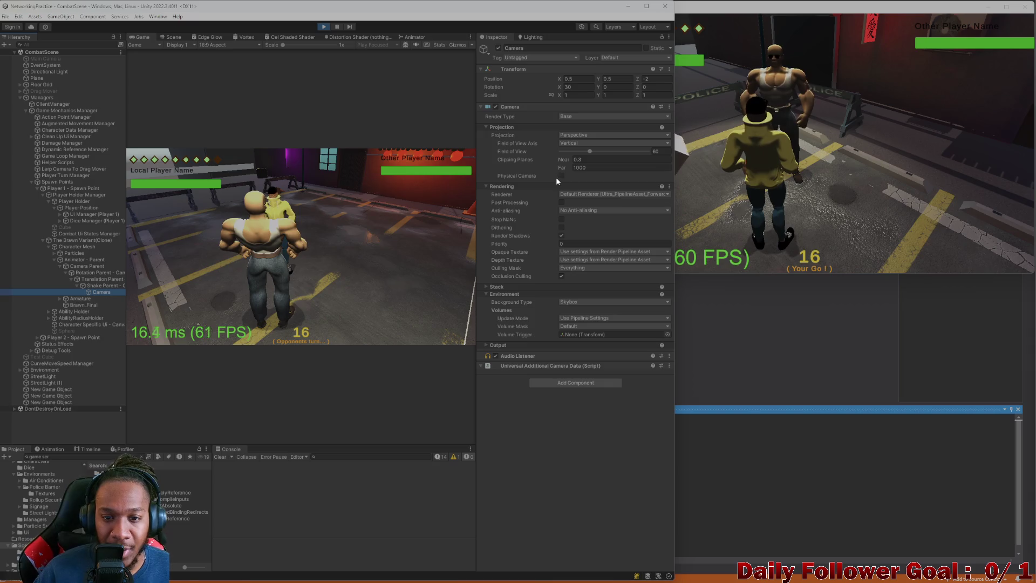
left_click(560, 203)
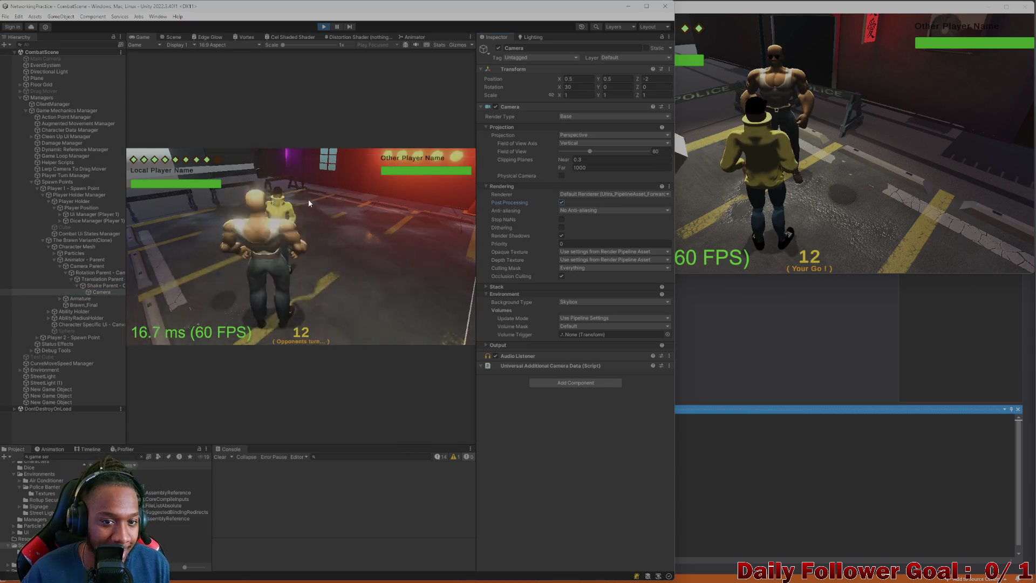
left_click(171, 37)
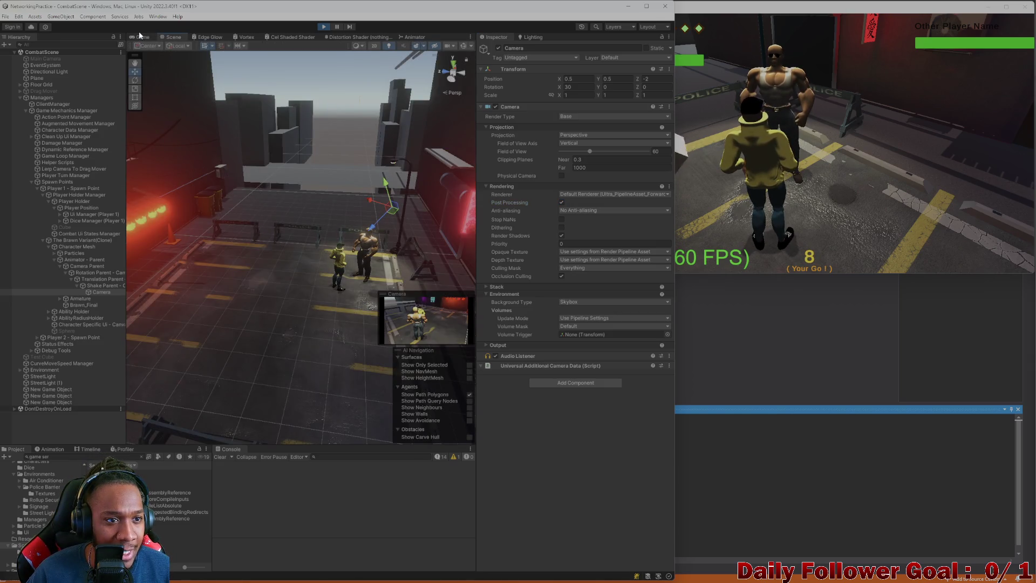
In the NetworkingPractice build, roll the die and end the turn
left_click(141, 37)
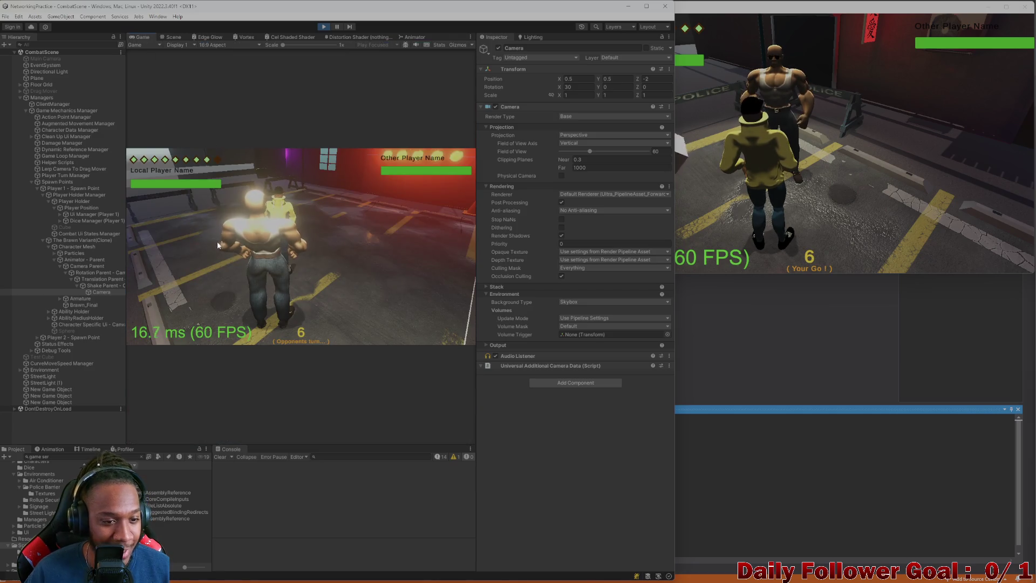
left_click(692, 190)
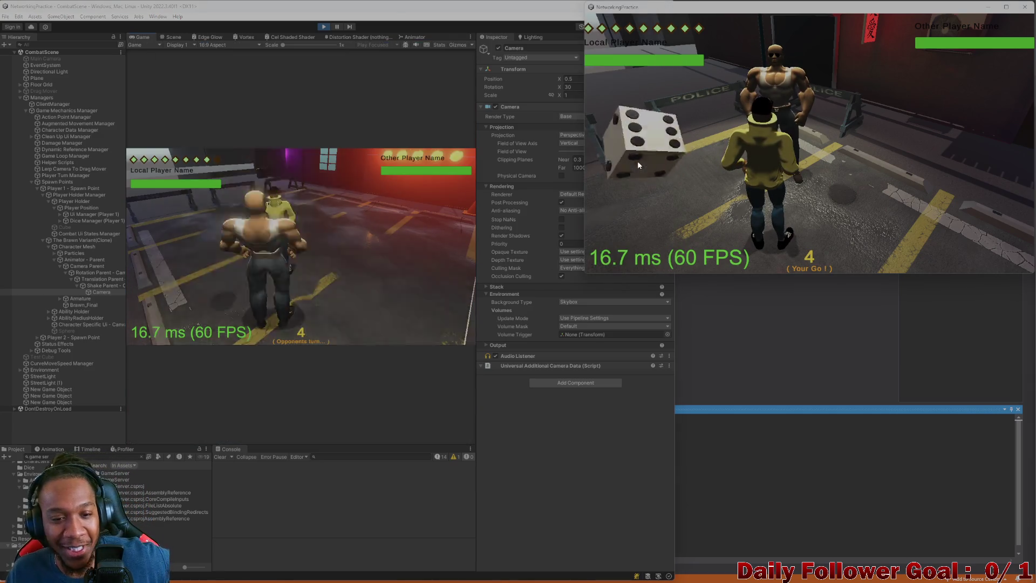
left_click(636, 160)
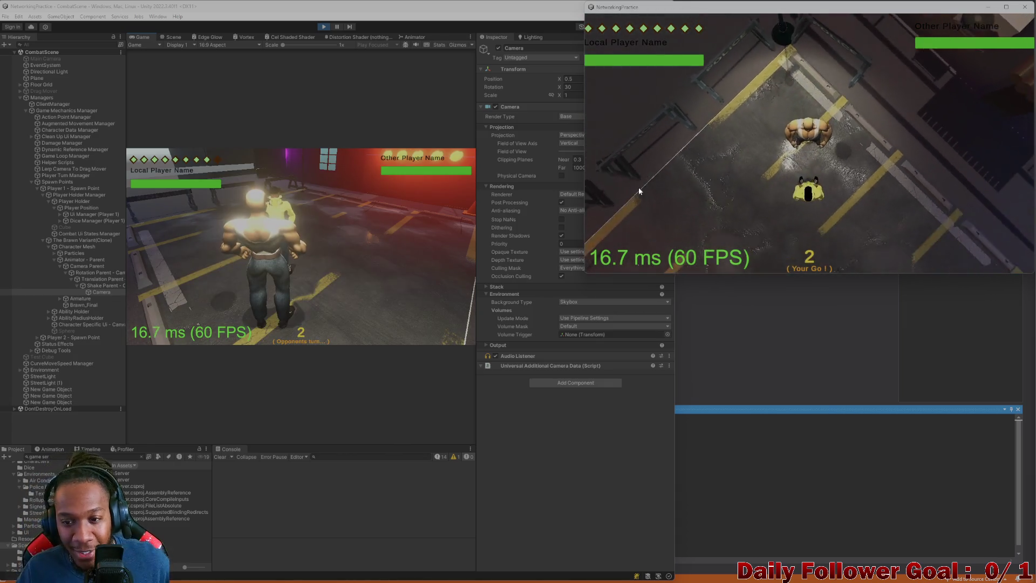
left_click(668, 252)
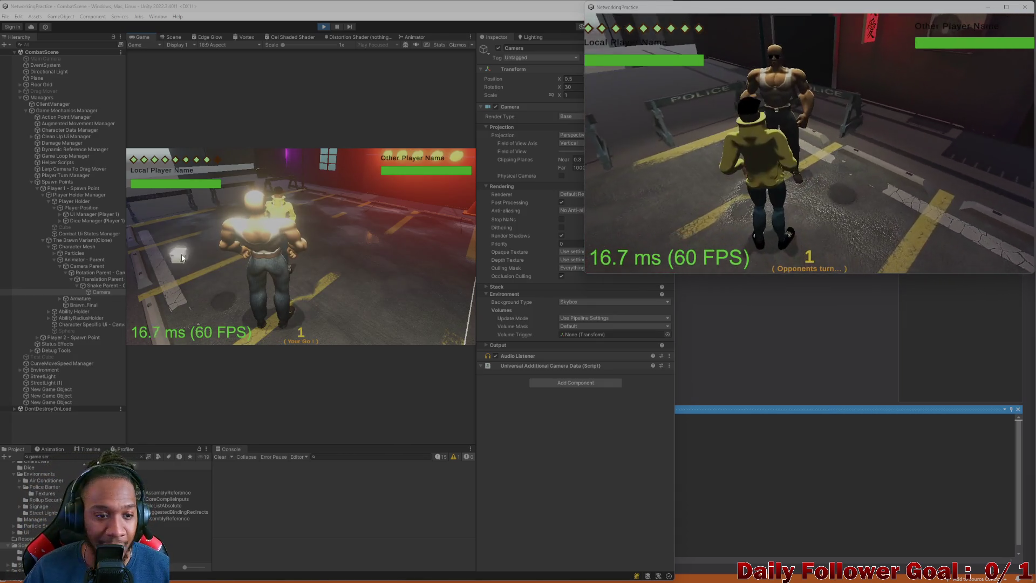
In the editor's game, move the Brawn, confirm the path and end the turn
left_click(180, 255)
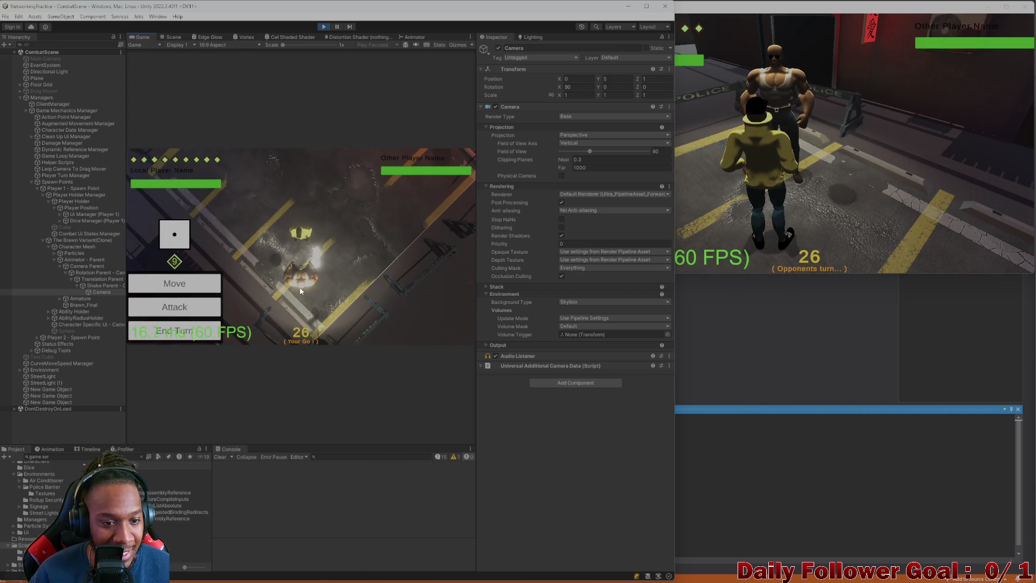
left_click(213, 284)
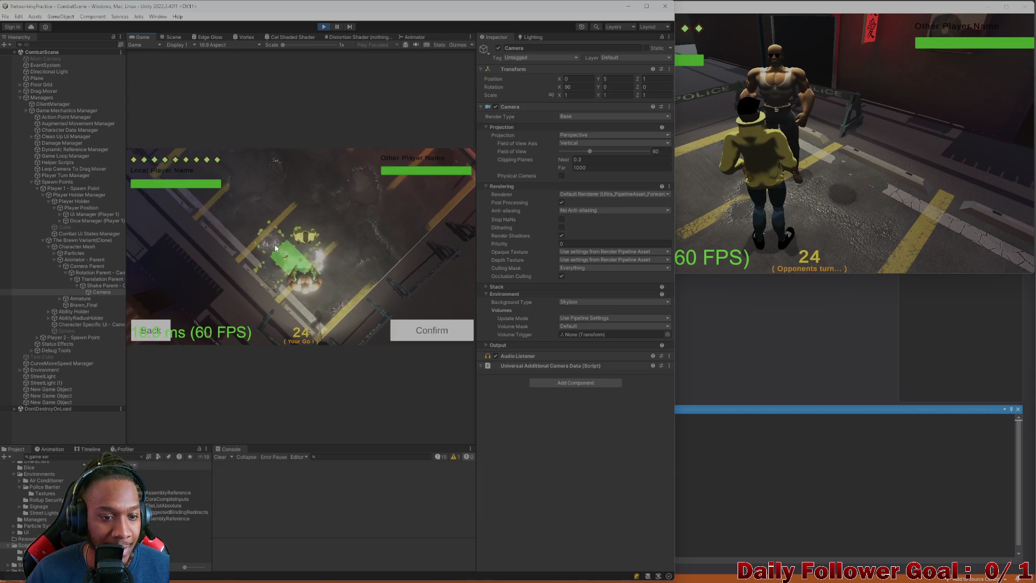
left_click(413, 332)
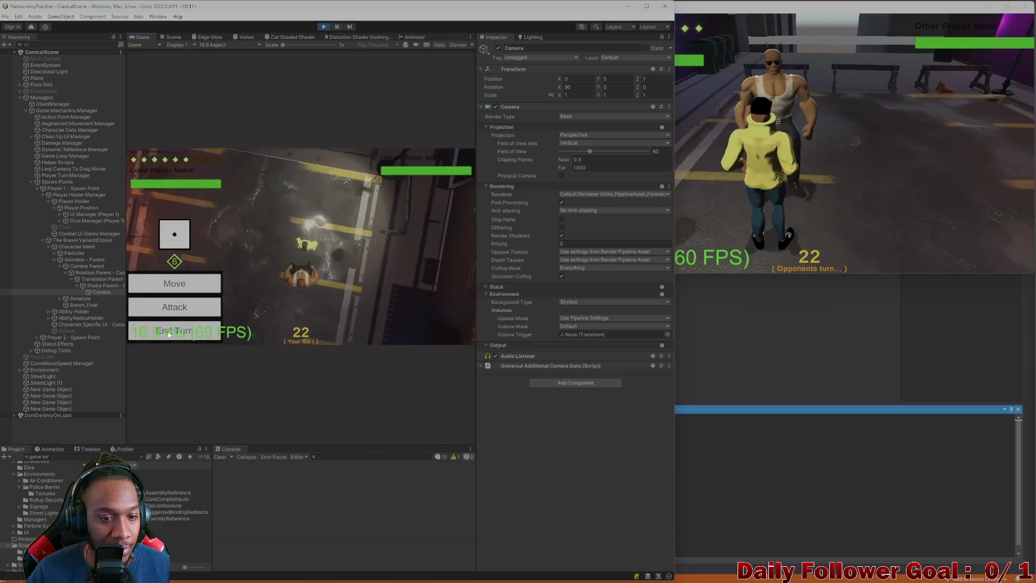
left_click(168, 327)
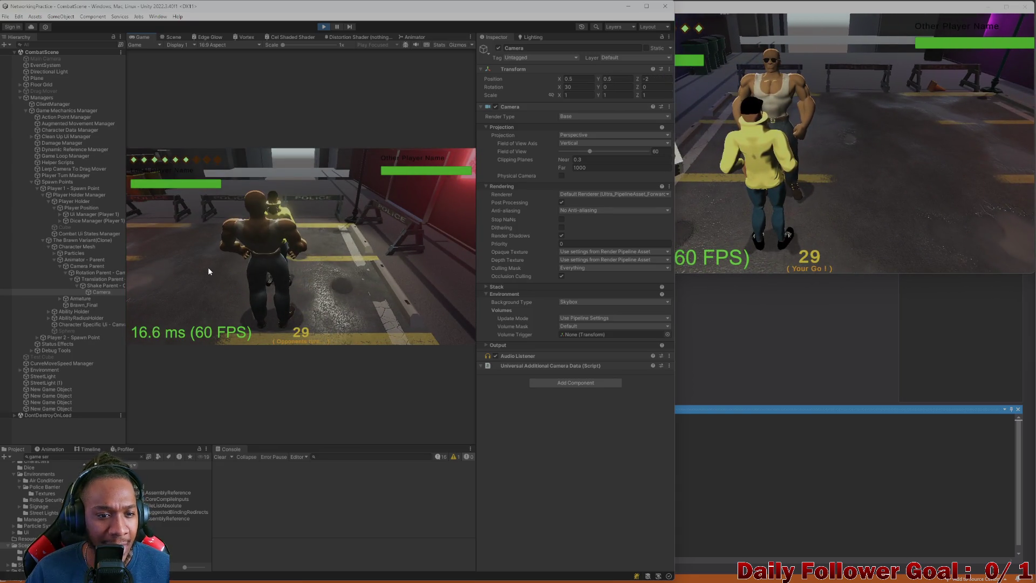
left_click(701, 172)
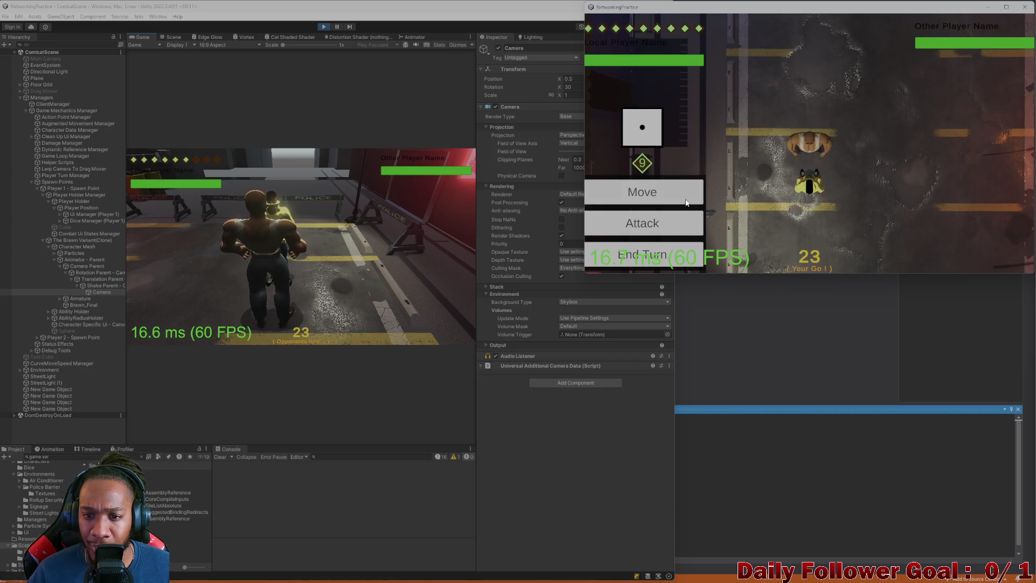
Move the build's fighter and end its turn, then move the editor's fighter along a drawn path
left_click(685, 200)
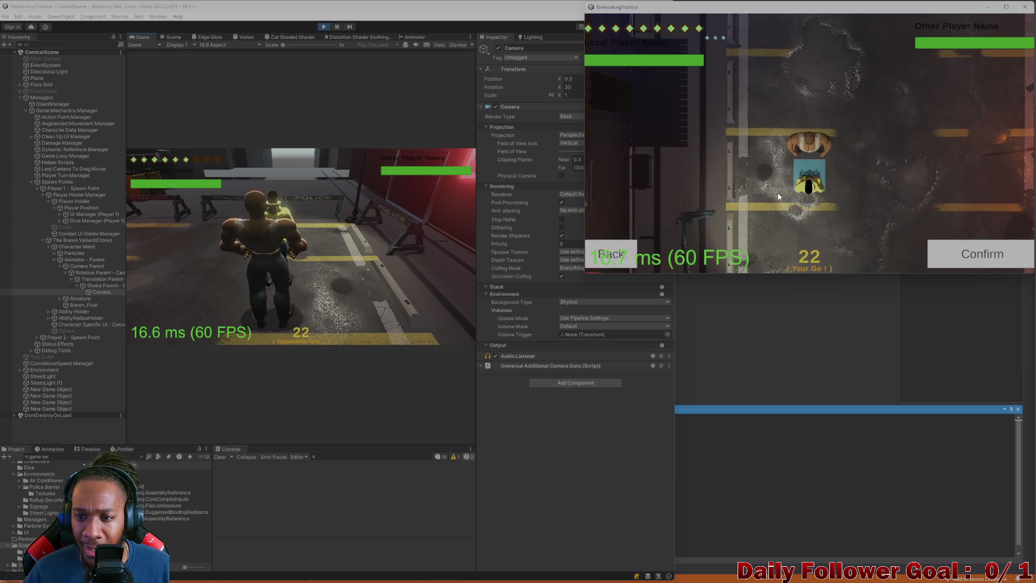
left_click(936, 254)
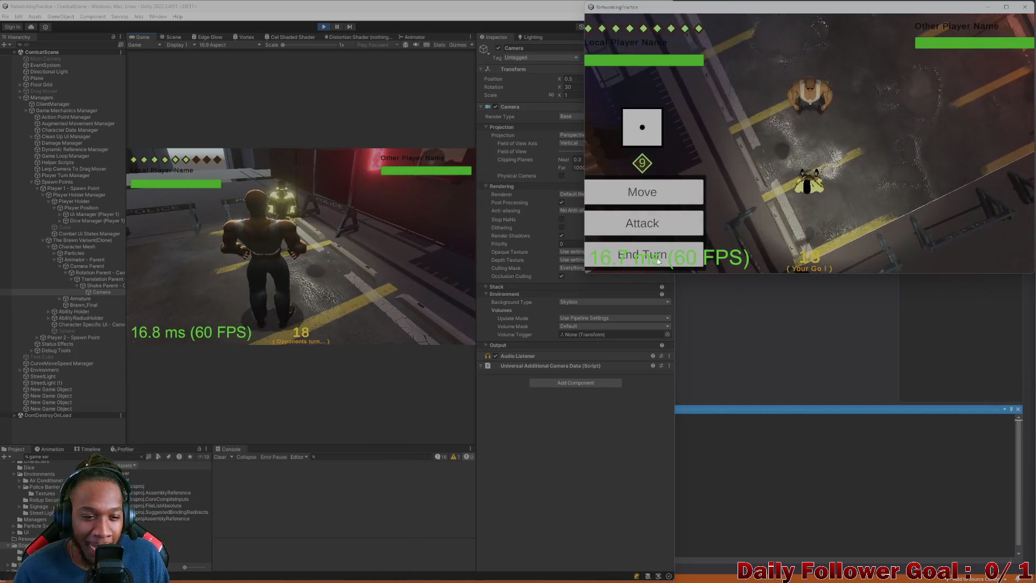
left_click(658, 259)
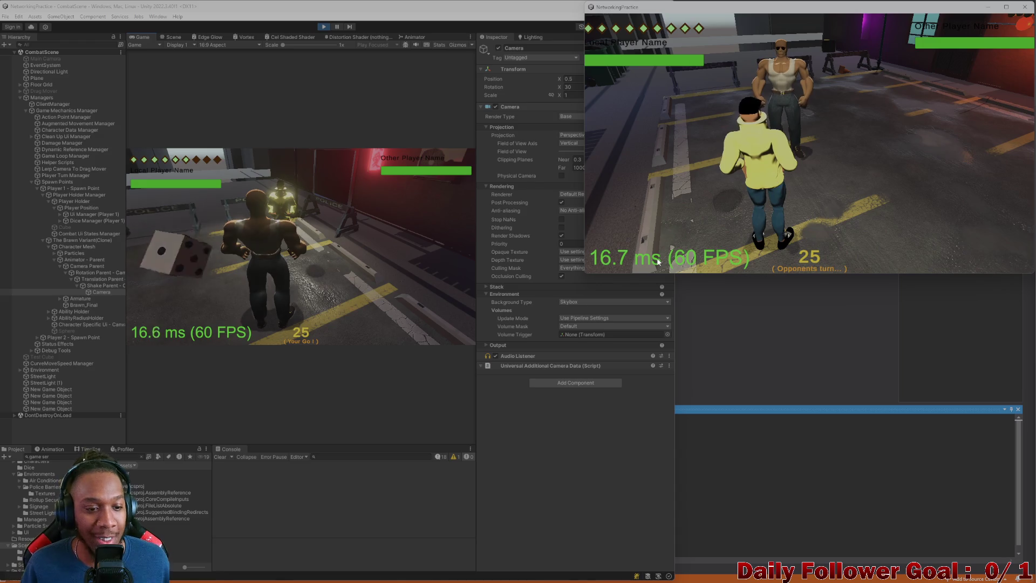
left_click(179, 262)
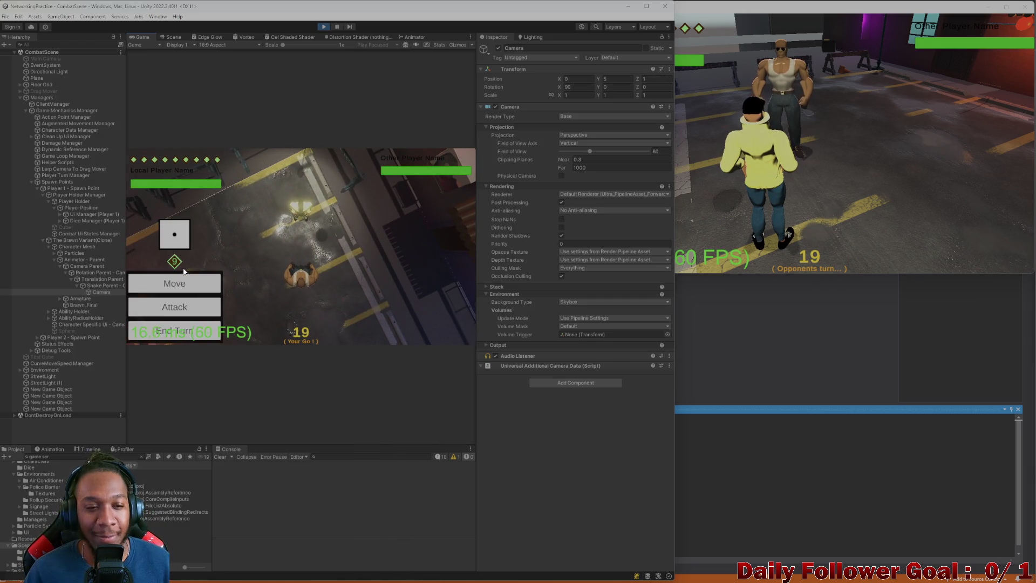
left_click(206, 287)
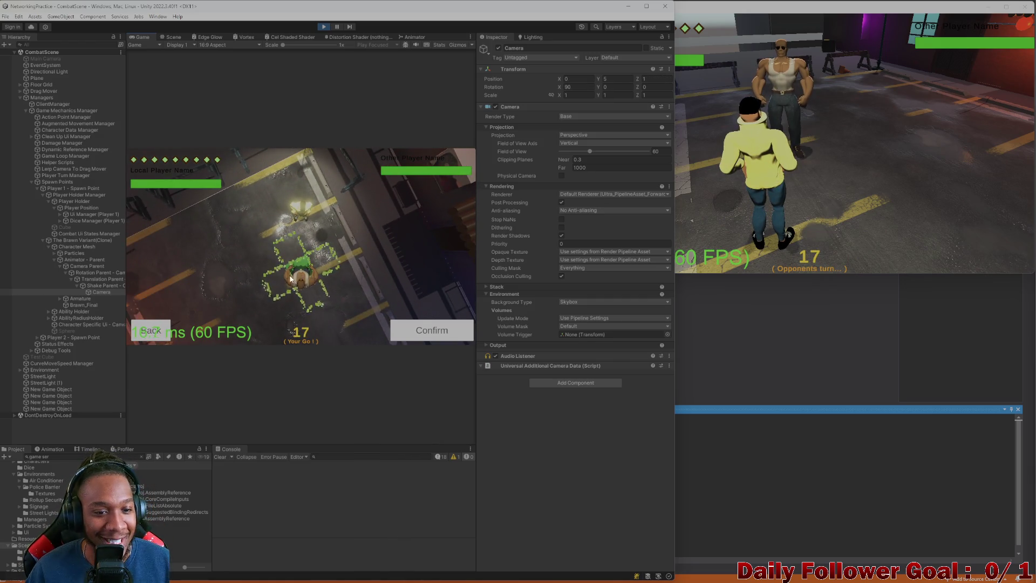
mouse_move(291, 276)
left_mouse_down()
mouse_move(263, 280)
mouse_move(271, 257)
mouse_move(306, 298)
mouse_move(325, 284)
mouse_move(294, 254)
mouse_move(296, 266)
left_mouse_up()
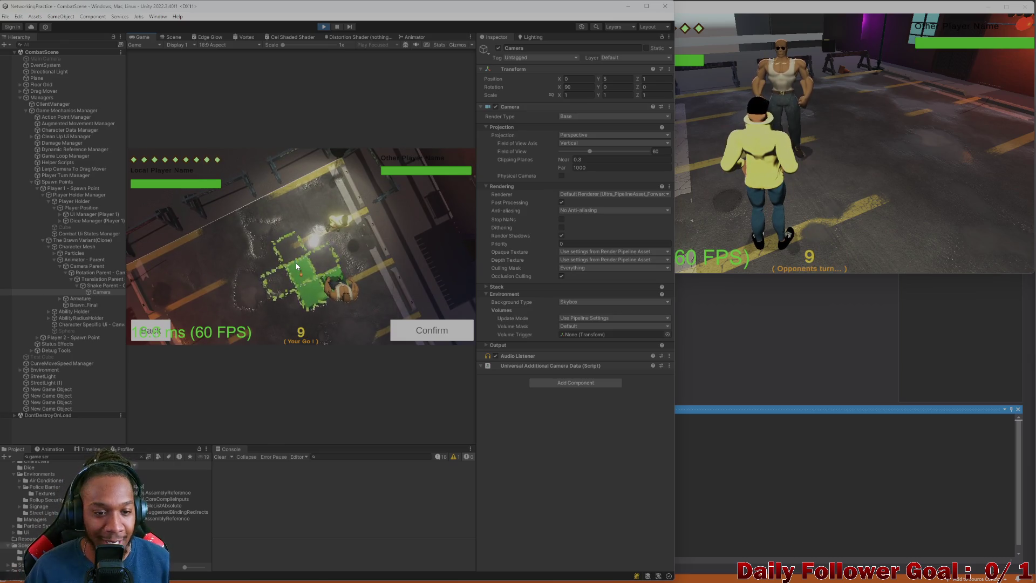
left_click(425, 329)
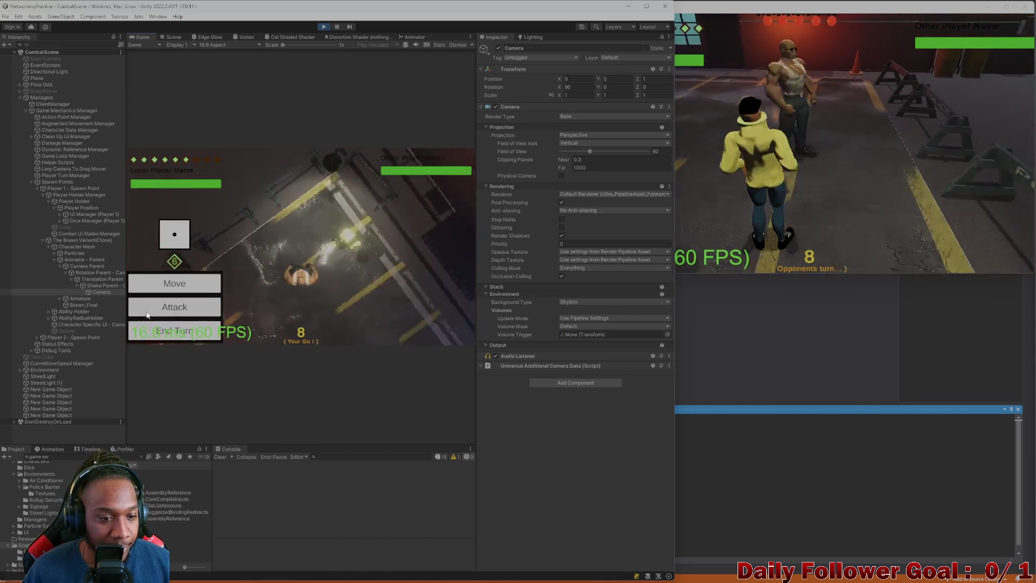
left_click(182, 333)
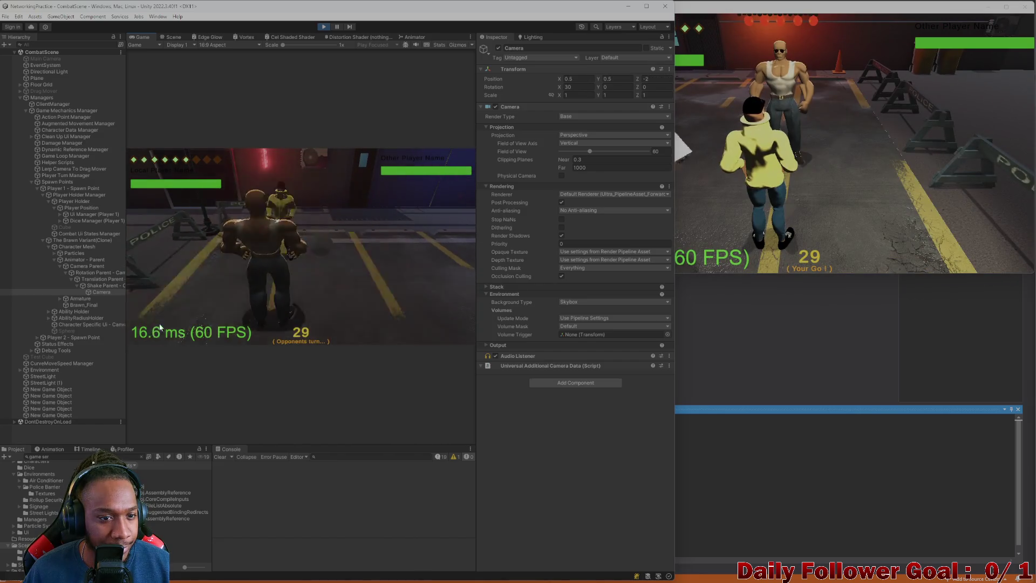
End the build player's turn, then move and confirm the editor's fighter and end its turn
left_click(727, 138)
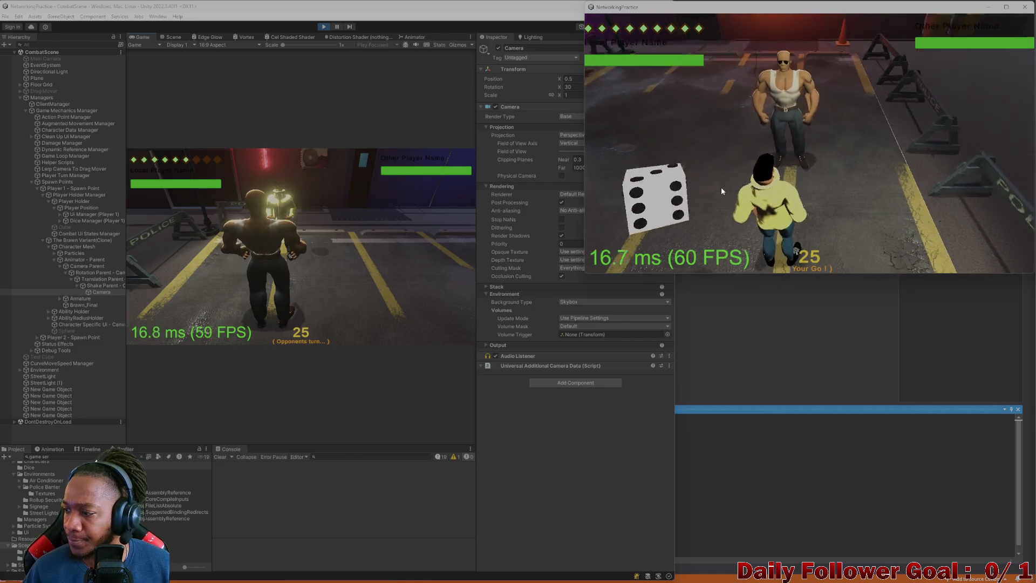
left_click(674, 258)
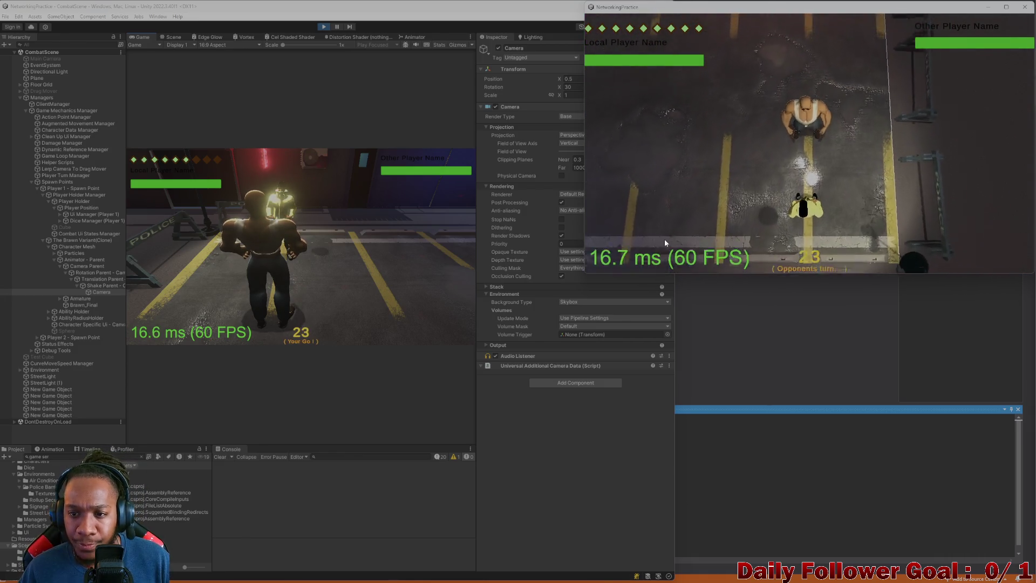
left_click(192, 265)
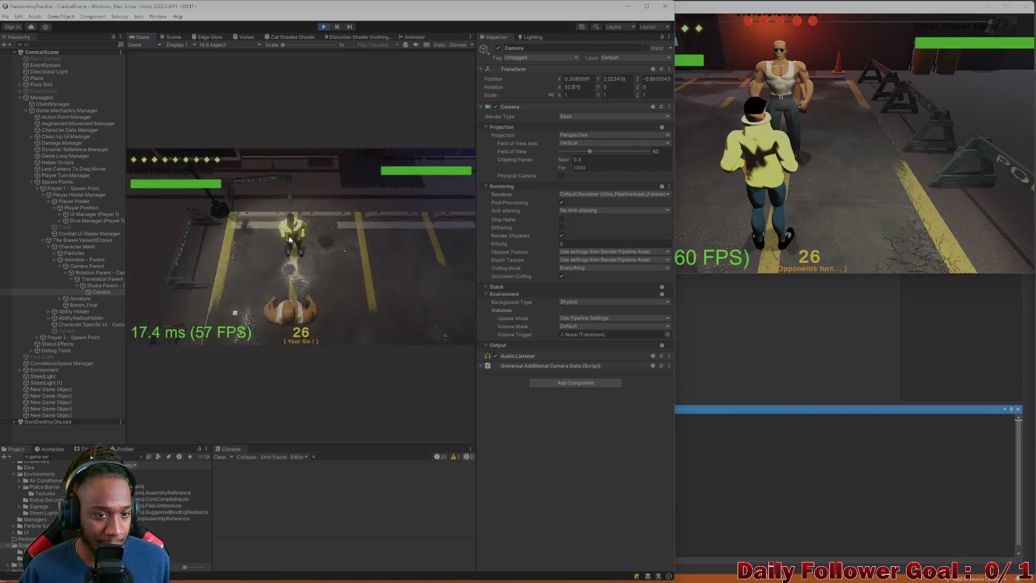
left_click(174, 282)
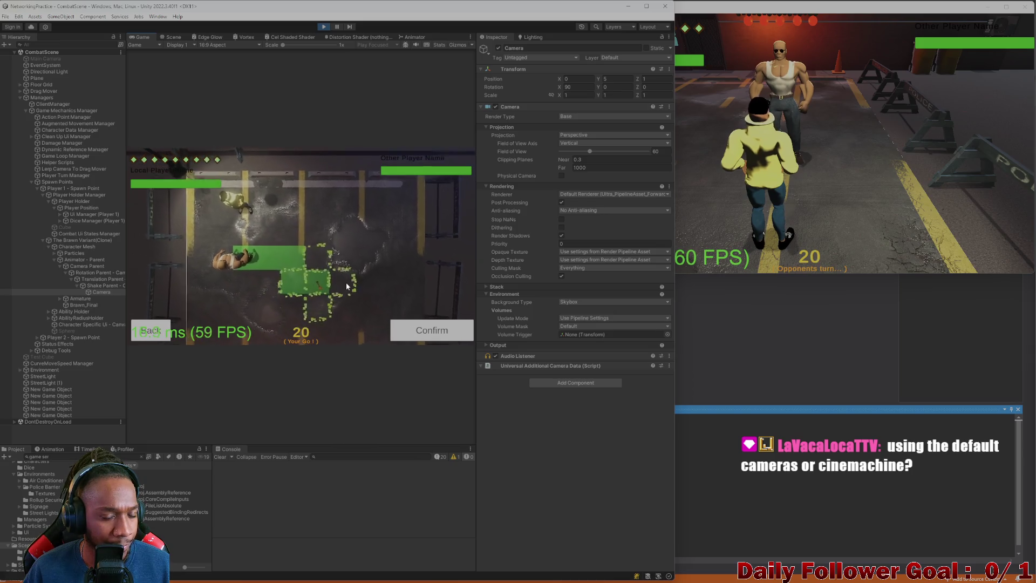
left_click(425, 332)
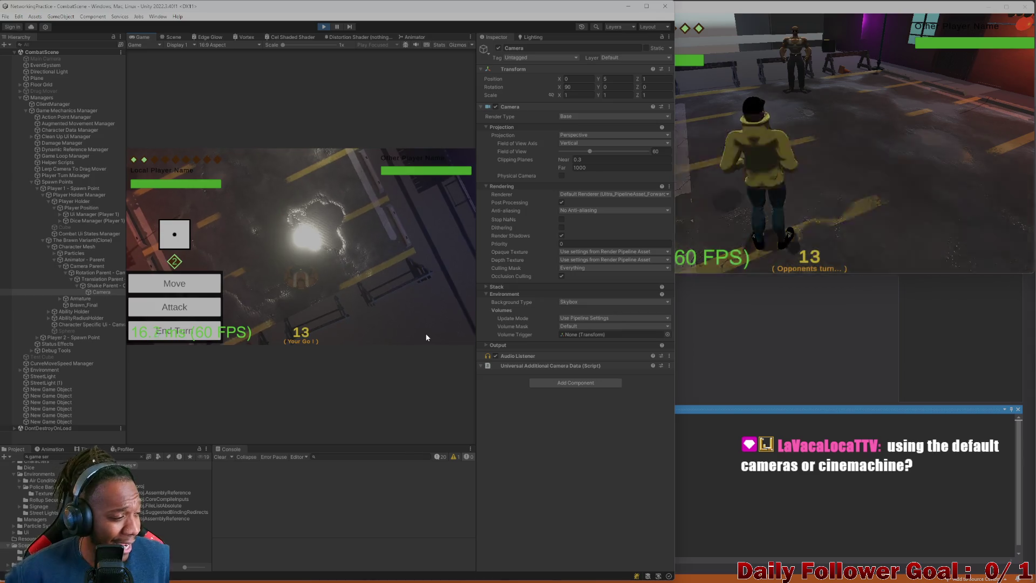
left_click(209, 325)
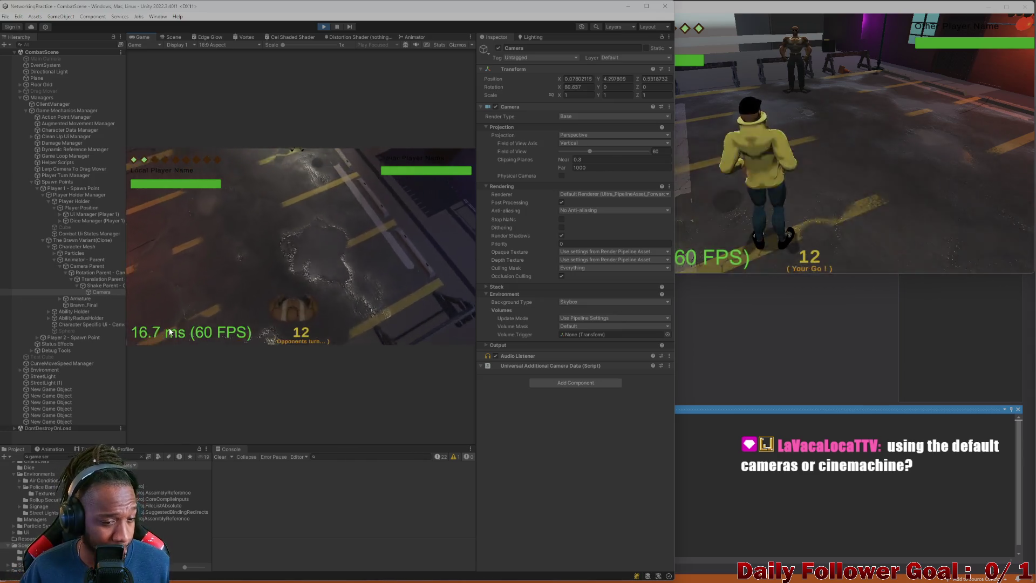
End the build's turn again, move the editor's fighter to a chosen tile, and pass the turn
left_click(679, 184)
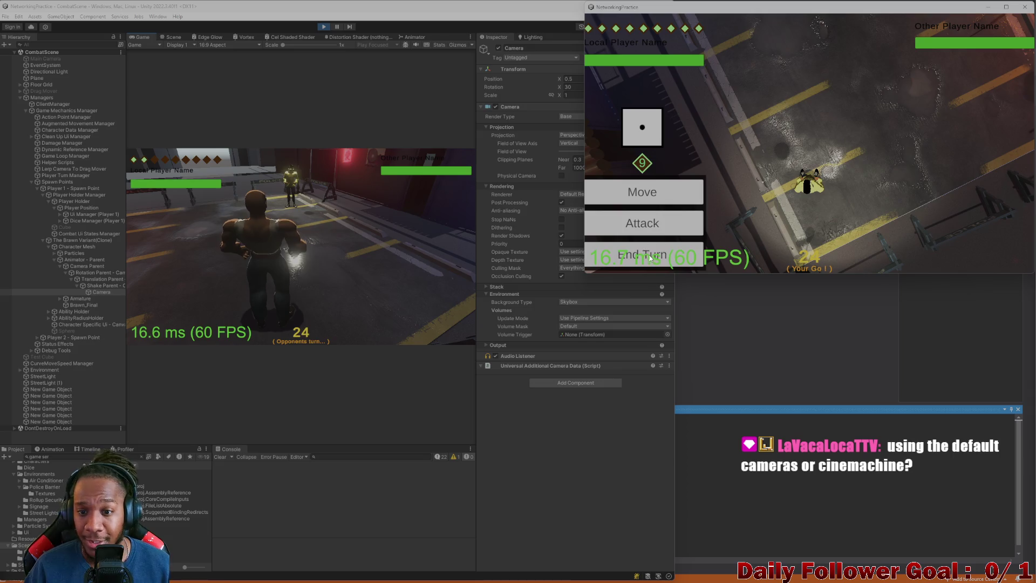
left_click(620, 260)
left_click(198, 250)
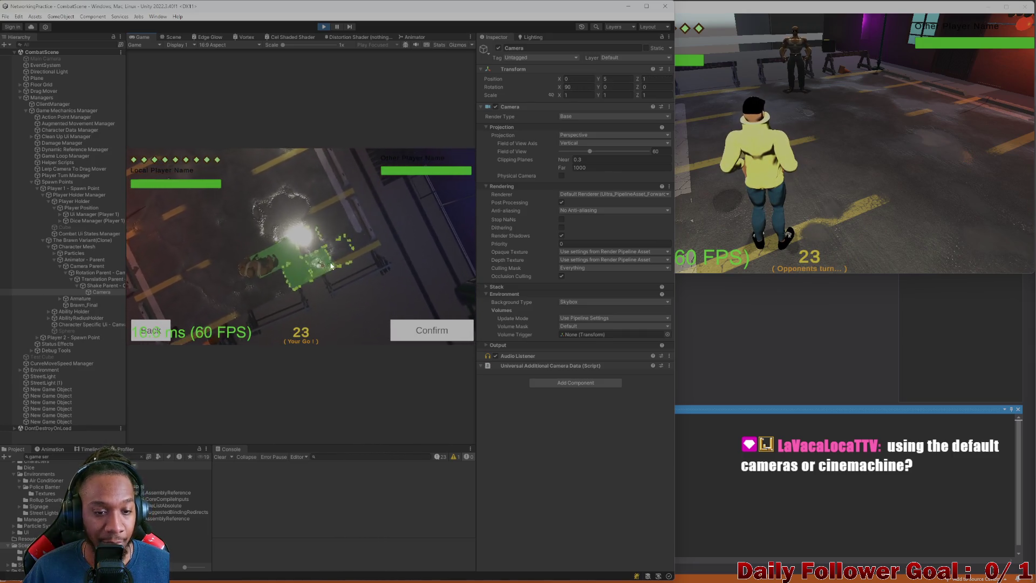
left_click(338, 264)
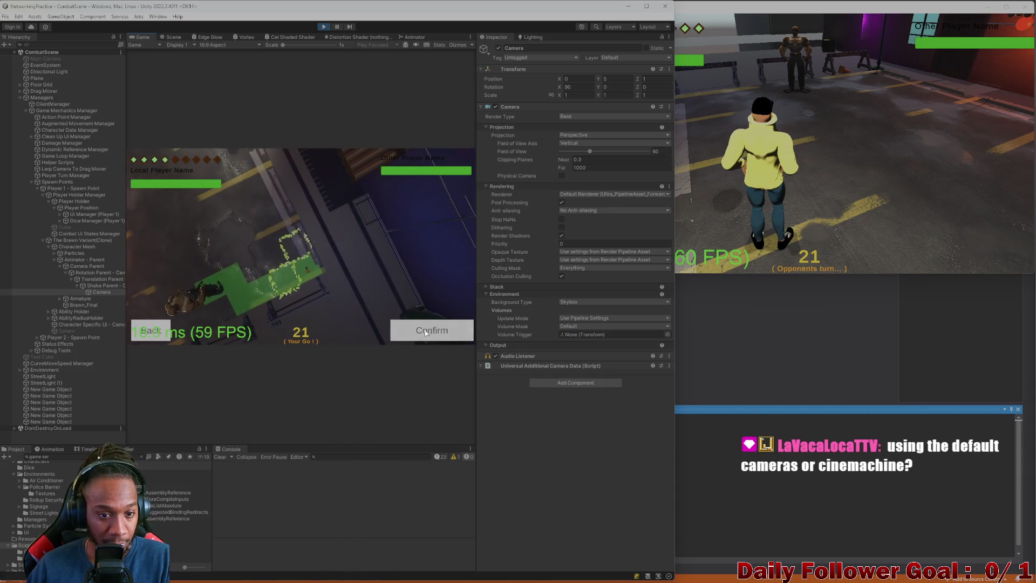
left_click(426, 332)
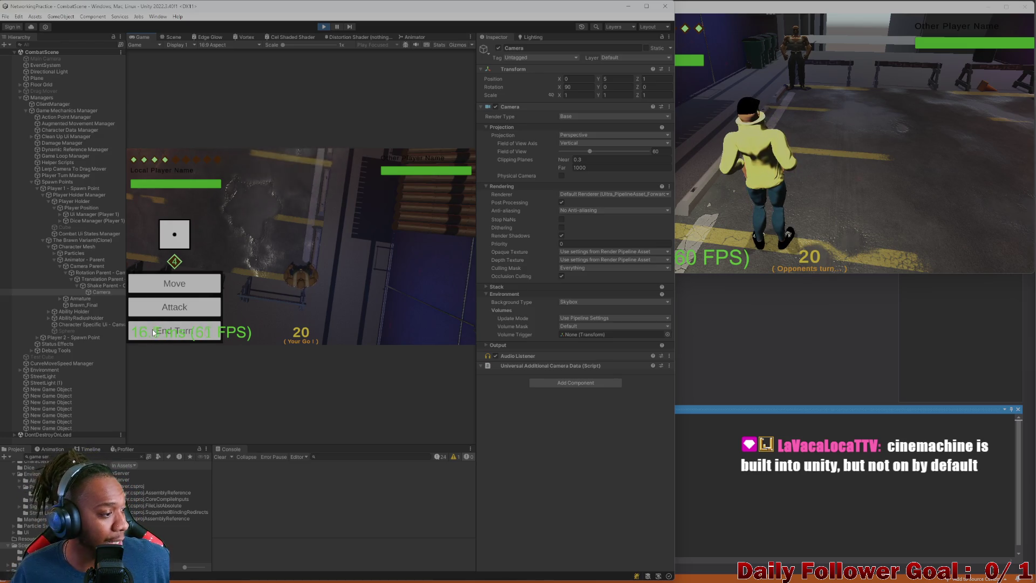
left_click(166, 330)
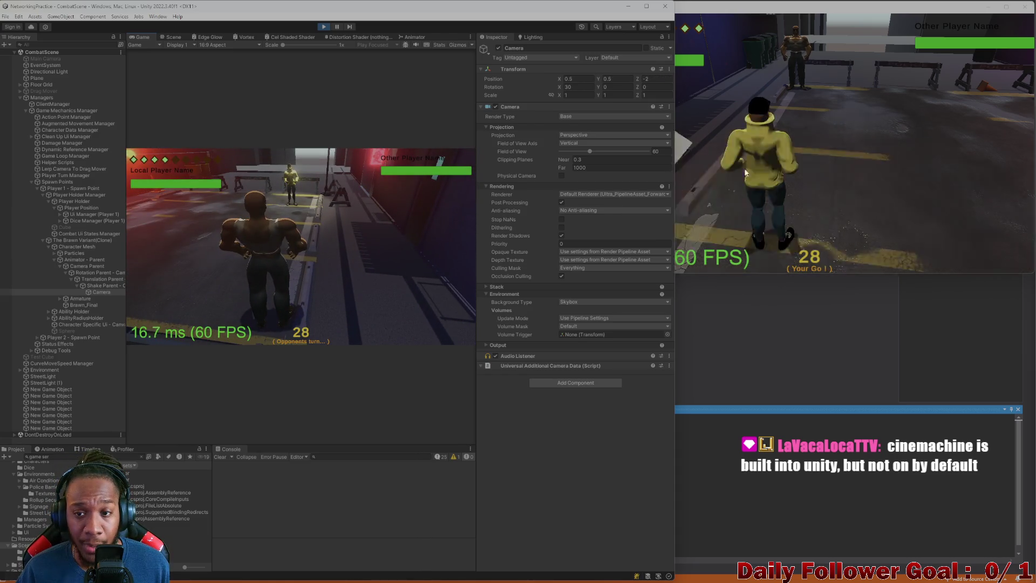
Move the build player's character and confirm its path
left_click(681, 160)
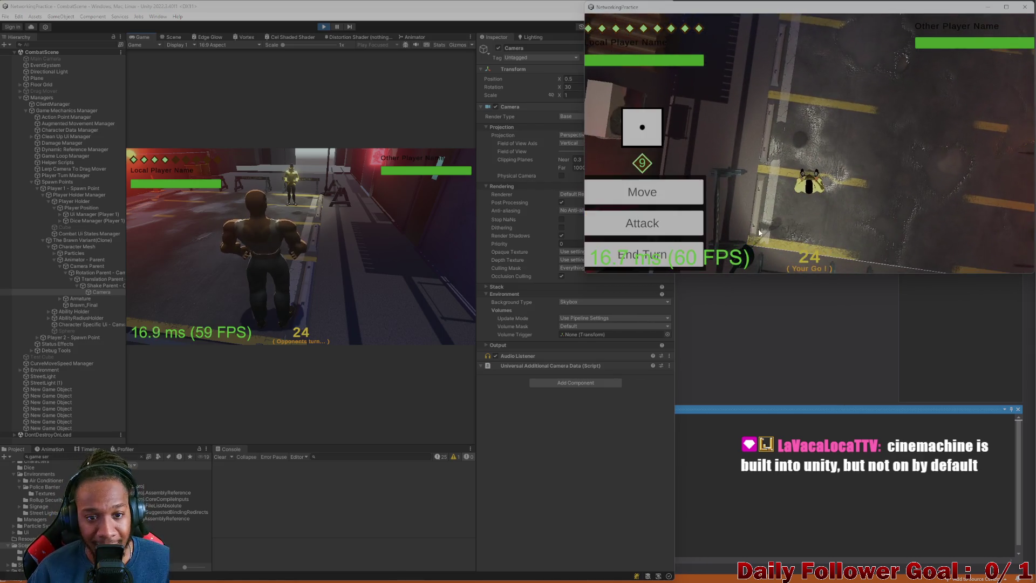
left_click(663, 194)
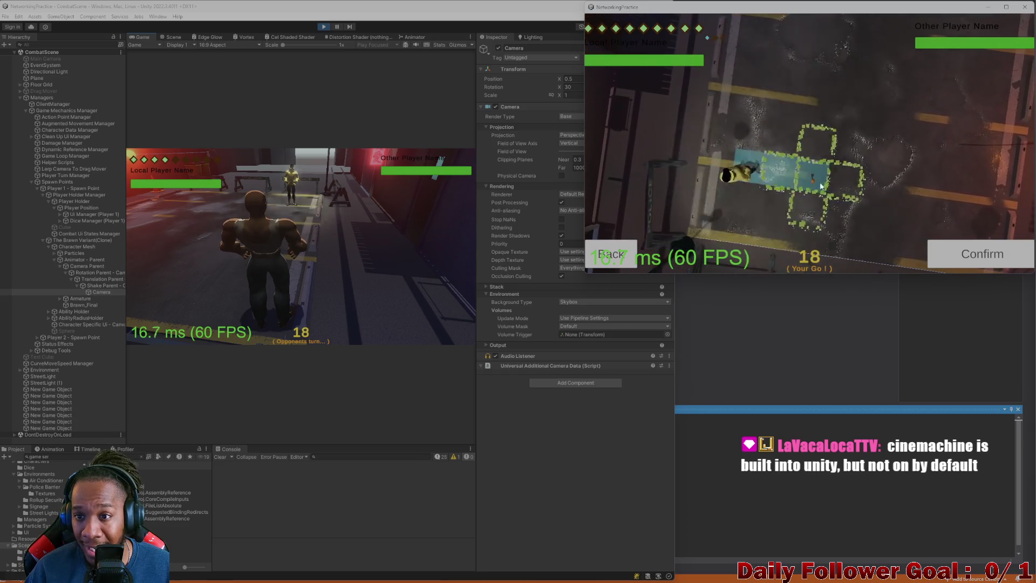
left_click(979, 255)
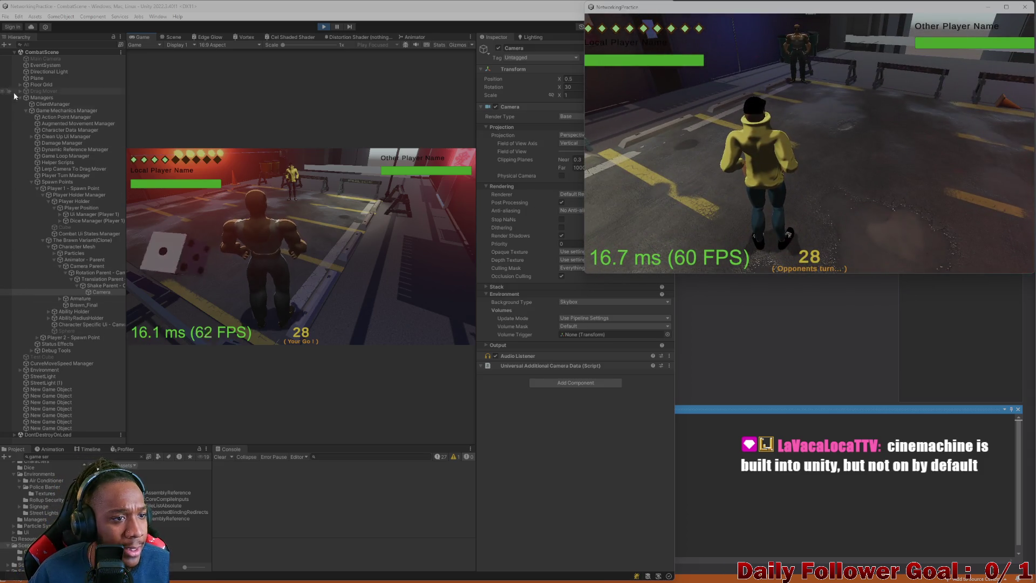
Collapse the hierarchy groups, select Environment > Volumes > Global Volume, and maximize the editor
left_click(25, 111)
left_click(26, 111)
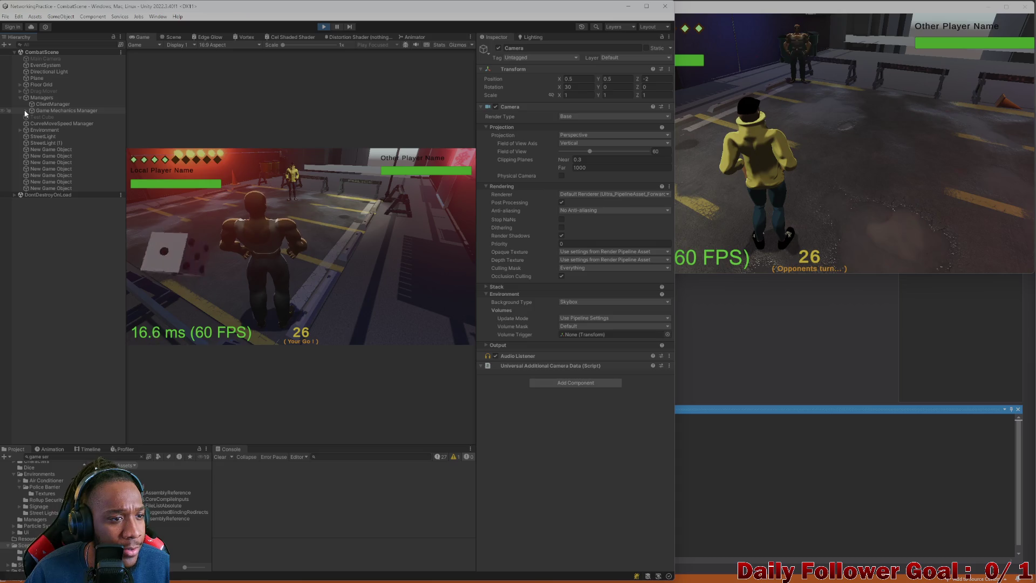
left_click(19, 130)
left_click(20, 130)
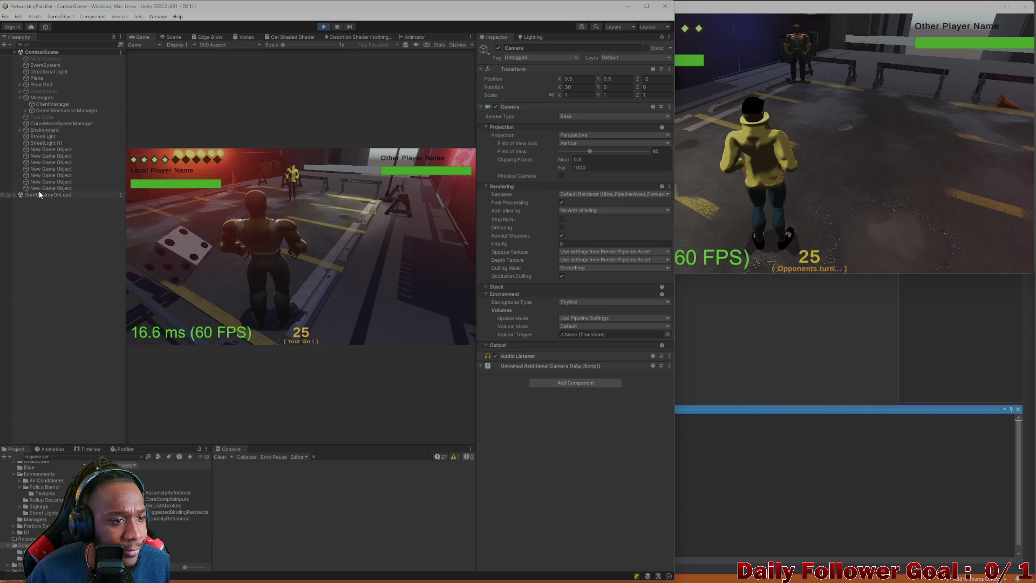
left_click(21, 131)
left_click(25, 148)
left_click(39, 156)
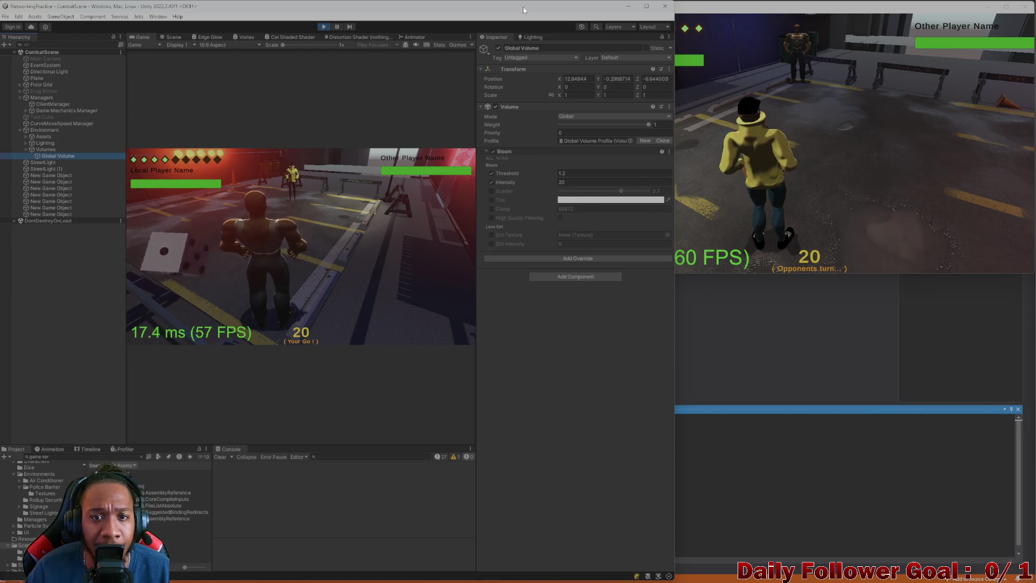
mouse_move(539, 6)
left_mouse_down()
mouse_move(568, 66)
mouse_move(620, 26)
mouse_move(615, 16)
left_mouse_up()
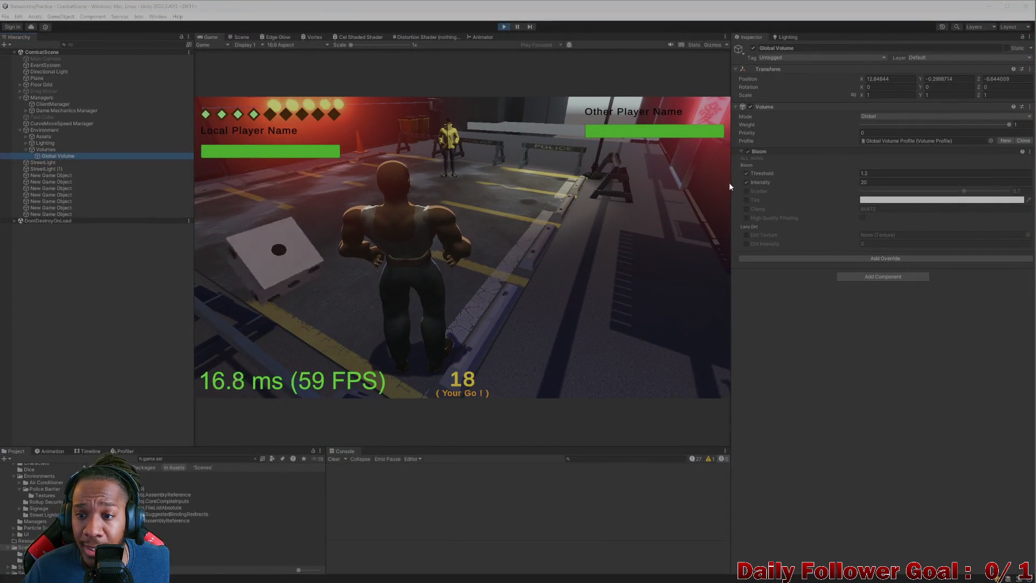
Resize the Game view and Inspector and try Bloom Intensity values, including 5
left_click_drag(731, 184, 858, 185)
mouse_move(215, 271)
left_mouse_down()
mouse_move(228, 271)
mouse_move(160, 274)
left_mouse_up()
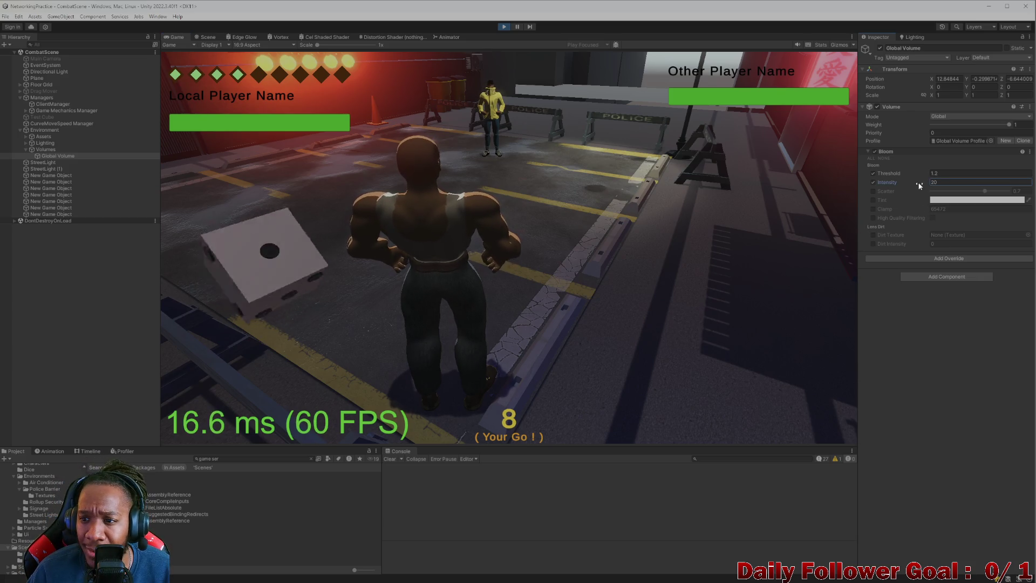
left_click_drag(920, 186, 604, 185)
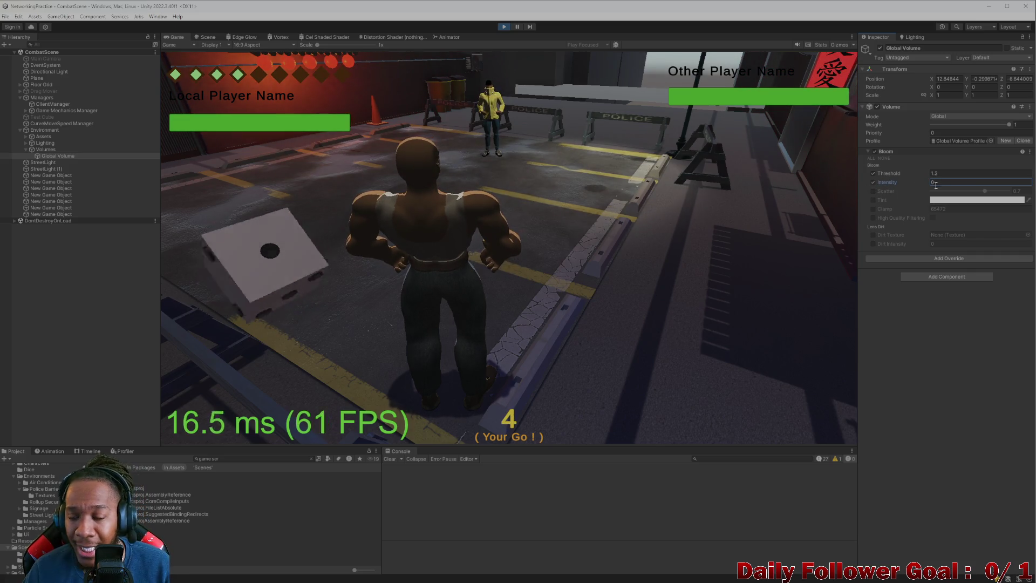
left_click(944, 182)
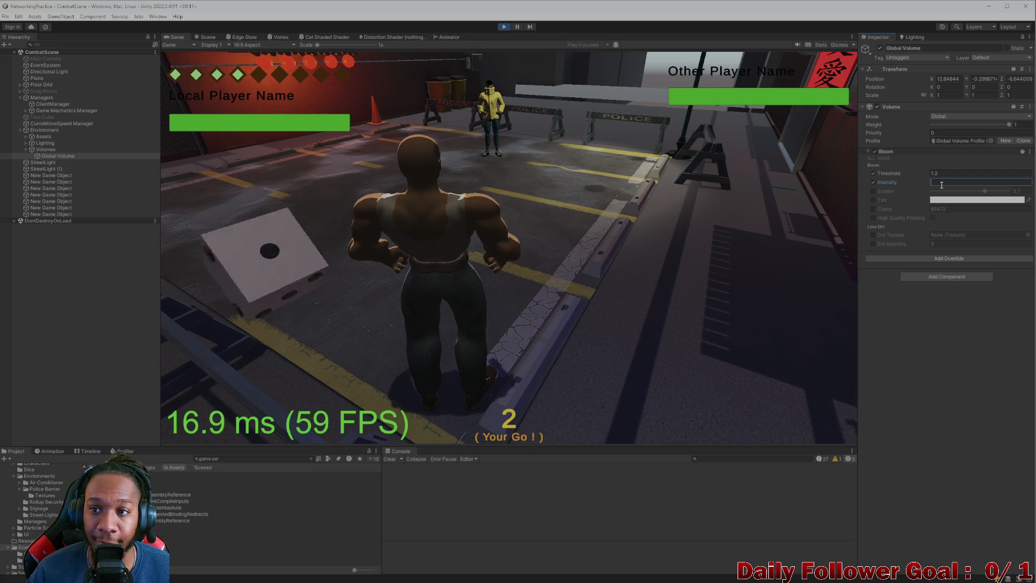
type("5")
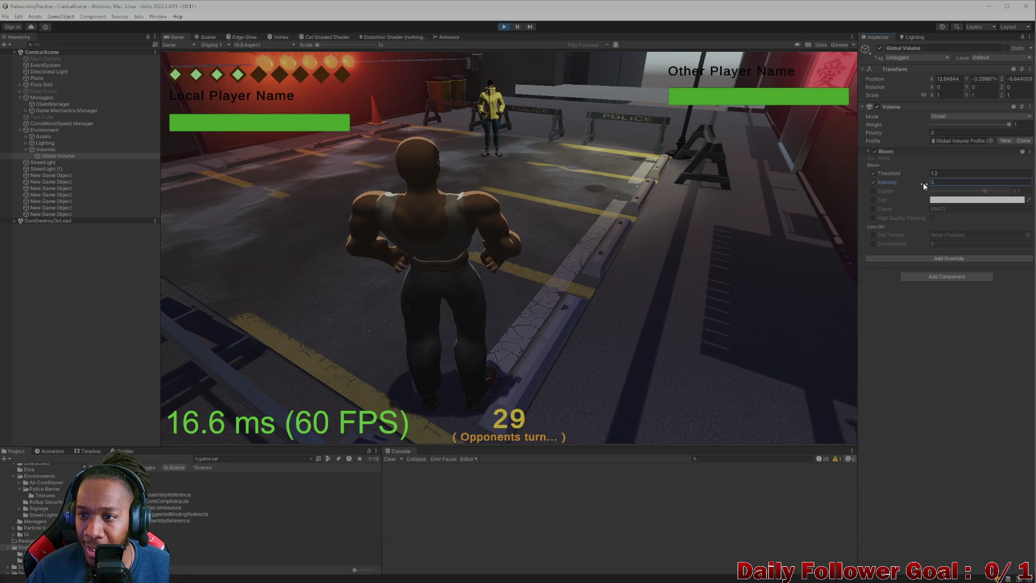
left_click_drag(923, 185, 1019, 192)
Set Bloom Intensity to 2 and shrink the editor to reveal the build window
left_click(964, 179)
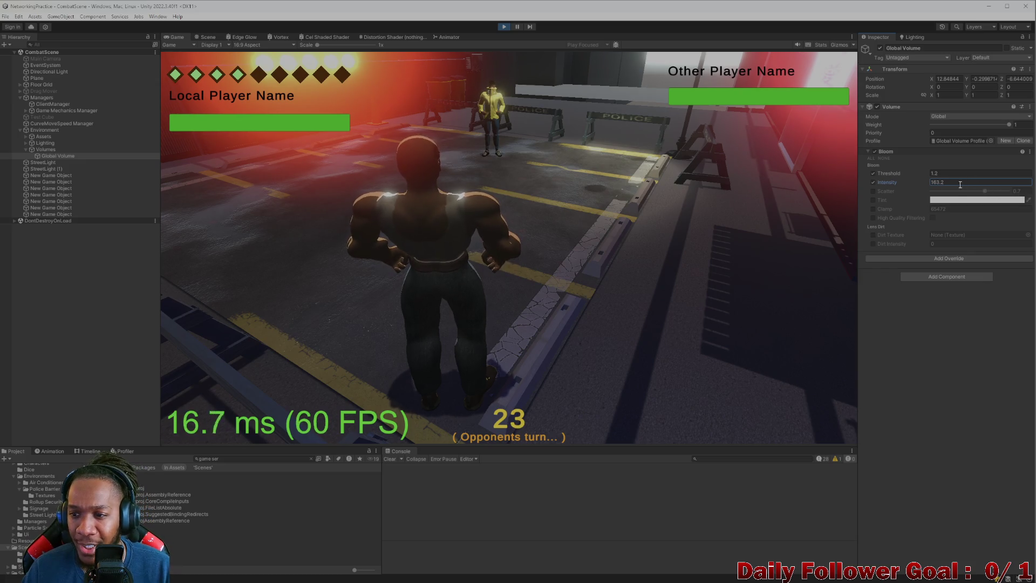
type("20")
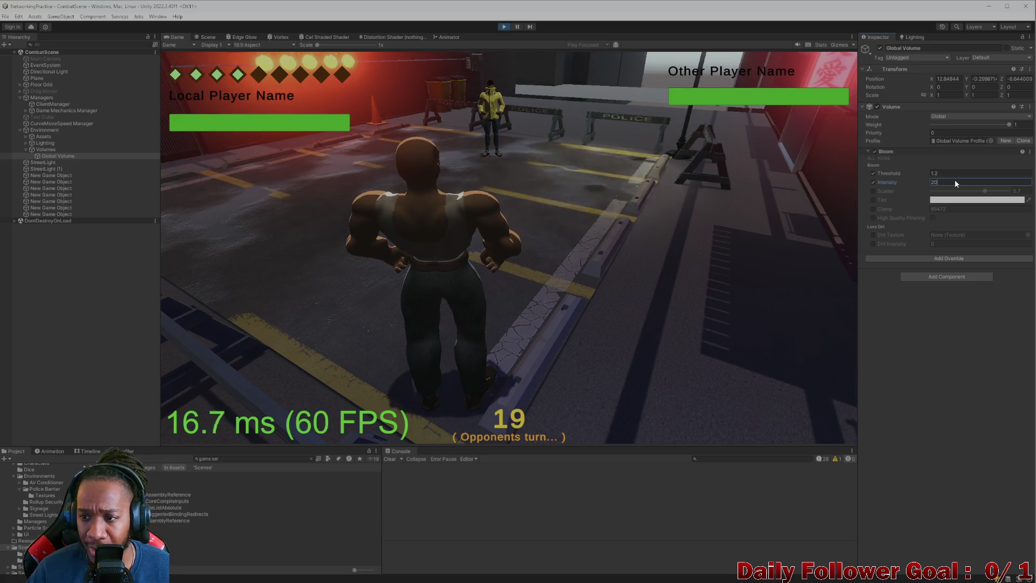
key("BackSpace")
key("BackSpace")
type("0")
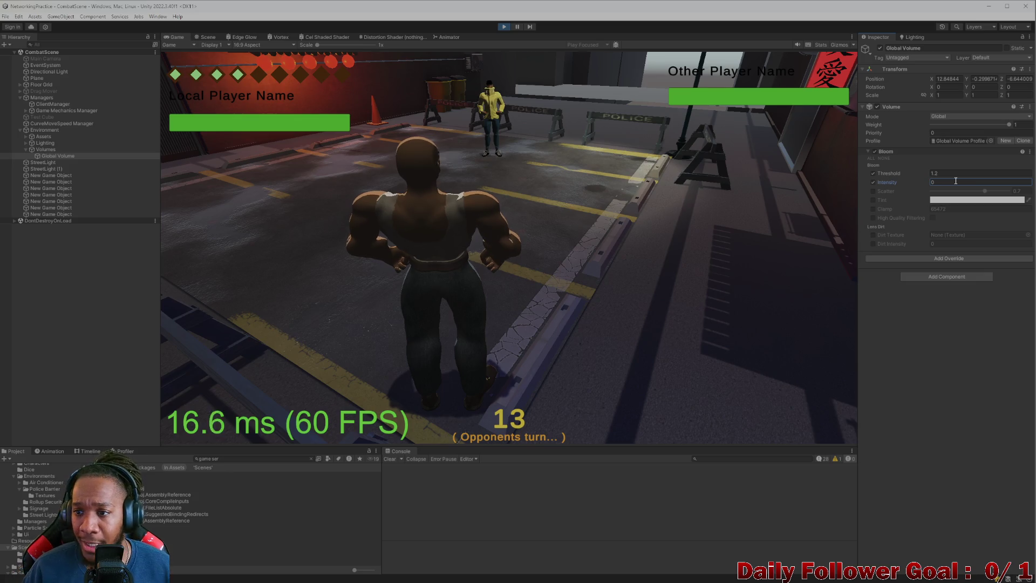
type("1")
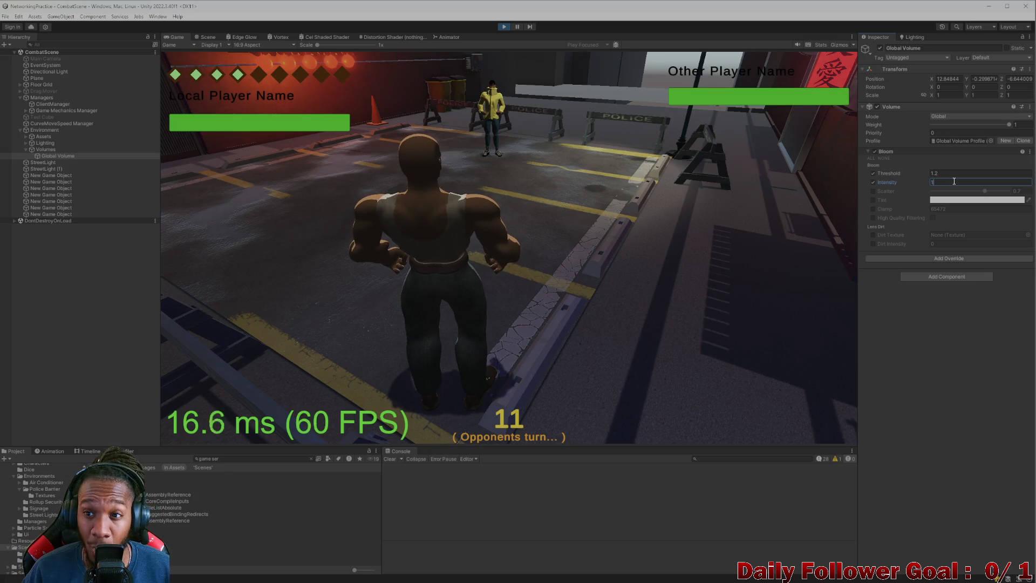
key("BackSpace")
type("2")
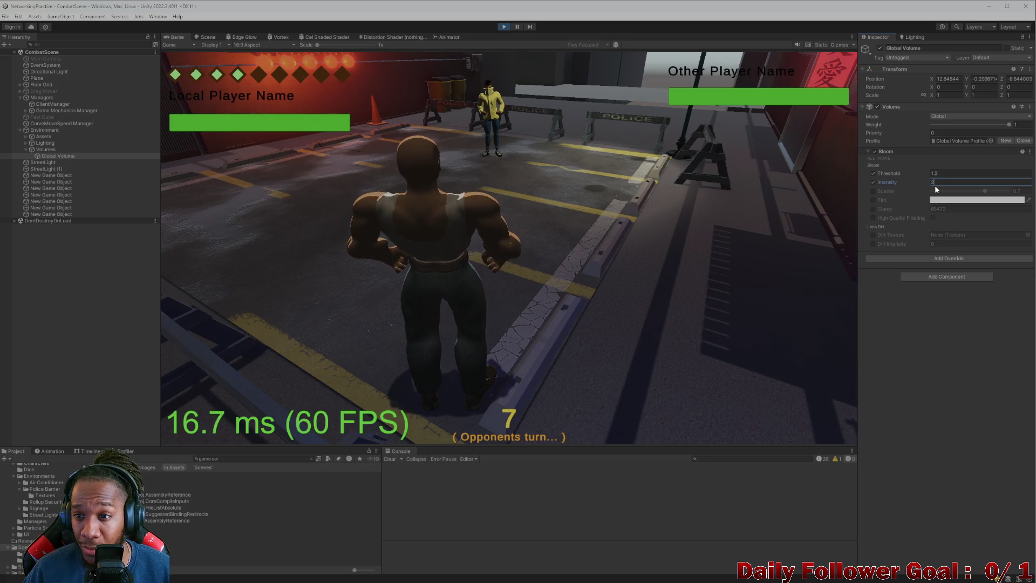
left_click(598, 225)
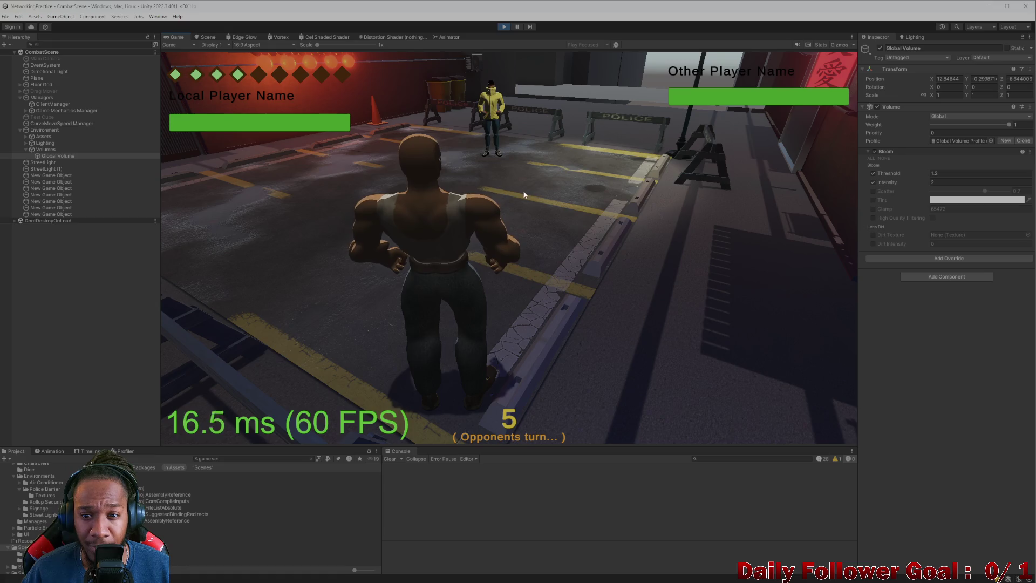
mouse_move(392, 29)
left_mouse_down()
mouse_move(348, 73)
mouse_move(256, 86)
mouse_move(214, 40)
mouse_move(265, 23)
left_mouse_up()
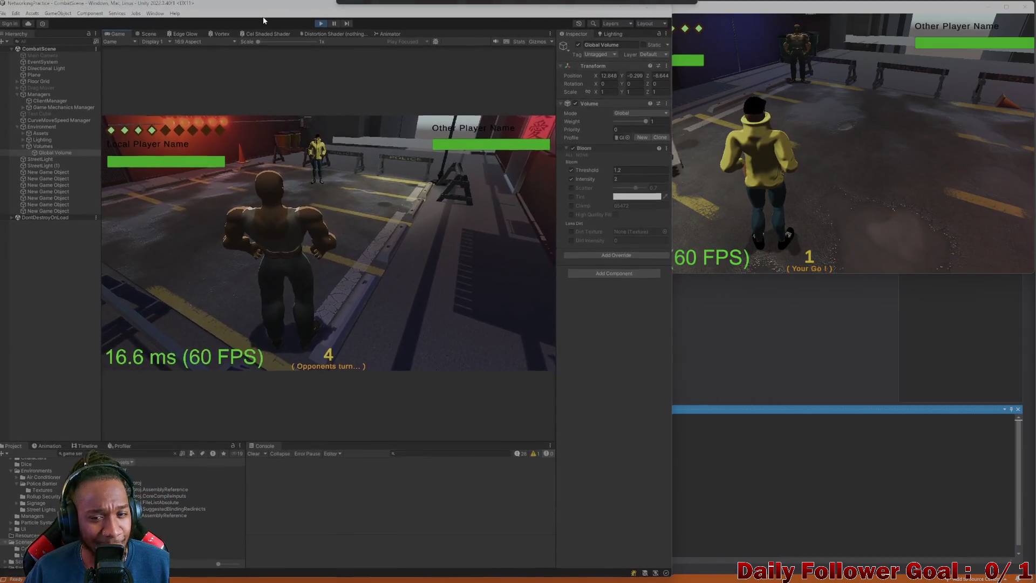
Move the editor's fighter, confirm the move and end the turn
left_click(765, 200)
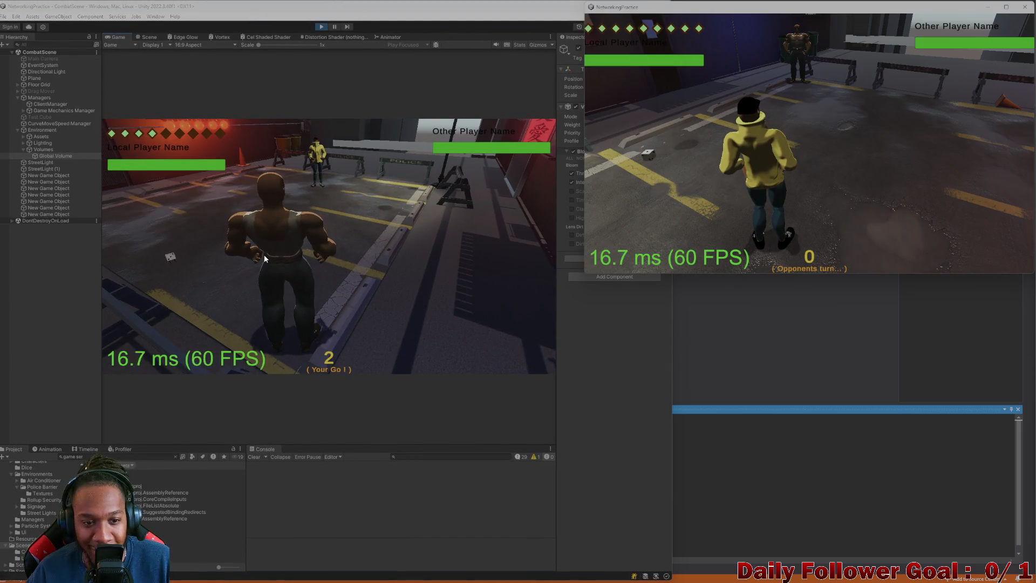
left_click(179, 257)
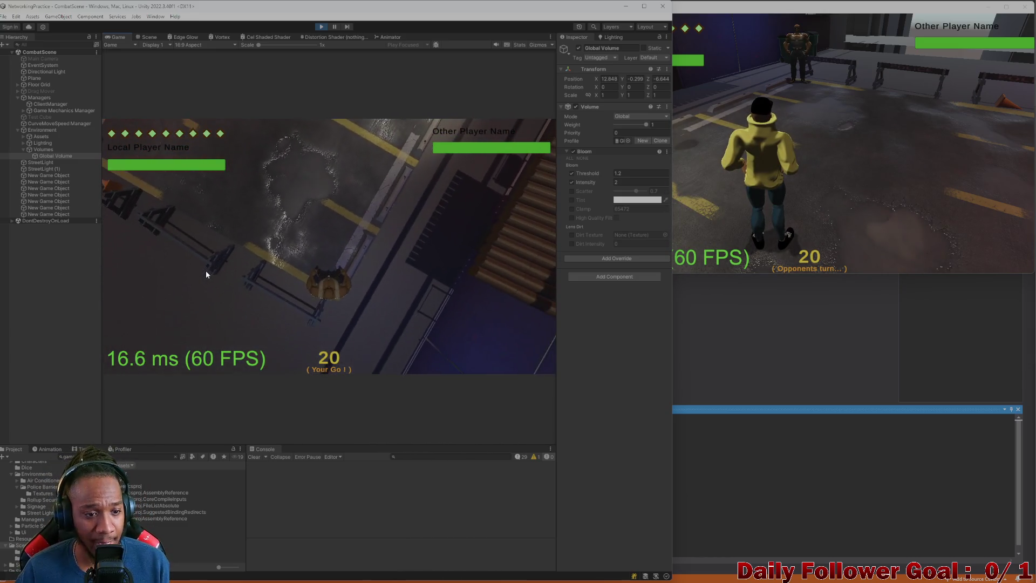
left_click(199, 294)
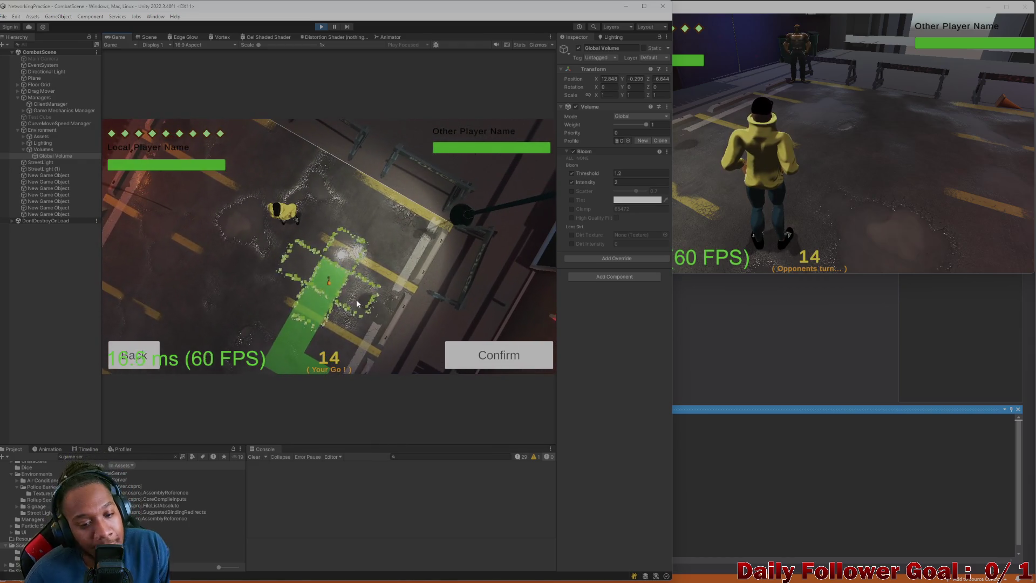
left_click(473, 354)
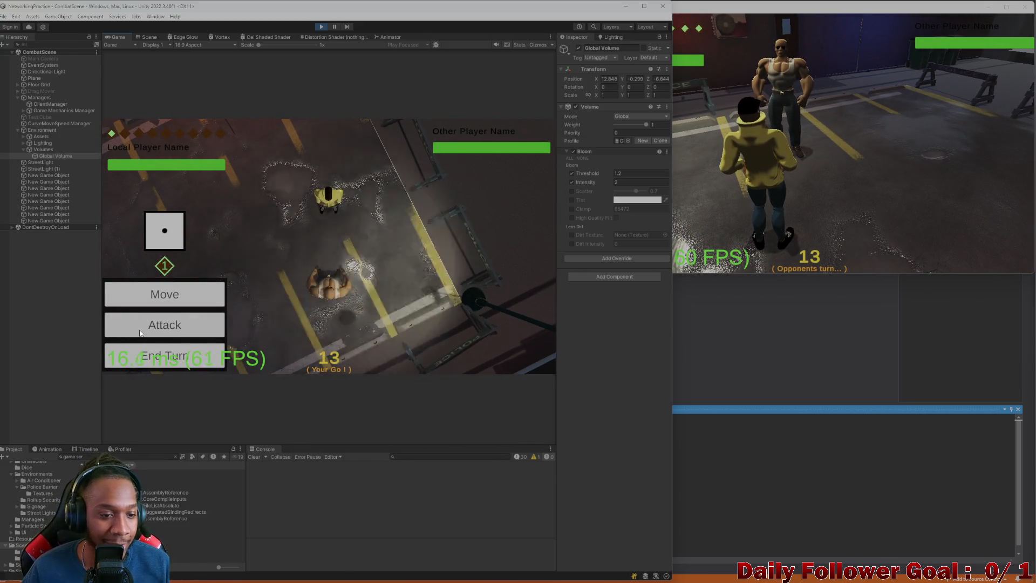
left_click(173, 358)
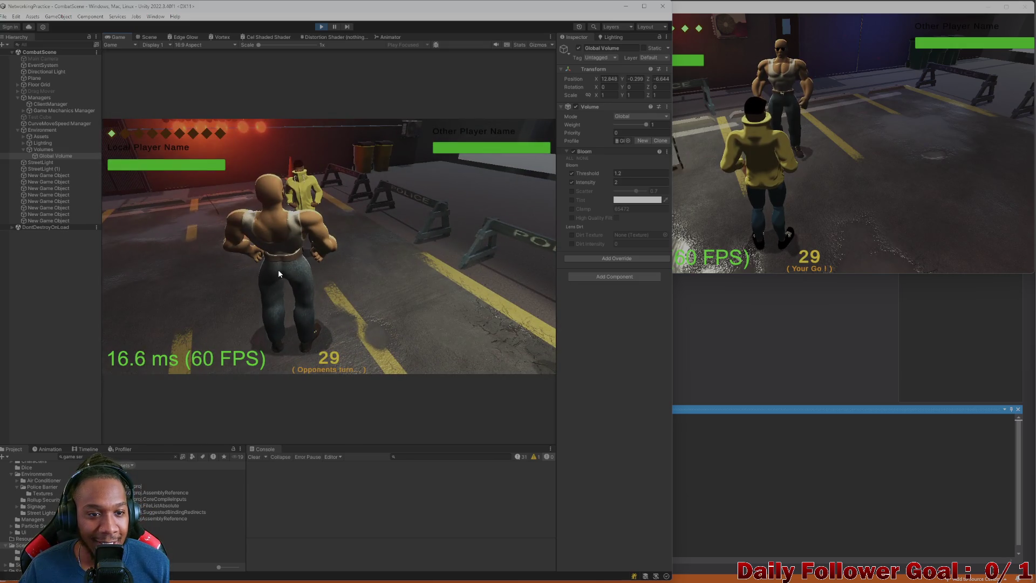
Roll and end the second player's turn, then roll the die for the first player
left_click(798, 170)
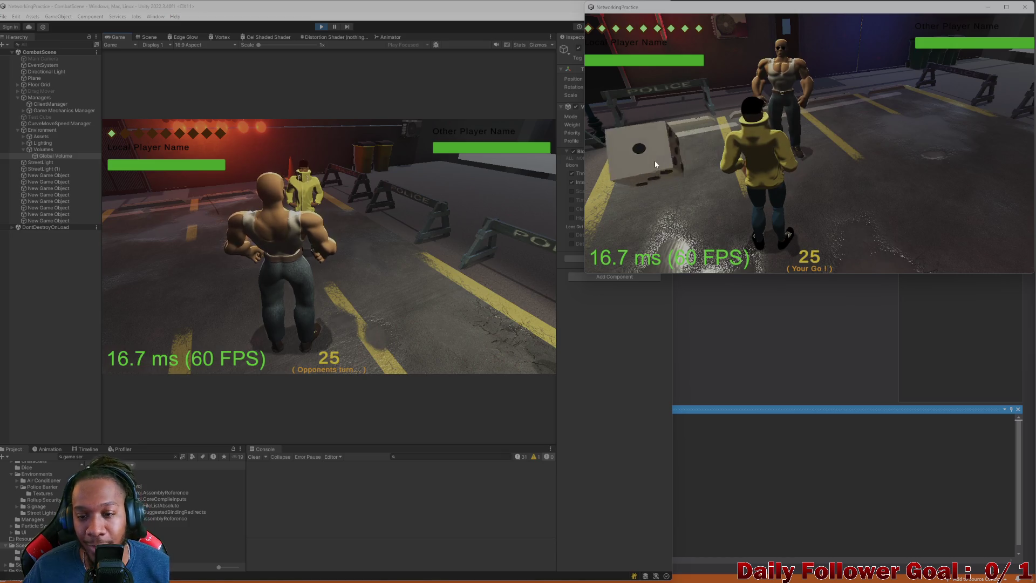
left_click(653, 169)
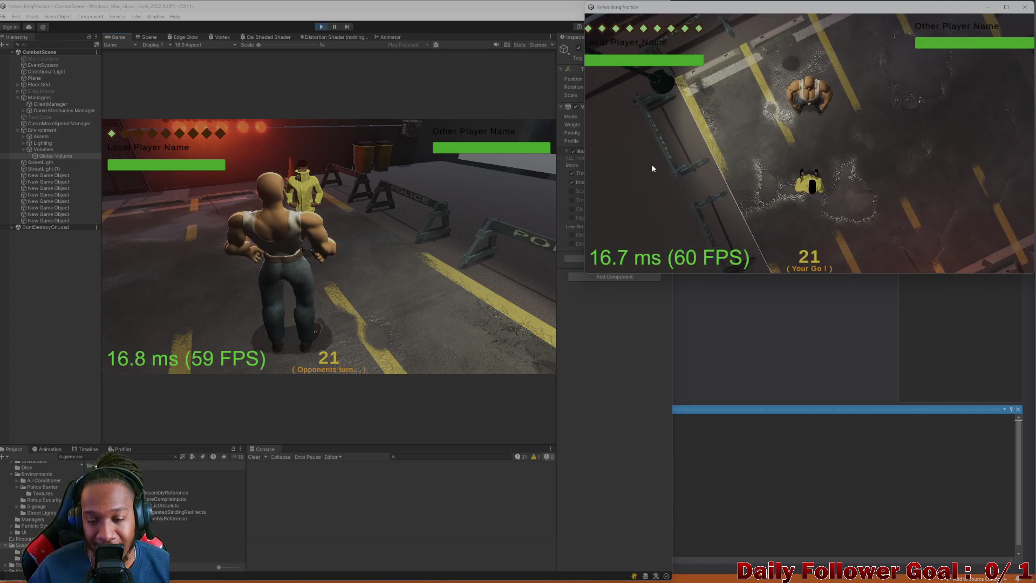
left_click(636, 261)
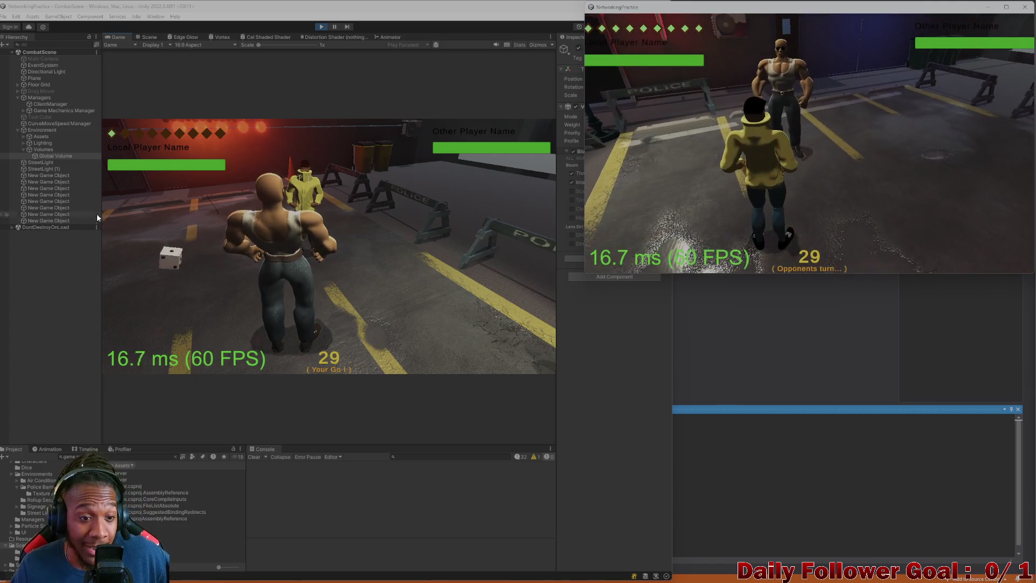
left_click(157, 271)
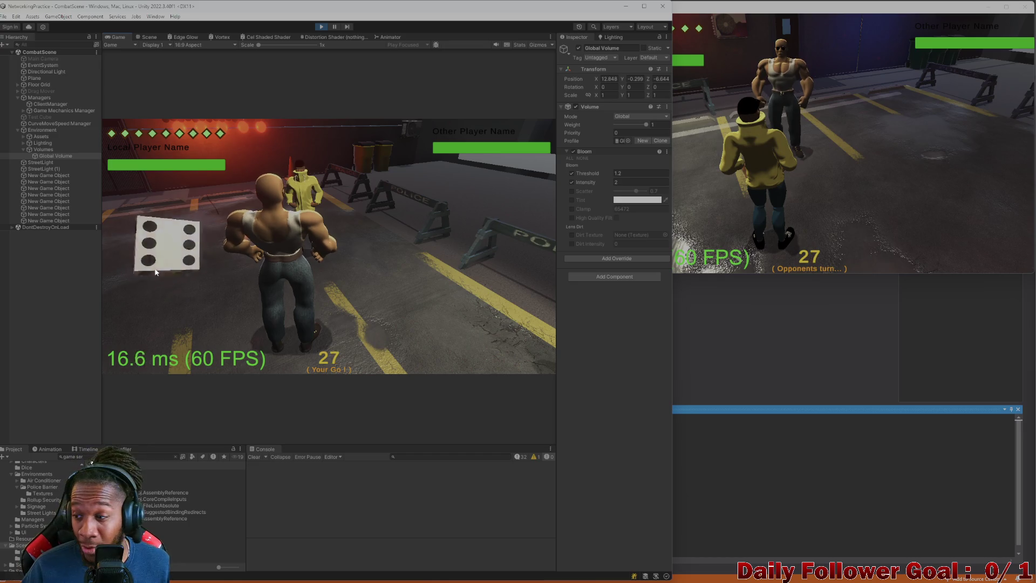
left_click(157, 272)
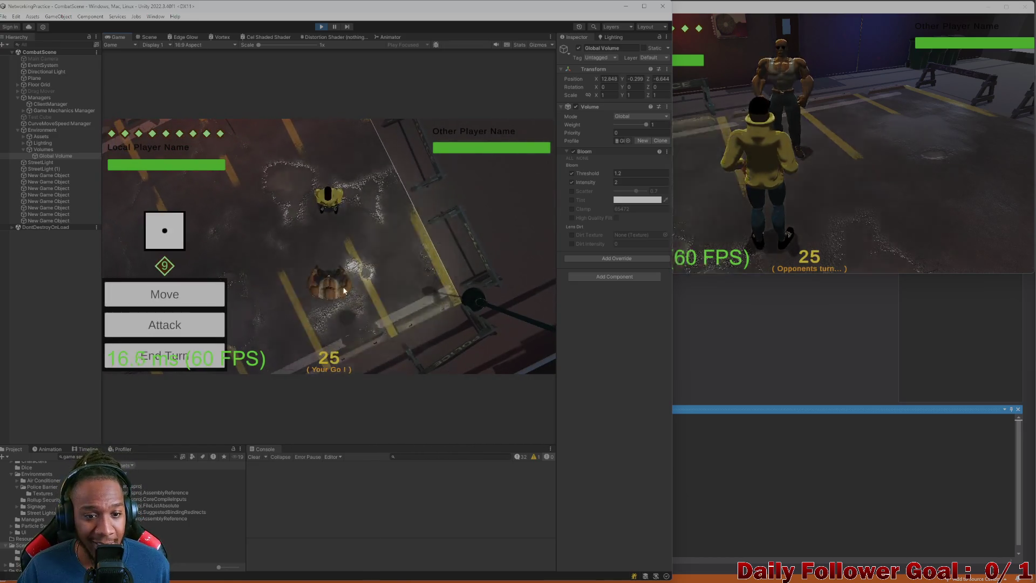
Move the editor's fighter three tiles, confirm the position and end the turn
left_click(186, 289)
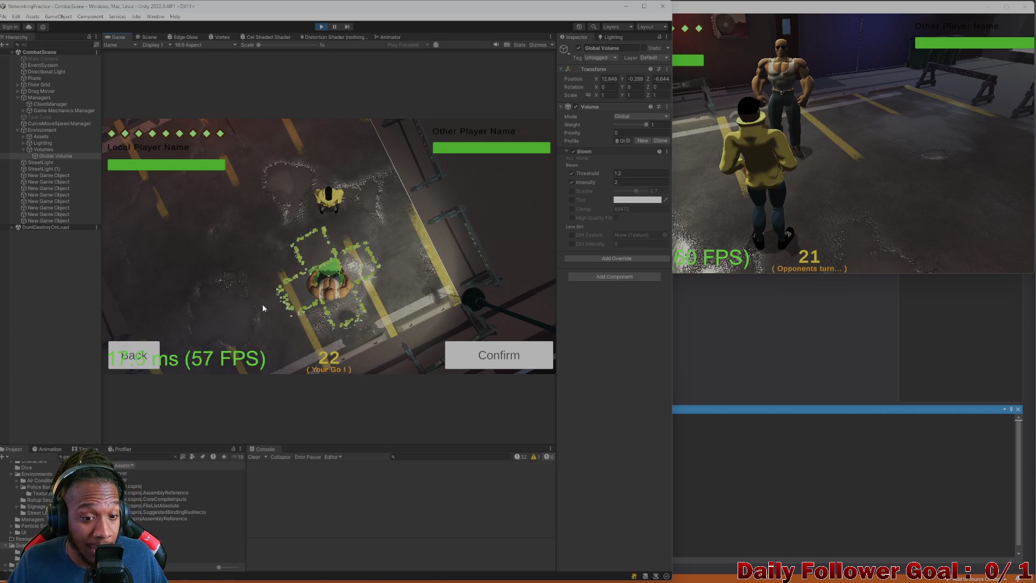
left_click(294, 303)
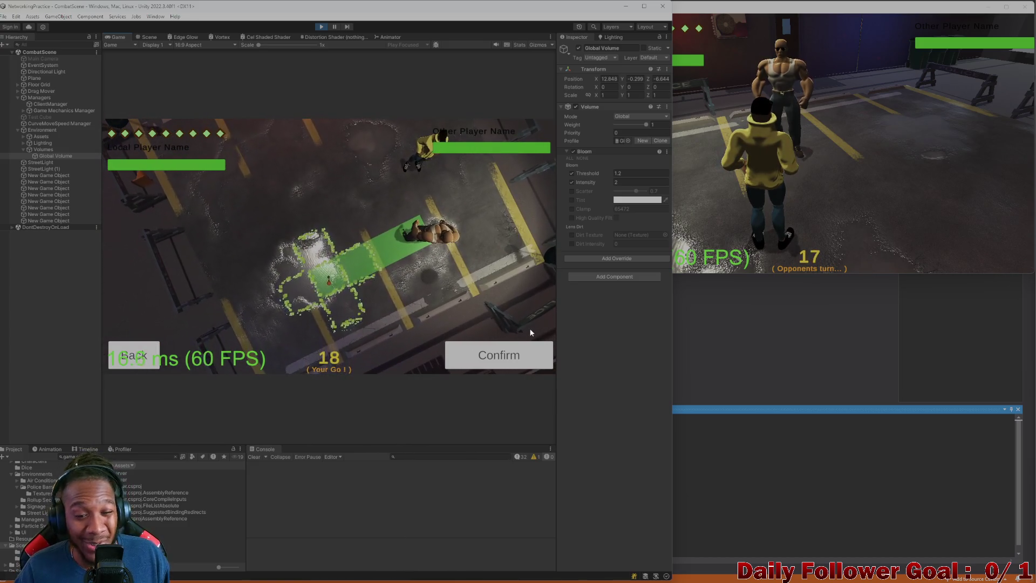
left_click(491, 363)
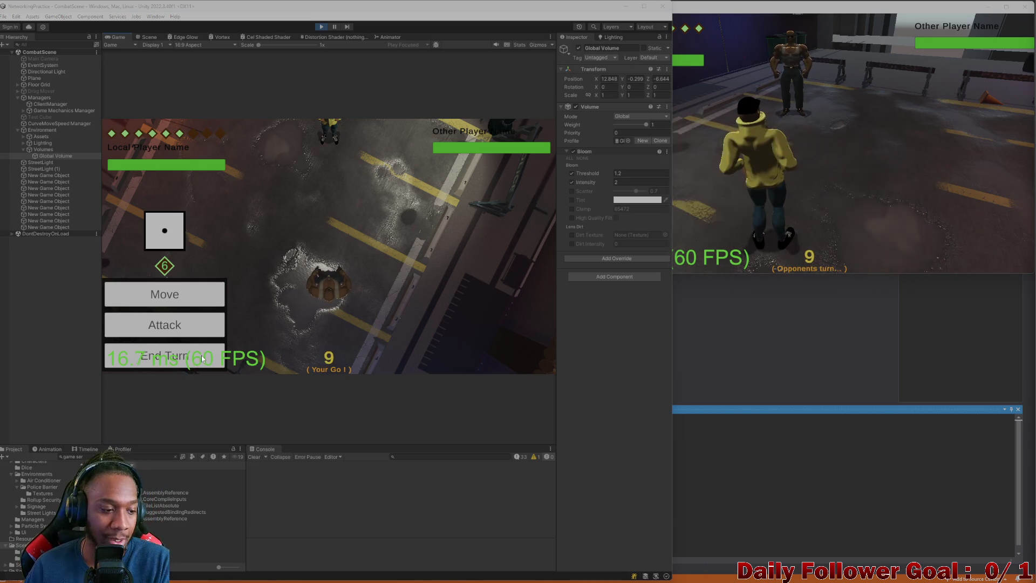
left_click(192, 360)
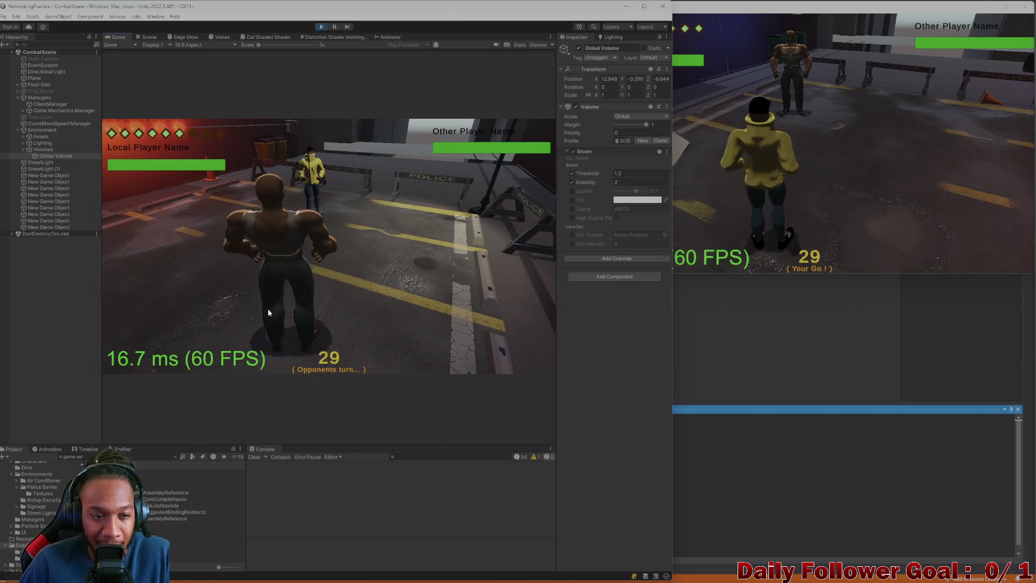
End the second player's turn, start a move in the editor, then switch to the code editor
left_click(665, 171)
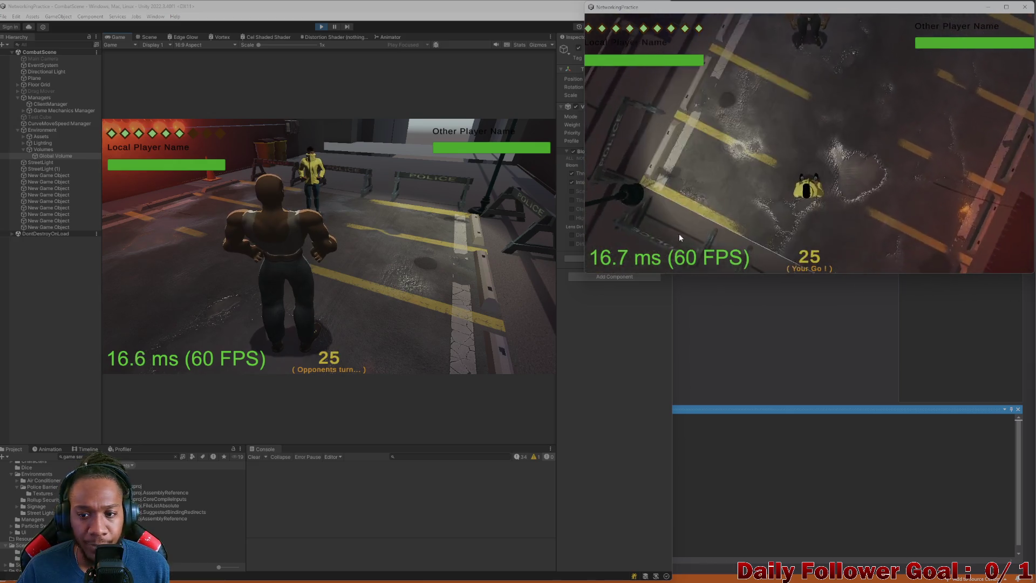
left_click(650, 253)
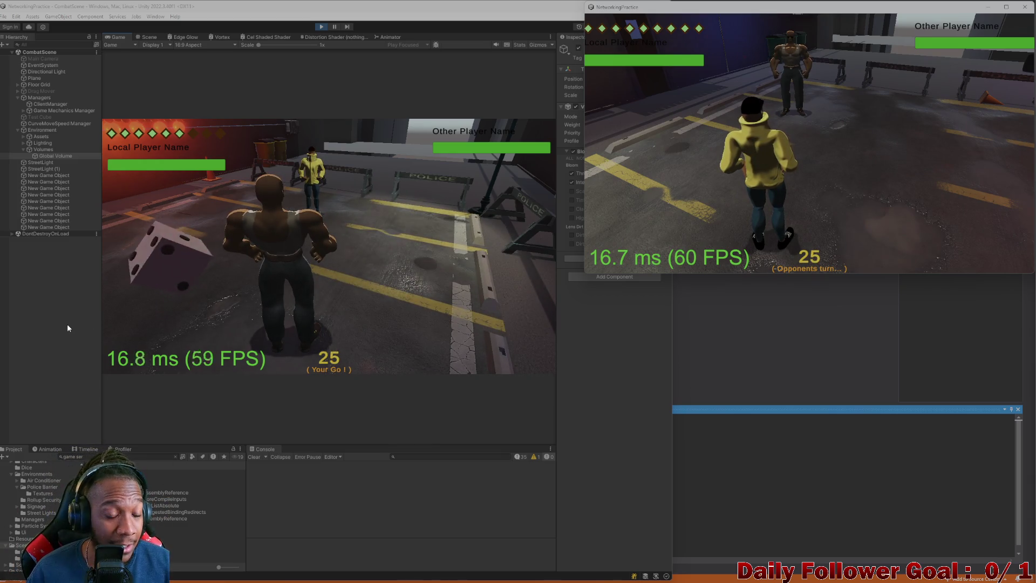
left_click(177, 270)
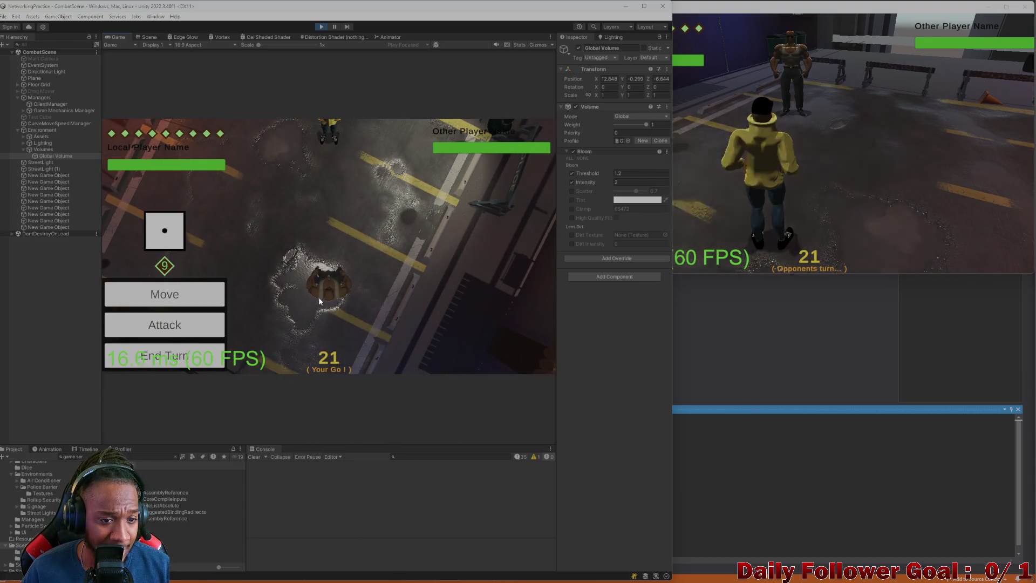
left_click(173, 301)
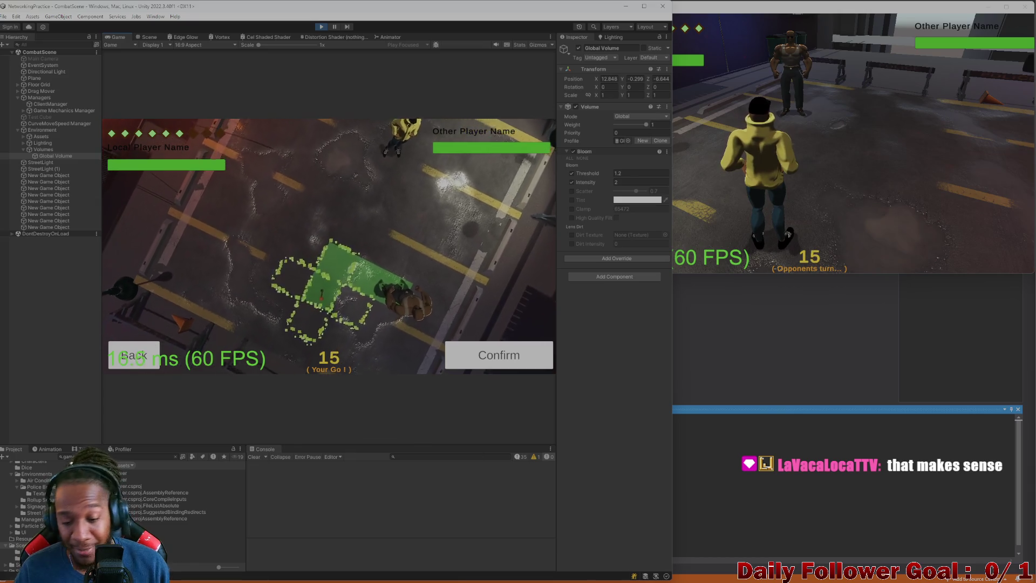
mouse_move(607, 575)
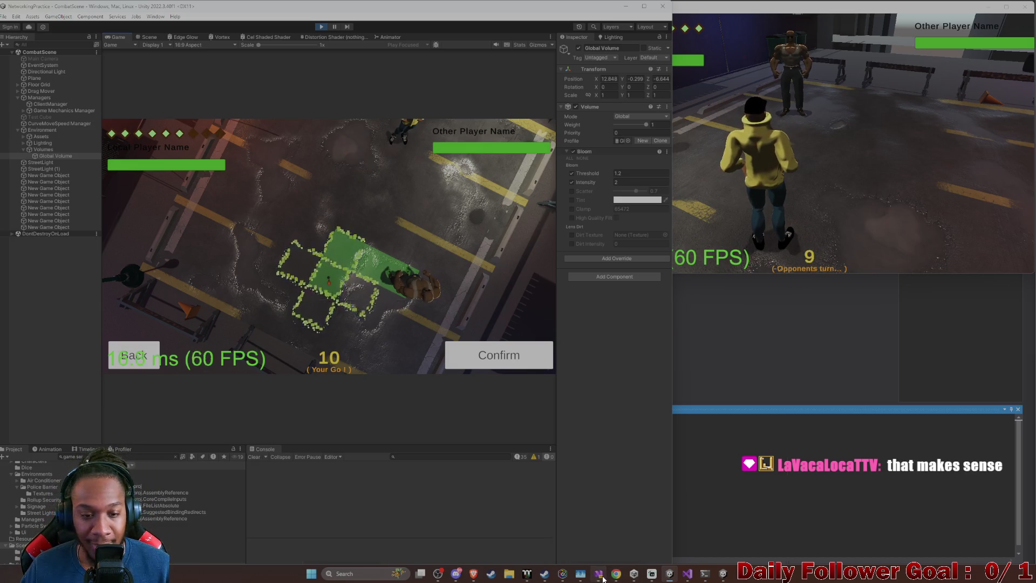
left_click(598, 529)
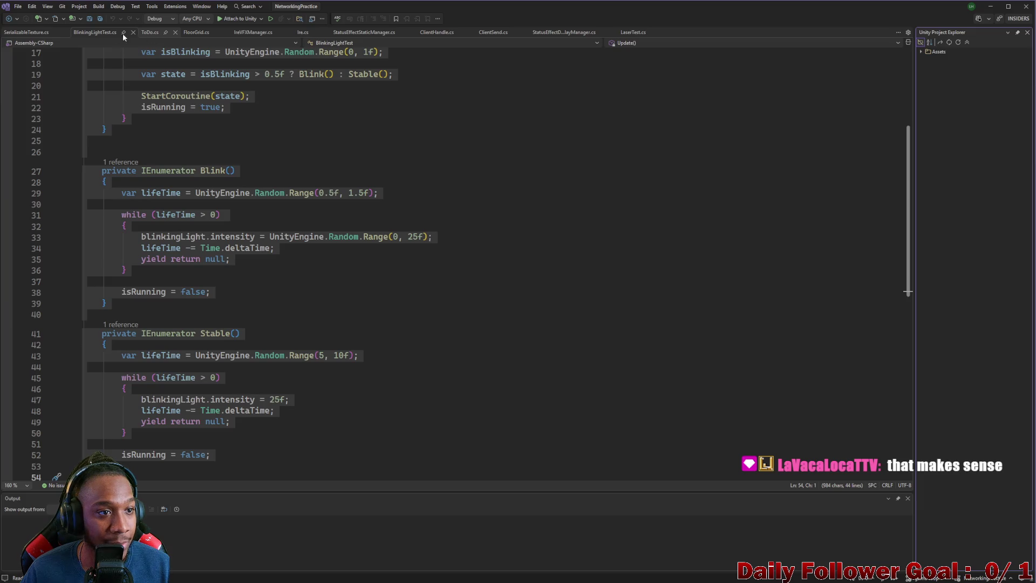
left_click_drag(150, 32, 53, 40)
scroll(347, 219, "up", 2)
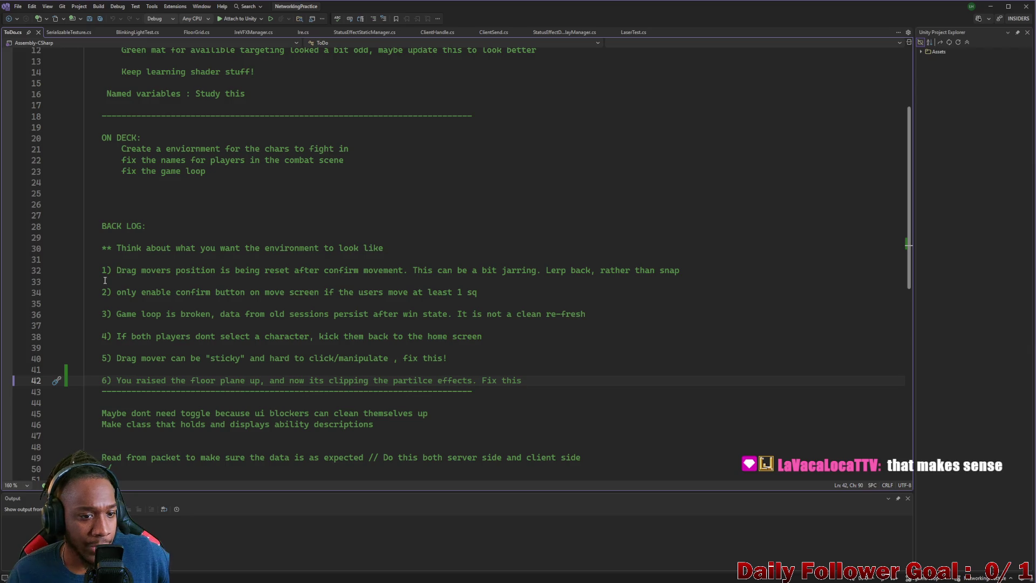
left_click_drag(155, 276, 675, 275)
left_click(111, 302)
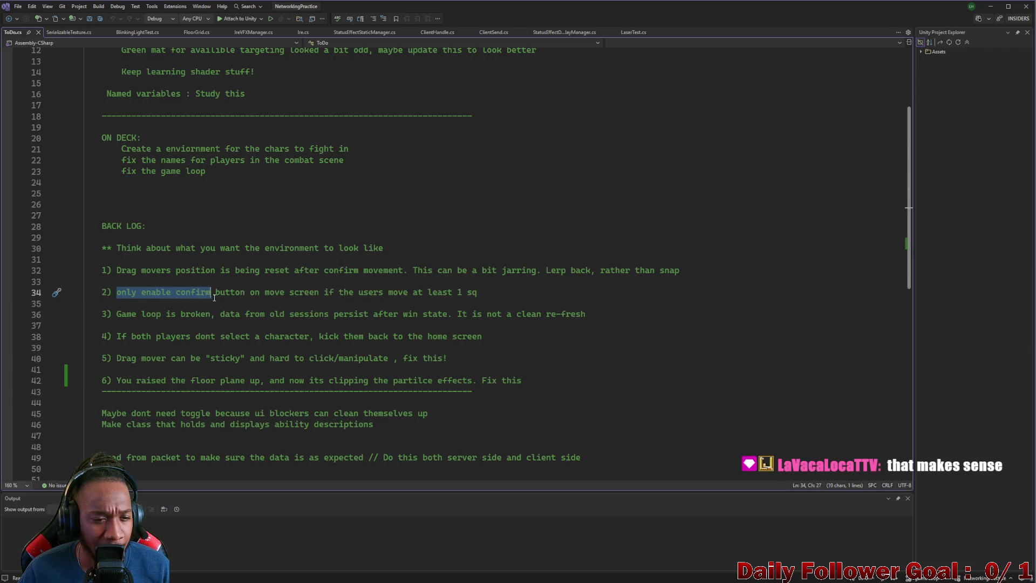
left_click_drag(214, 297, 218, 300)
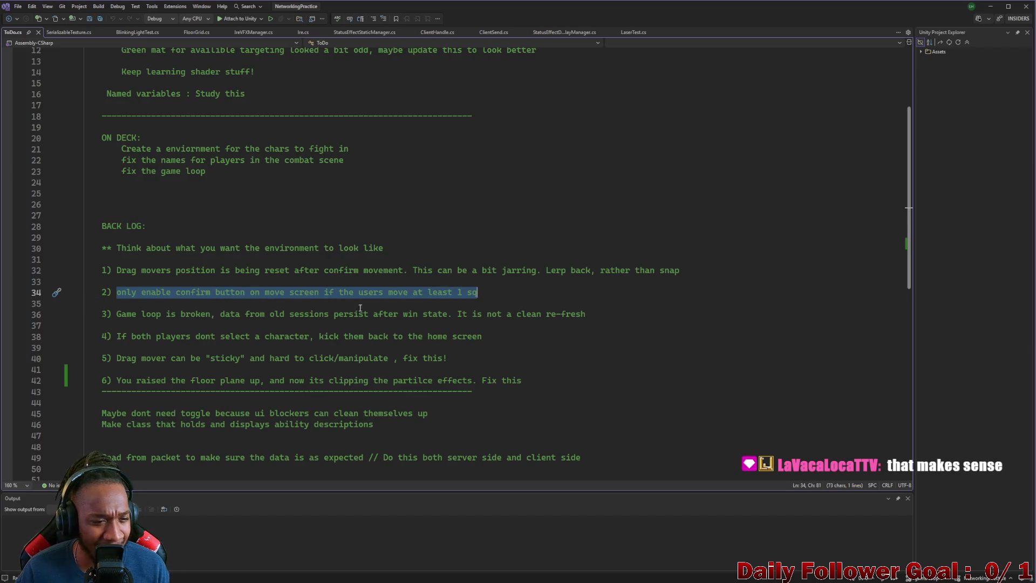
left_click_drag(116, 316, 120, 318)
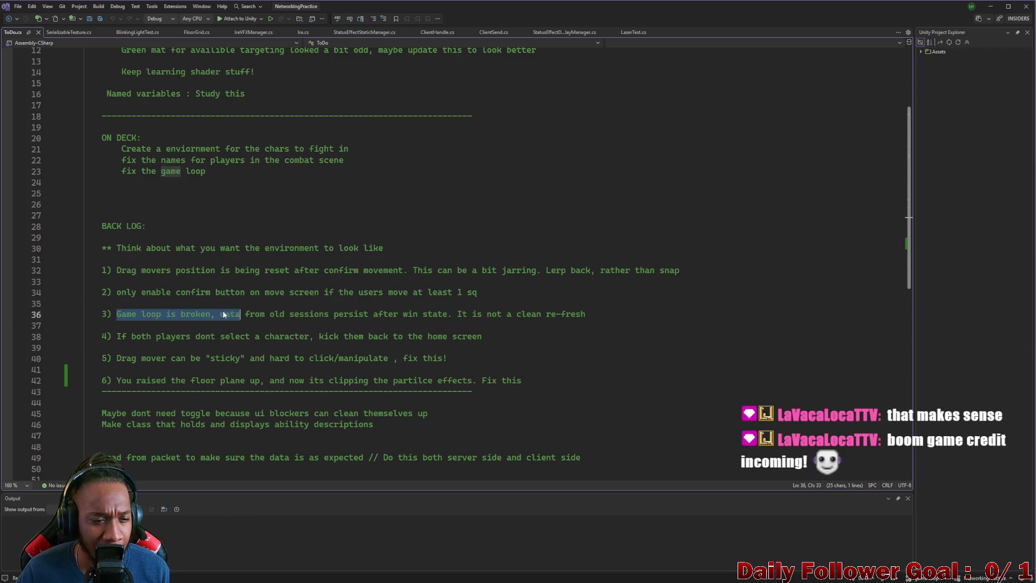
left_click_drag(309, 317, 87, 304)
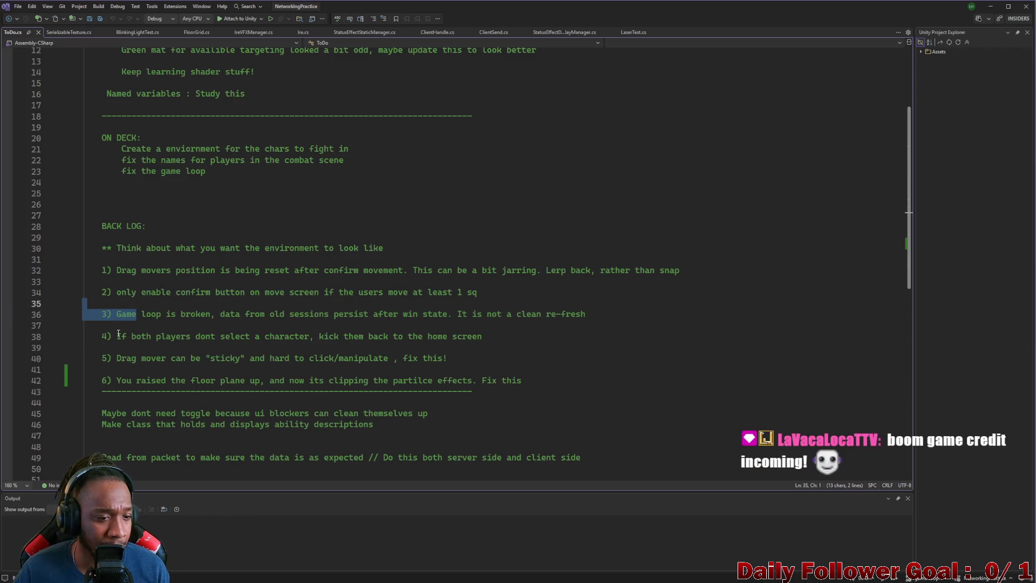
mouse_move(213, 341)
left_mouse_down()
mouse_move(520, 345)
mouse_move(525, 331)
left_mouse_up()
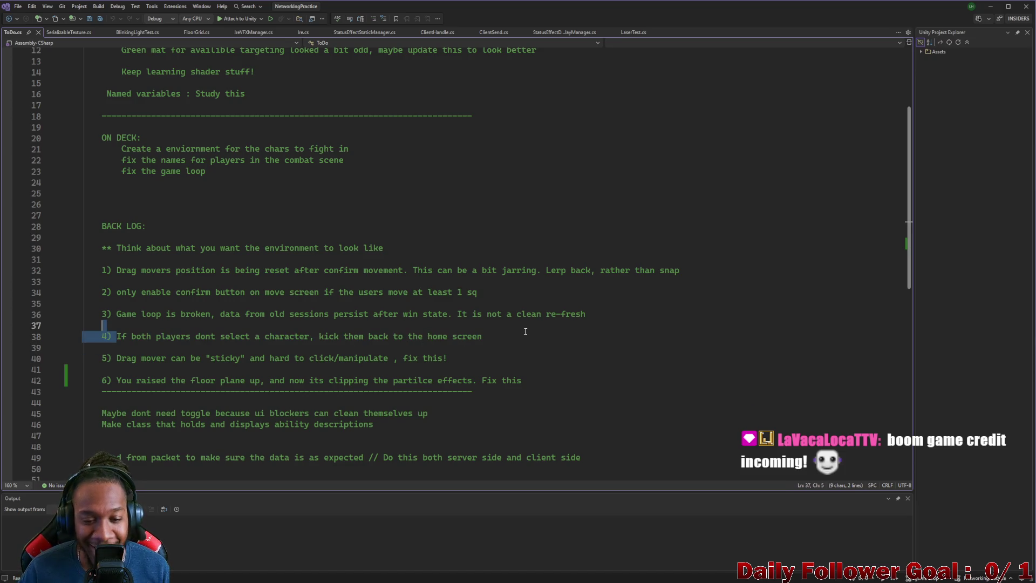
left_click_drag(116, 363, 347, 370)
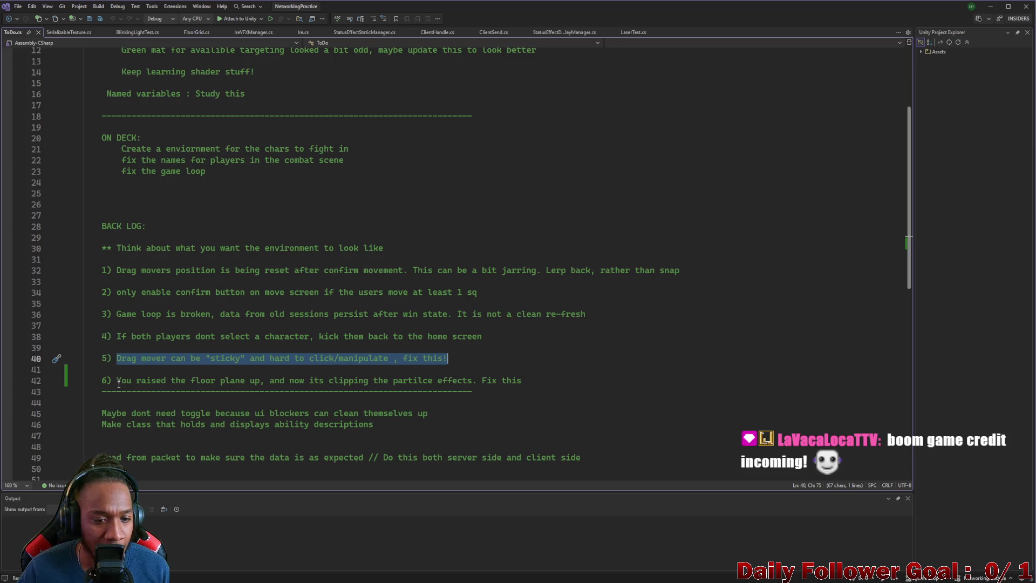
mouse_move(531, 380)
left_mouse_down()
mouse_move(323, 390)
mouse_move(96, 372)
left_mouse_up()
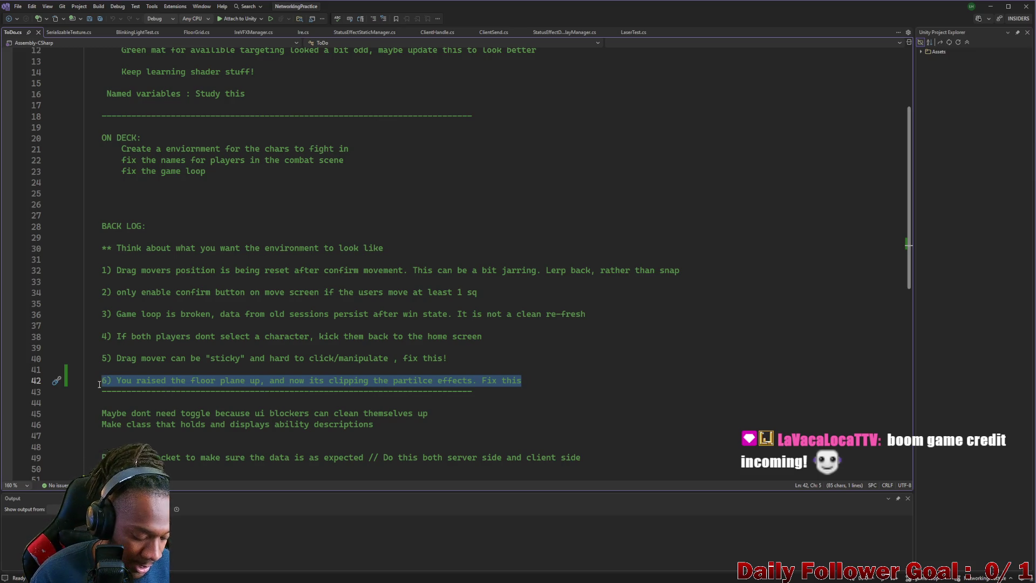
Copy item 6 into item 7, 'Die roll should be automatic at the start of turns', then save ToDo and minimize
left_click(541, 381)
key("Return")
key("Return")
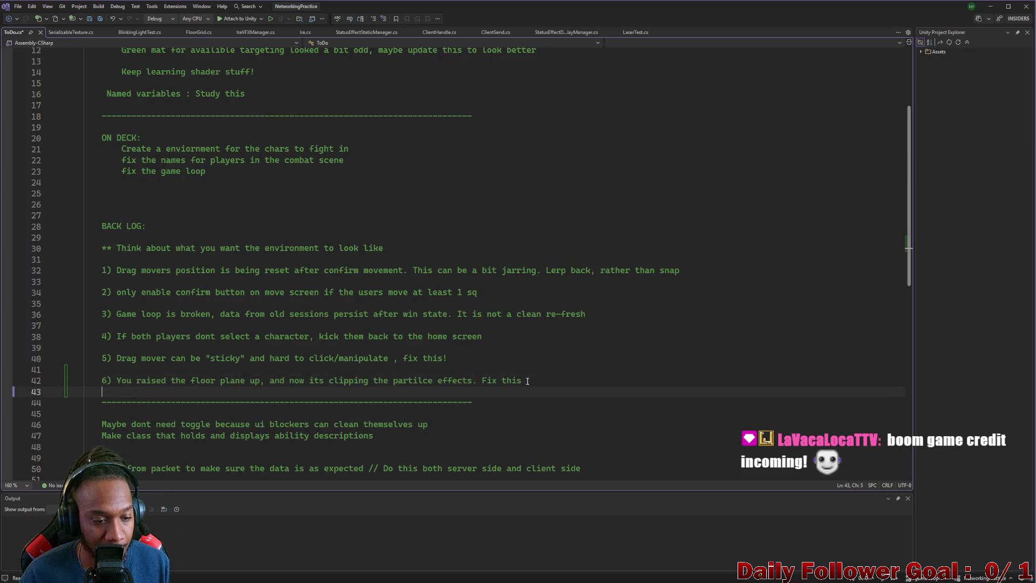
type("6) You raised the floor plane up, and now its clipping the partilce effects. Fix this")
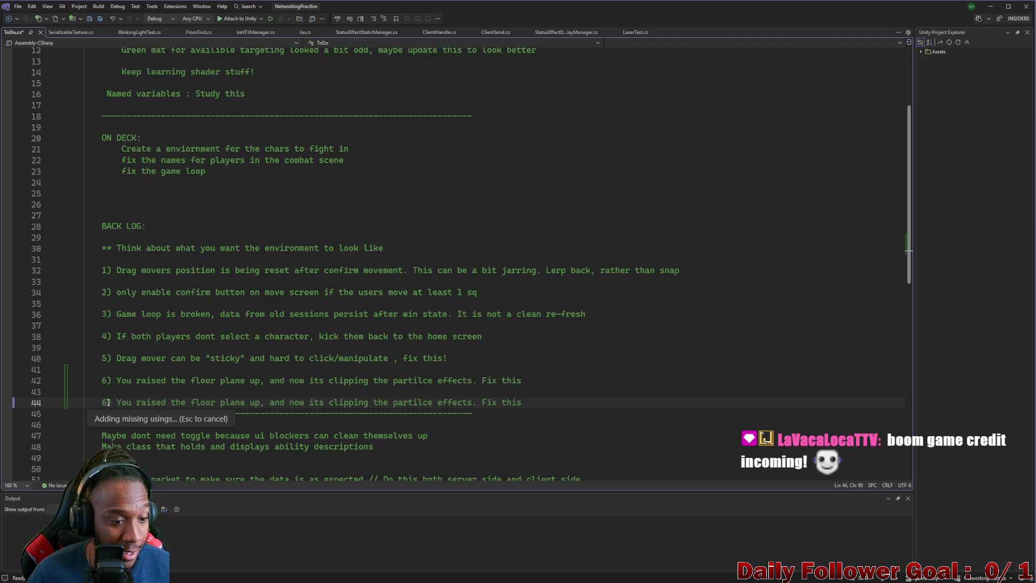
type("7")
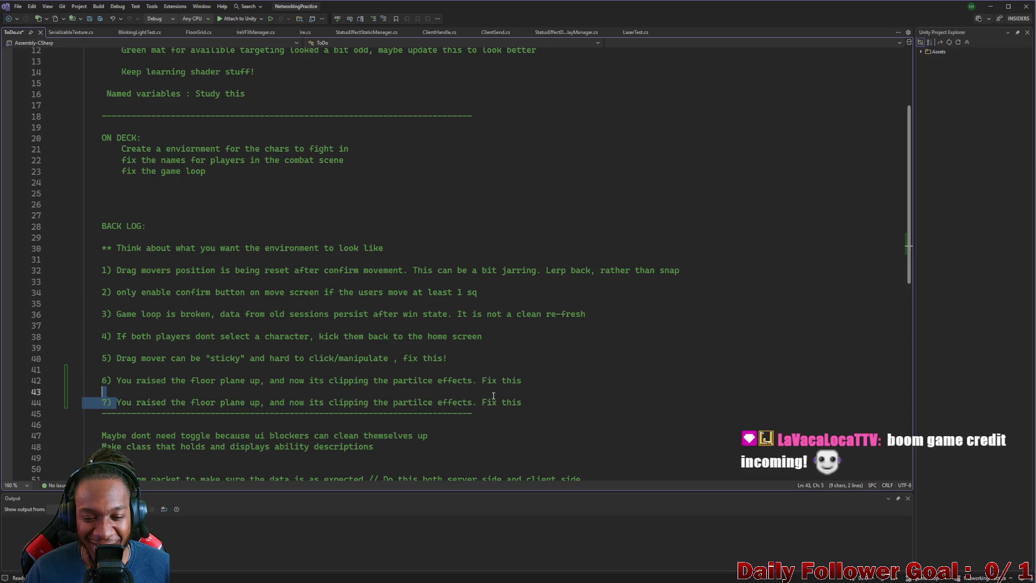
left_click_drag(478, 402, 117, 401)
key("BackSpace")
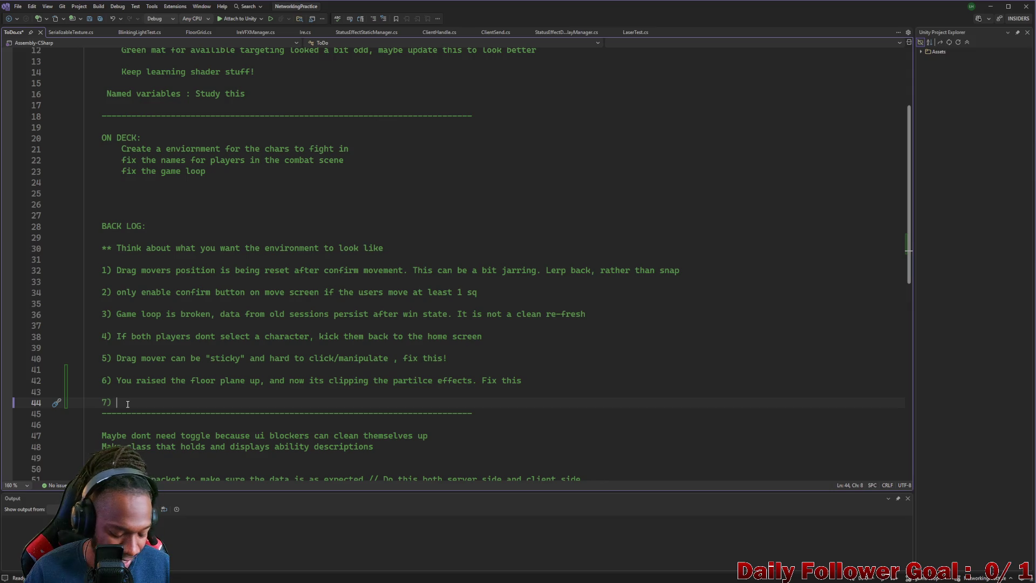
type("Dir")
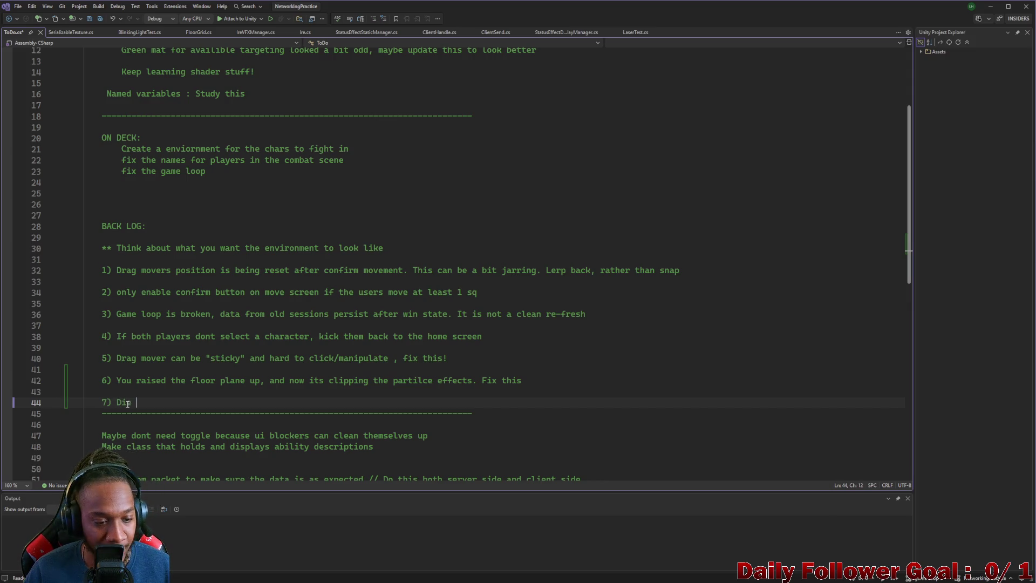
type("uld")
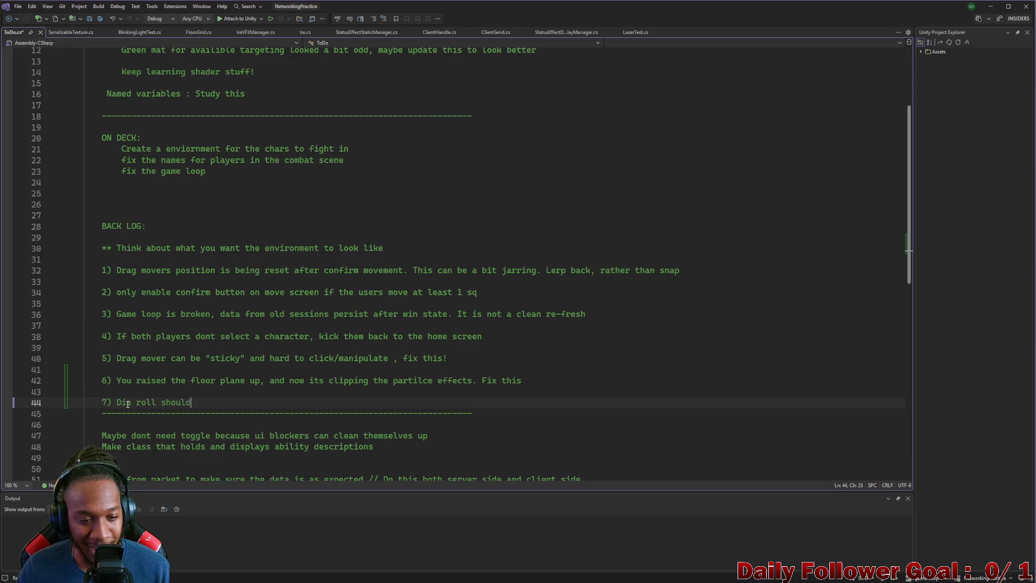
type(" be au")
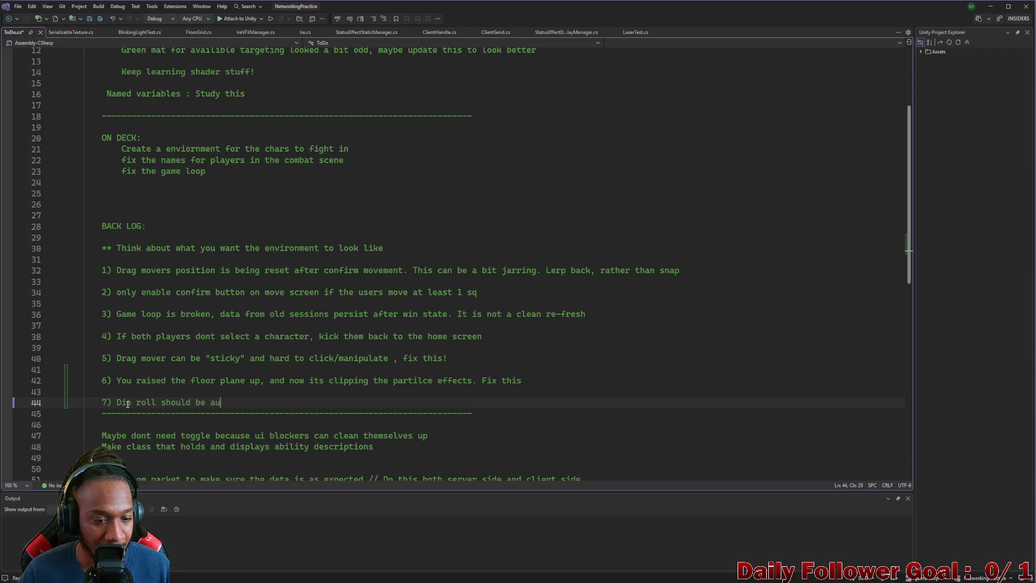
type("tomatic ")
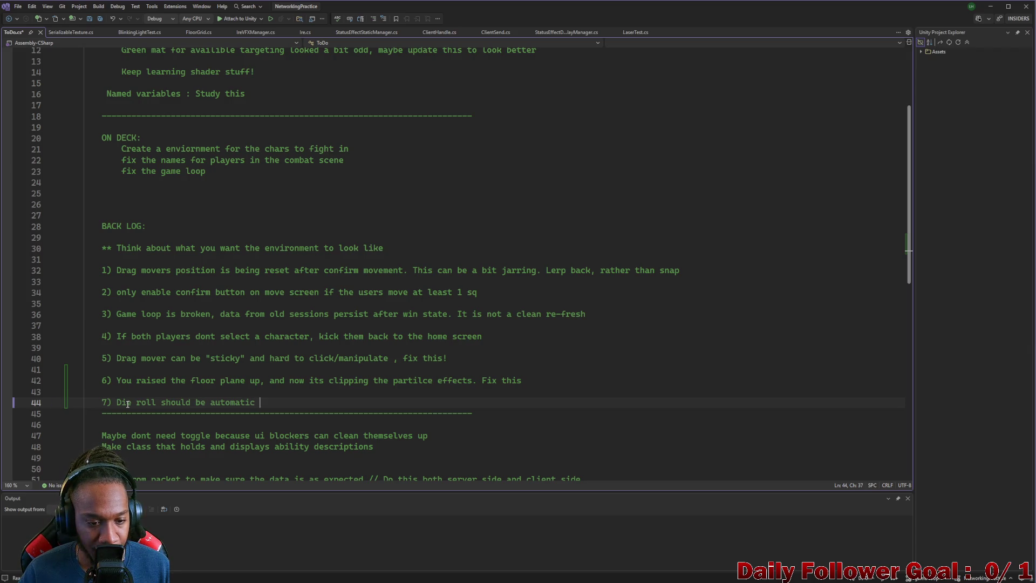
type("at the s")
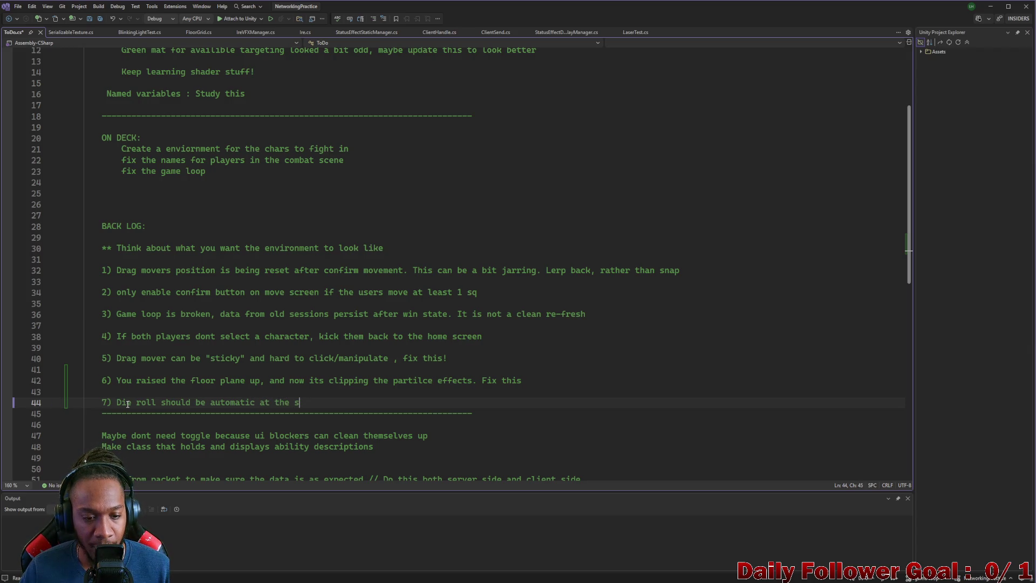
type("tart of turns")
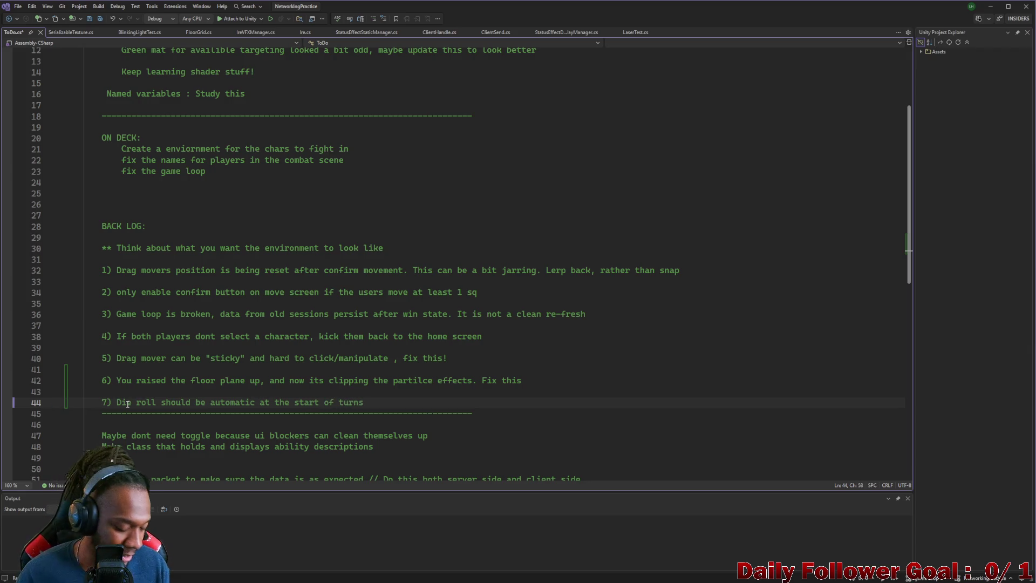
key("ctrl+s")
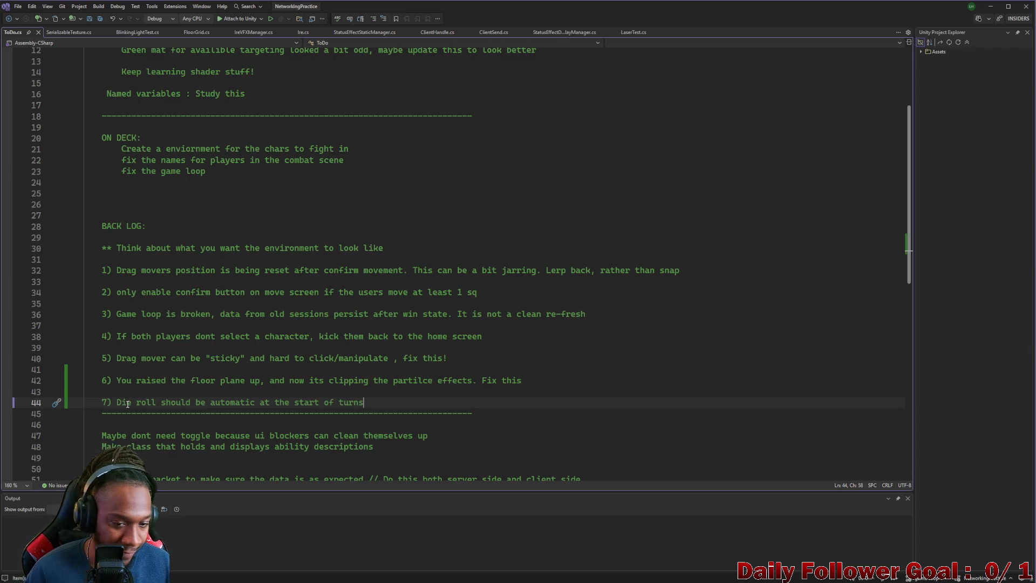
left_click(988, 7)
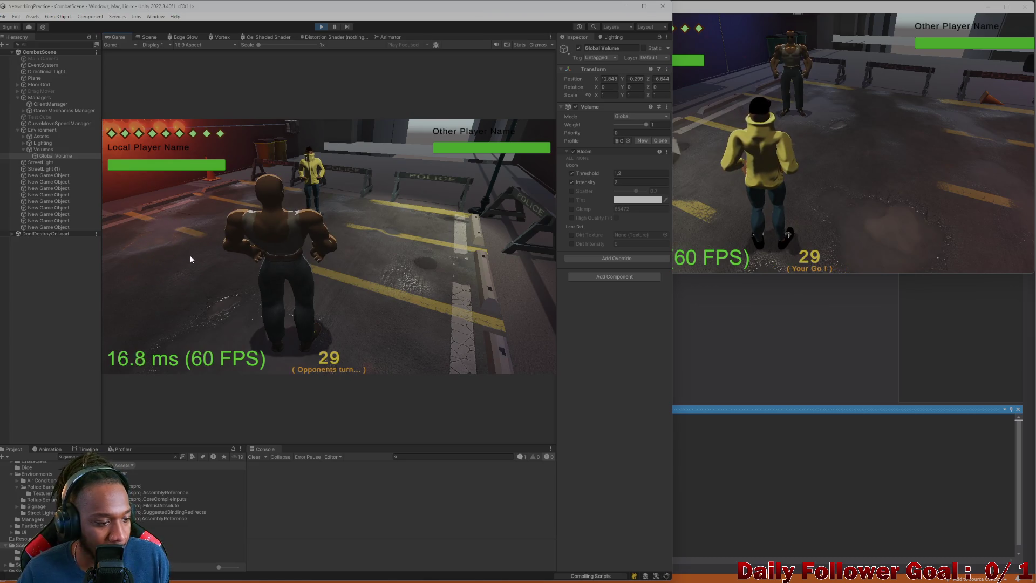
End the standalone build's turn, roll the die in the editor's Game view, and exit Play mode
left_click(657, 176)
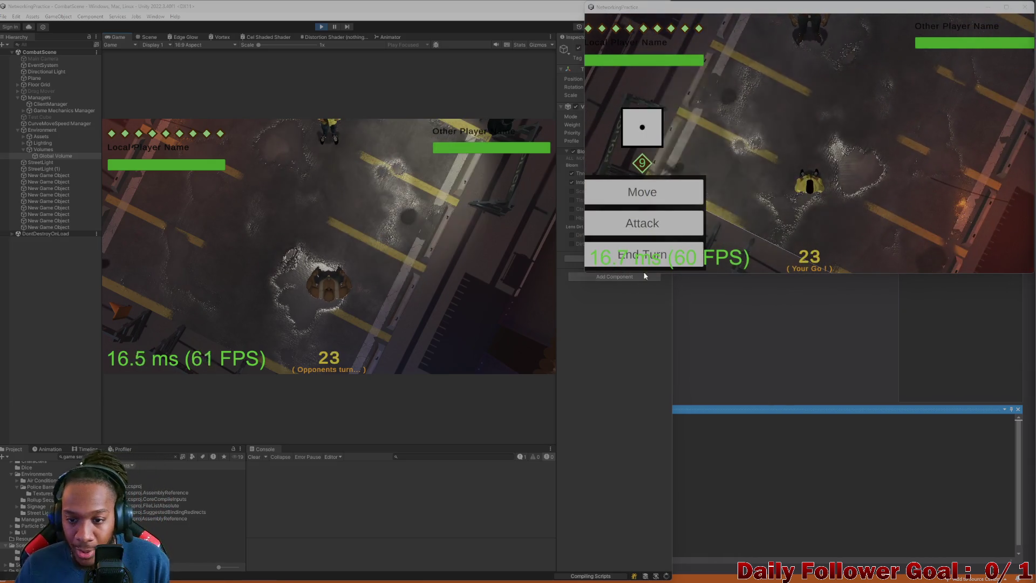
left_click(648, 261)
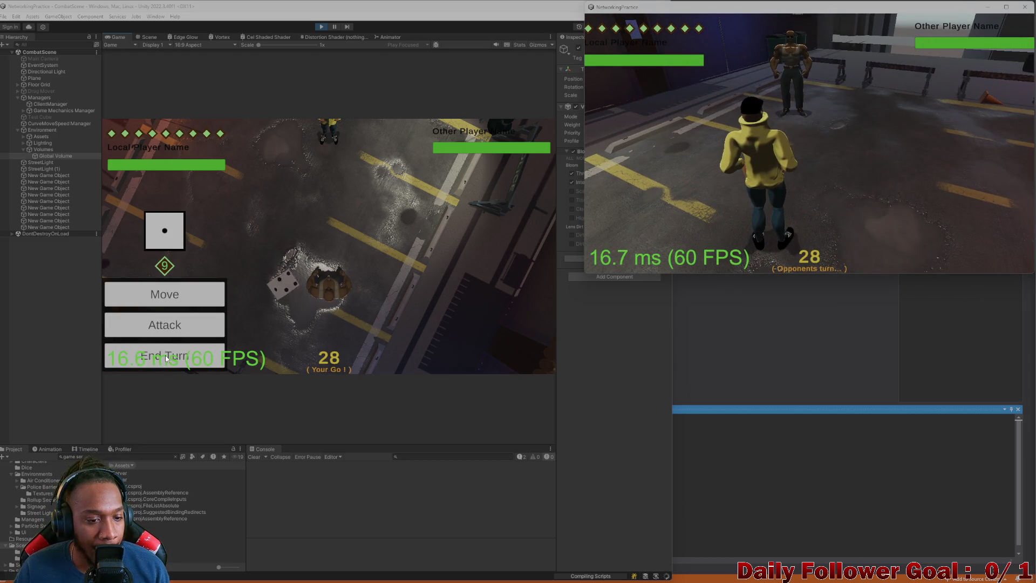
left_click_drag(290, 279, 359, 319)
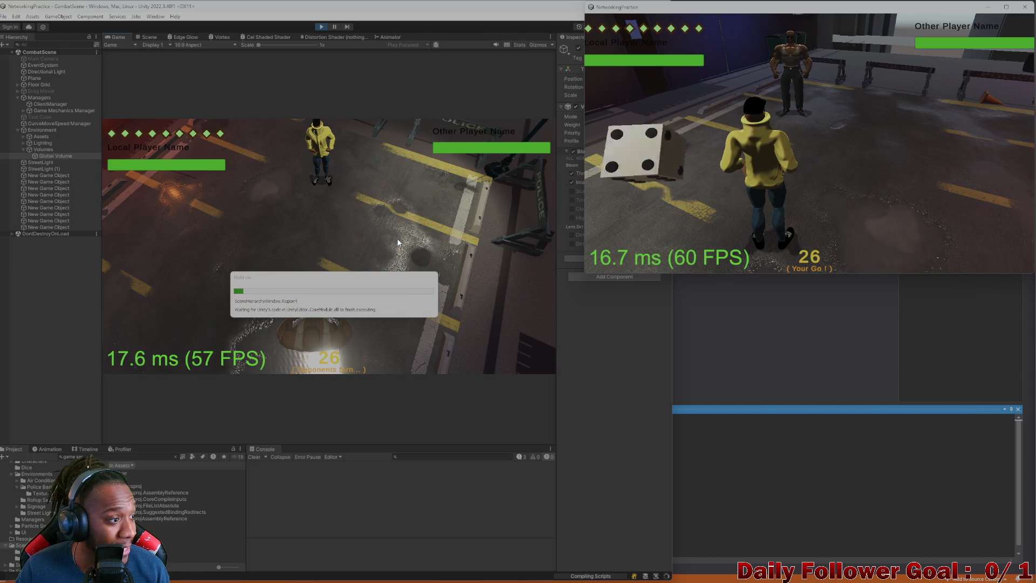
left_click(321, 26)
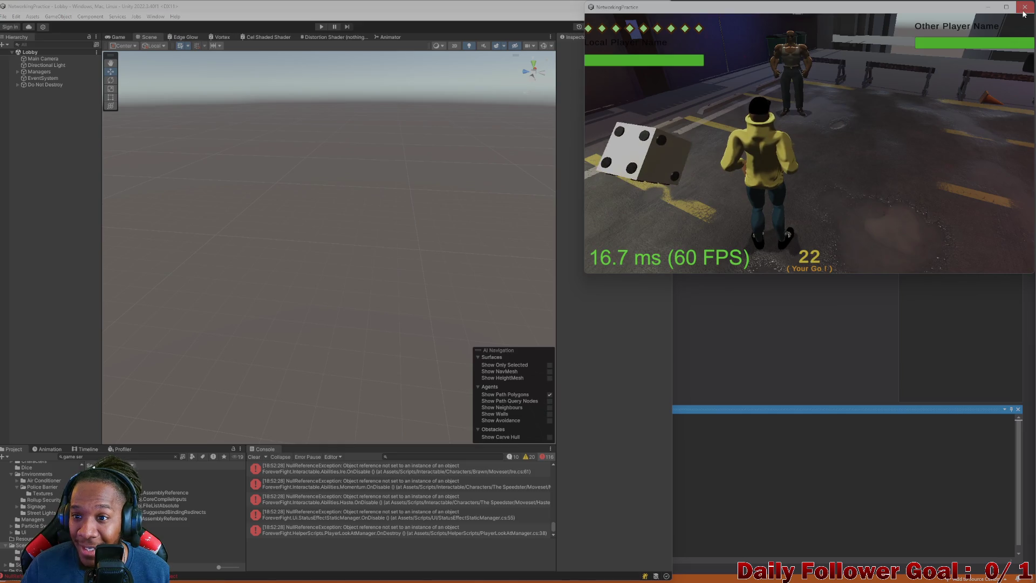
Close the running game build and maximize the Unity editor to fill the screen
left_click(1025, 7)
mouse_move(340, 9)
left_mouse_down()
mouse_move(642, 11)
mouse_move(659, 31)
mouse_move(658, 22)
left_mouse_up()
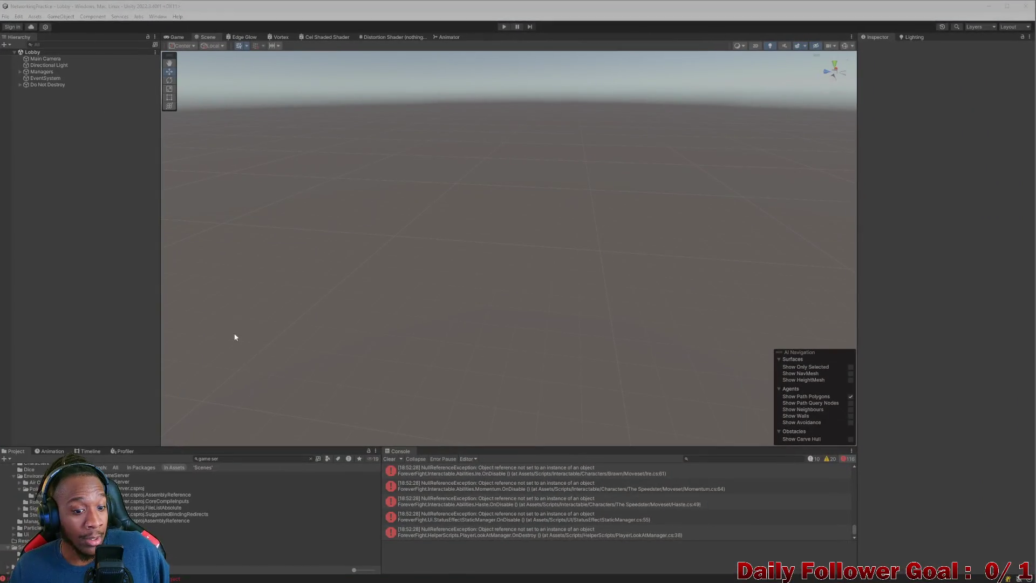
left_click(276, 458)
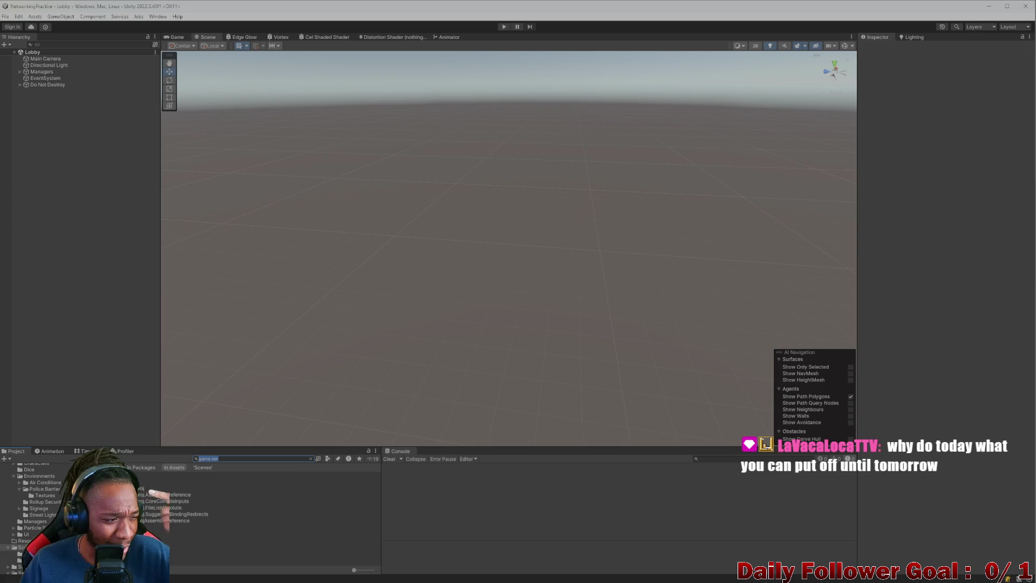
key("alt+Tab")
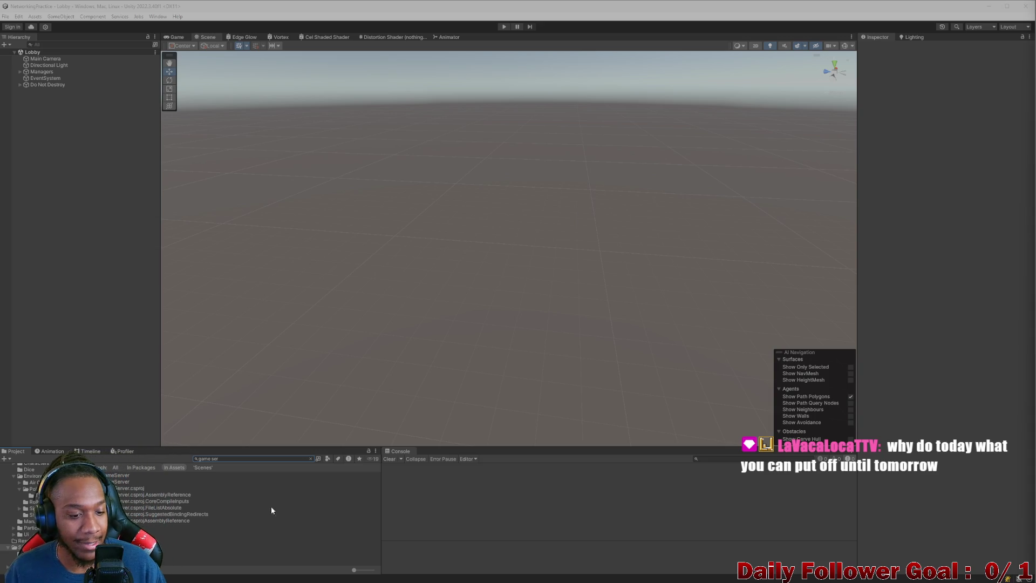
Search 'combat' in the Project window and open CombatScene
left_click(255, 457)
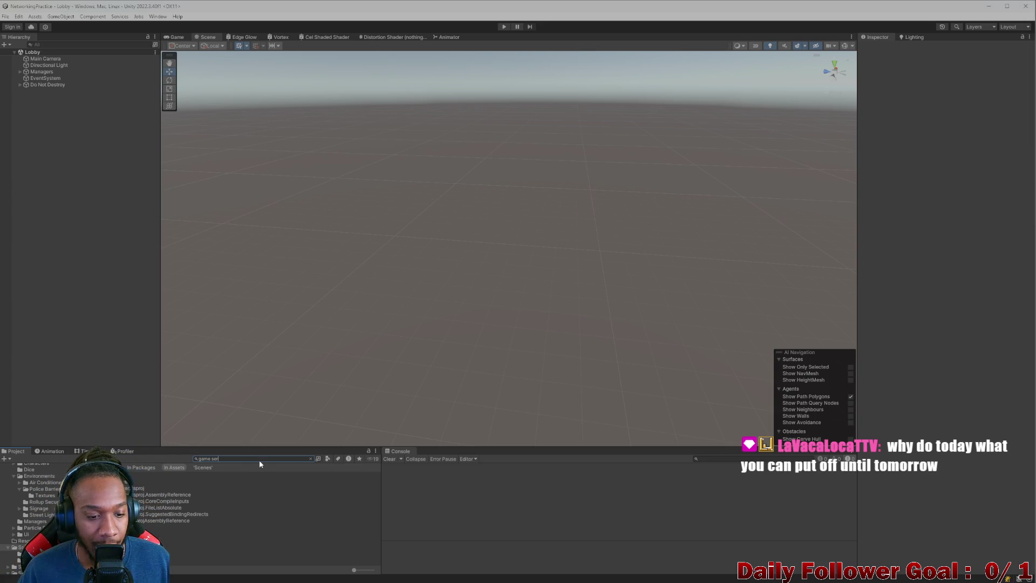
key("BackSpace")
type("combat")
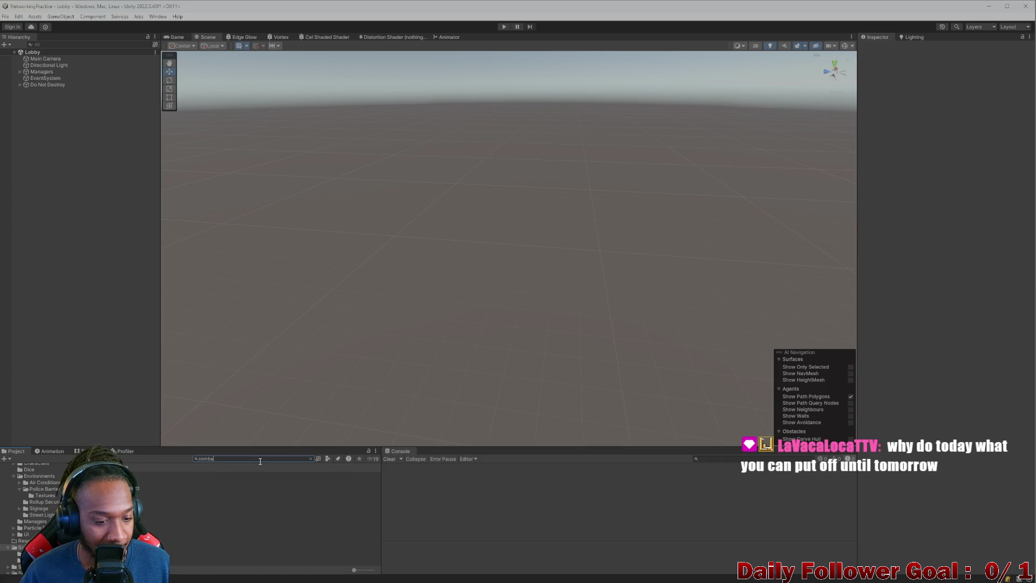
double_click(135, 481)
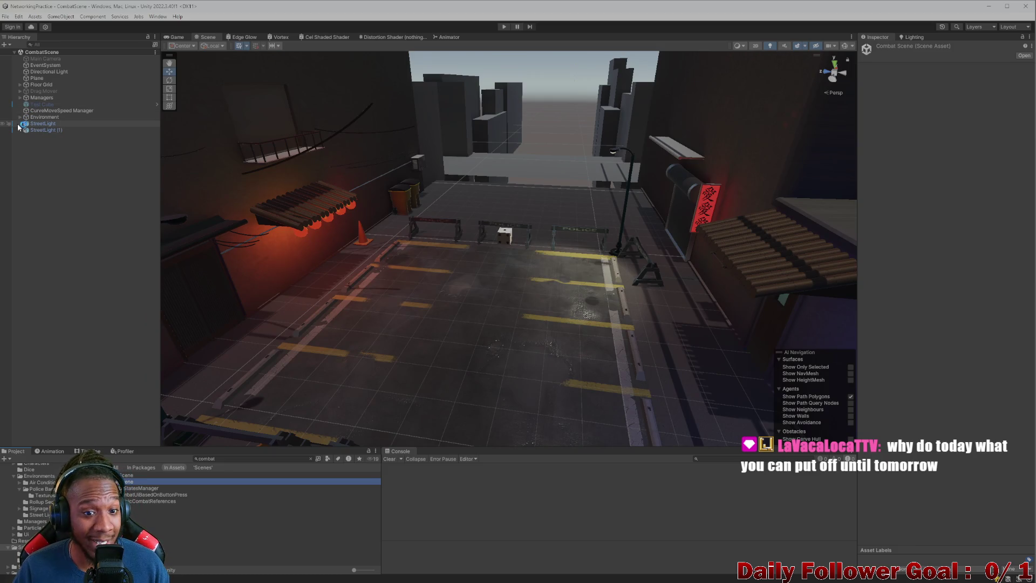
Expand Environment > Volumes and select Global Volume to show its Bloom override (threshold 1.2, intensity 2)
left_click(20, 117)
left_click(26, 137)
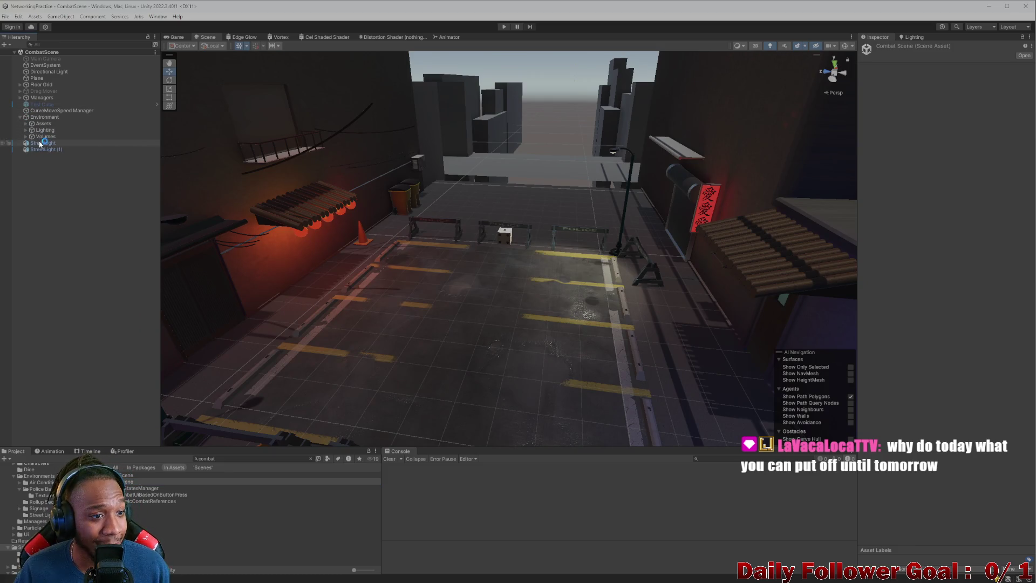
left_click(43, 136)
left_click(49, 142)
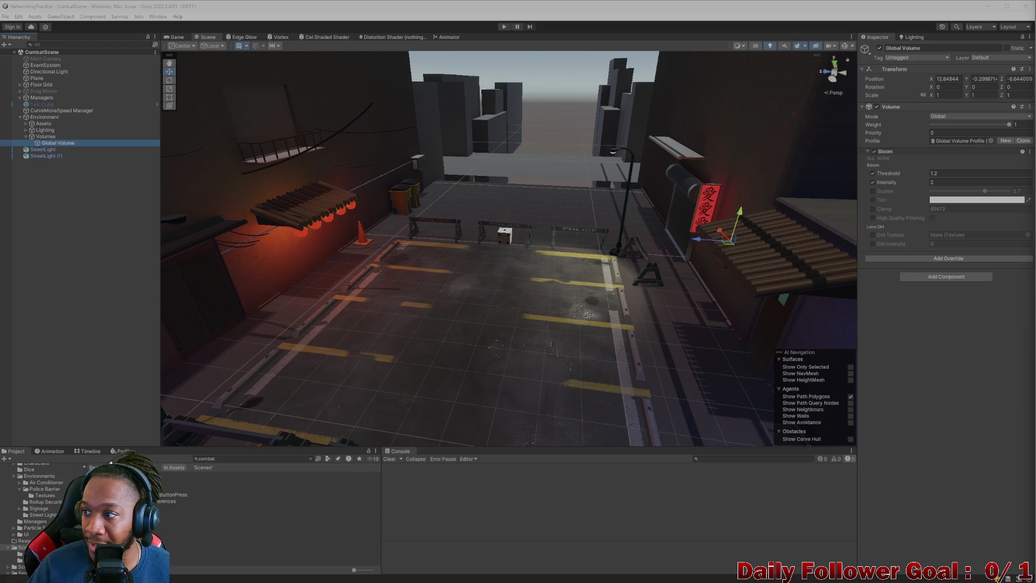
left_click(980, 336)
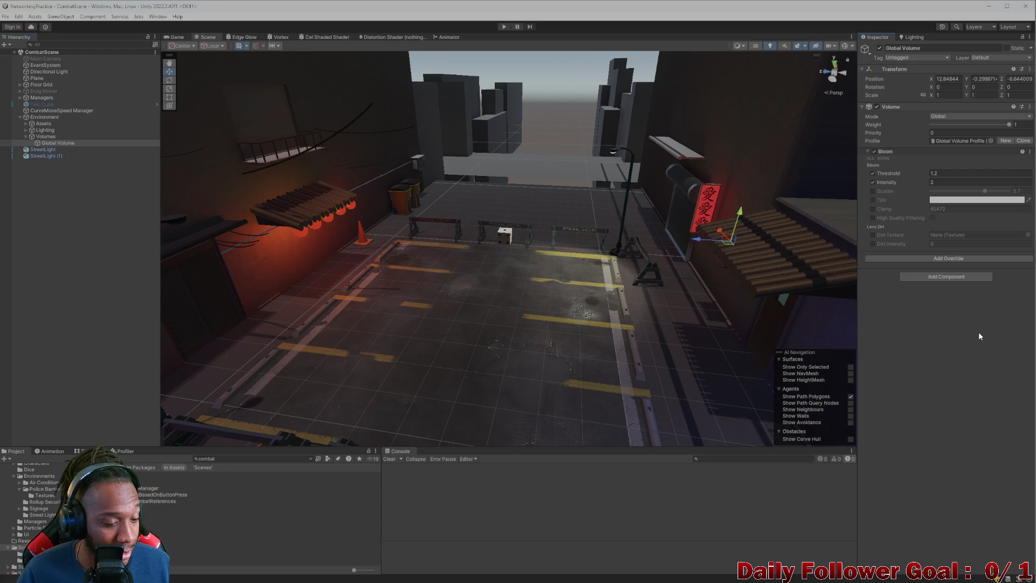
Search 'chara', browse Characters > Speedster, and open the Character Holder prefab in prefab mode
double_click(237, 459)
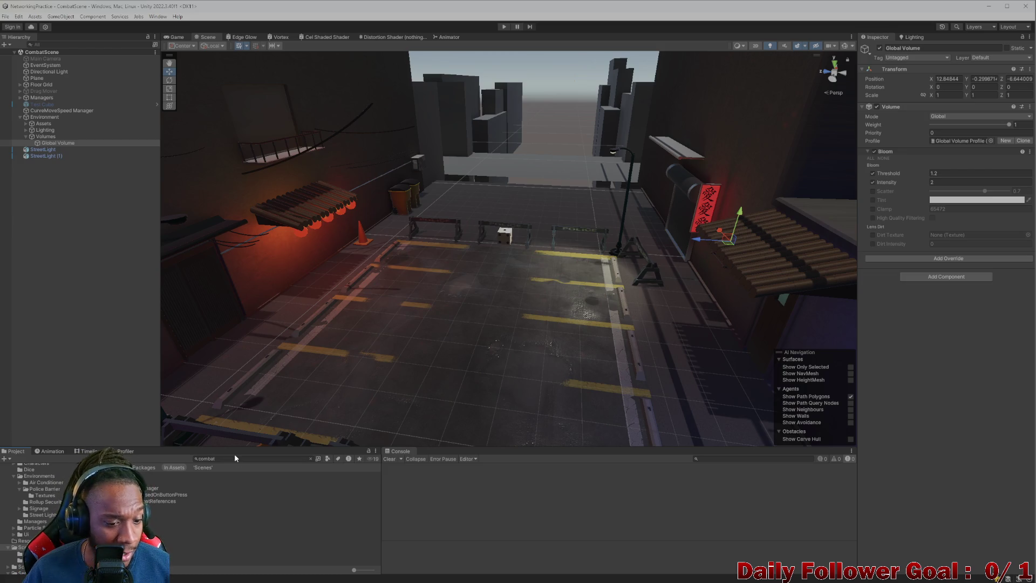
type("chara")
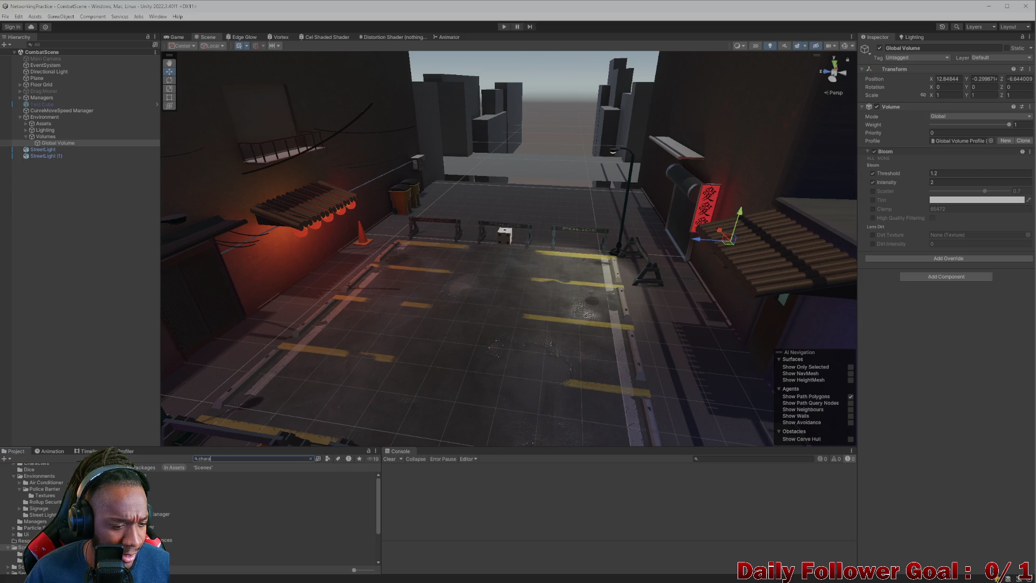
left_click(161, 520)
scroll(20, 528, "up", 3)
left_click(20, 554)
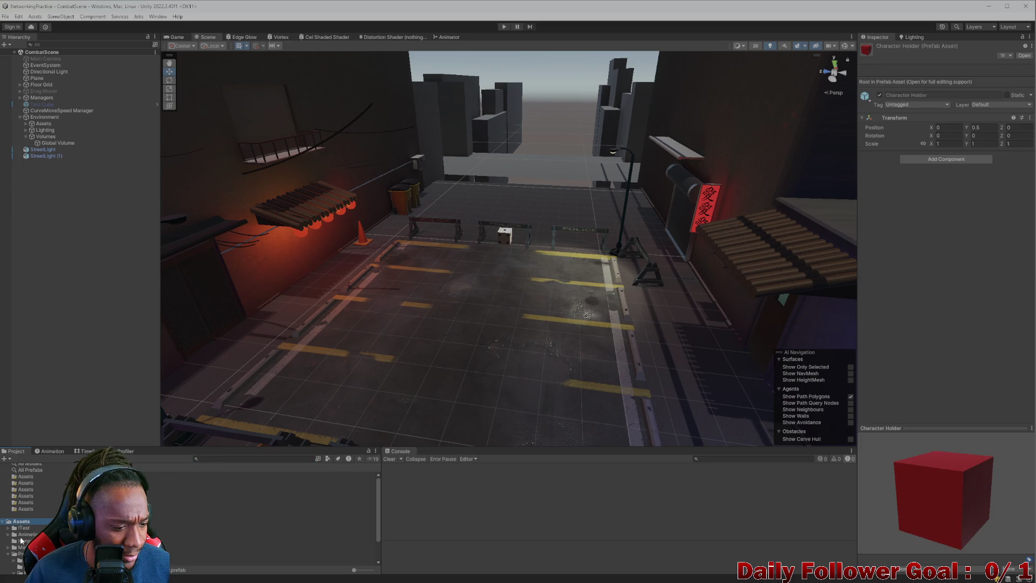
left_click(149, 467)
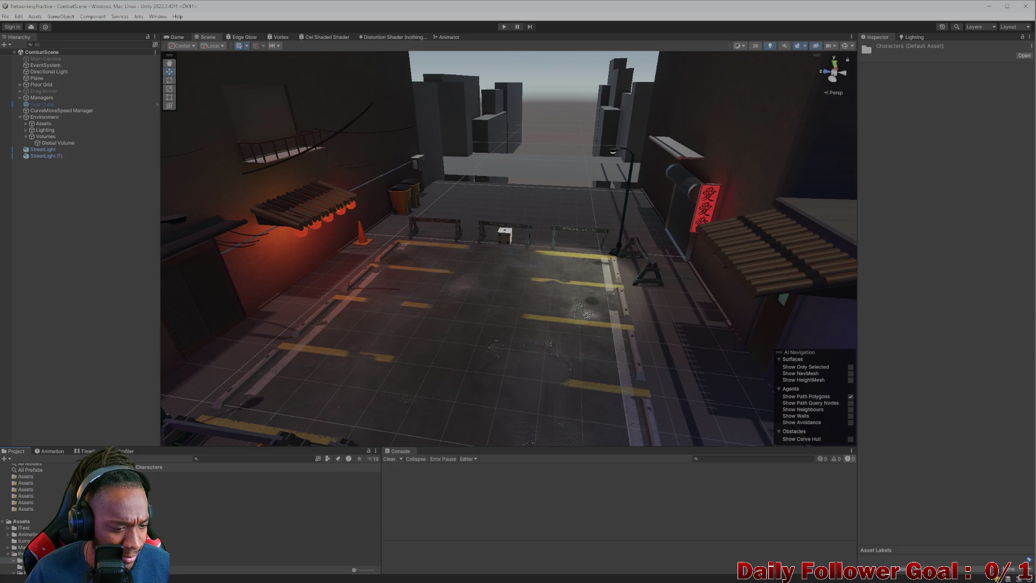
double_click(156, 481)
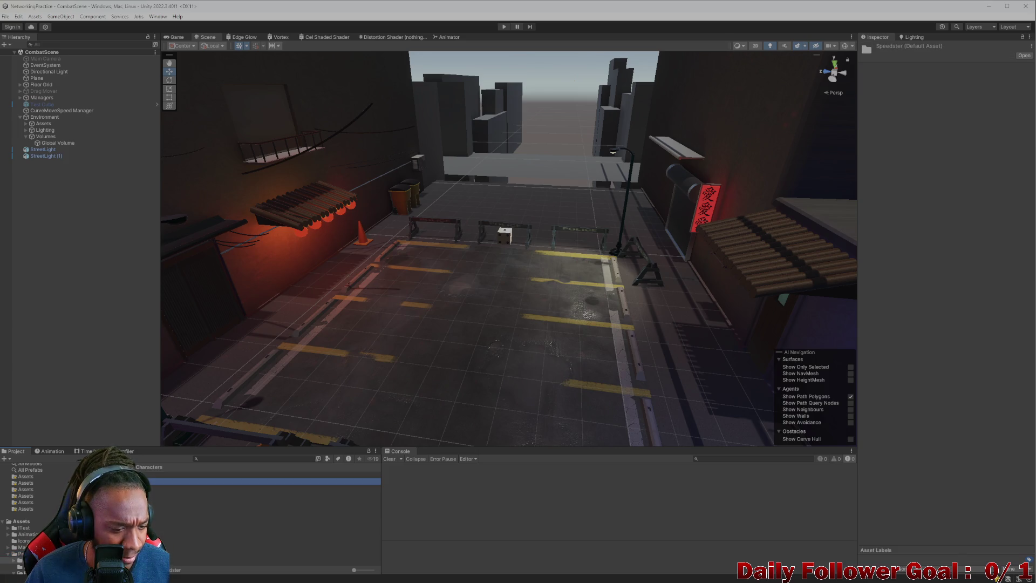
double_click(156, 514)
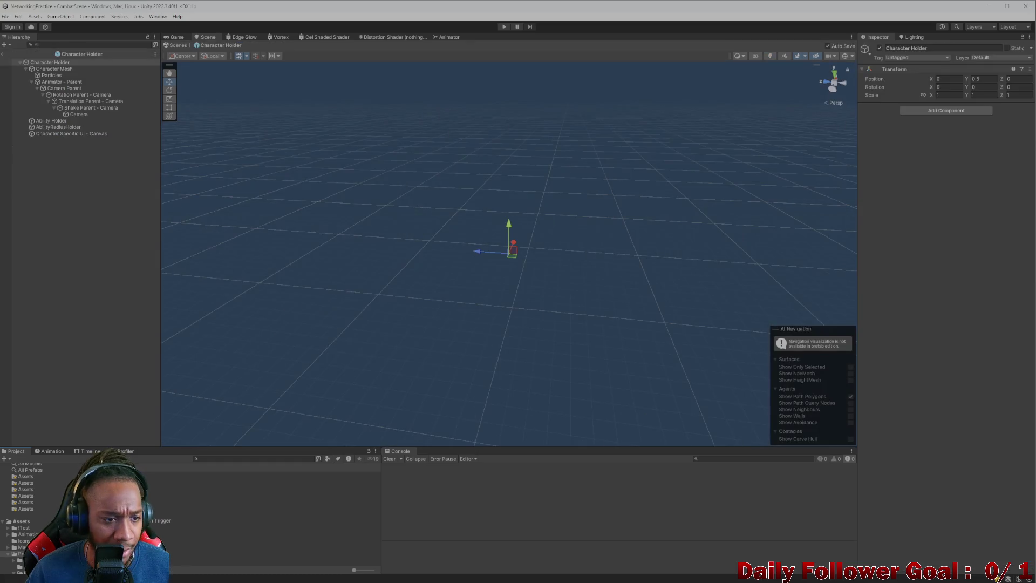
Select the prefab's Camera, toggle Physical Camera on and back off, then exit to CombatScene
left_click(80, 114)
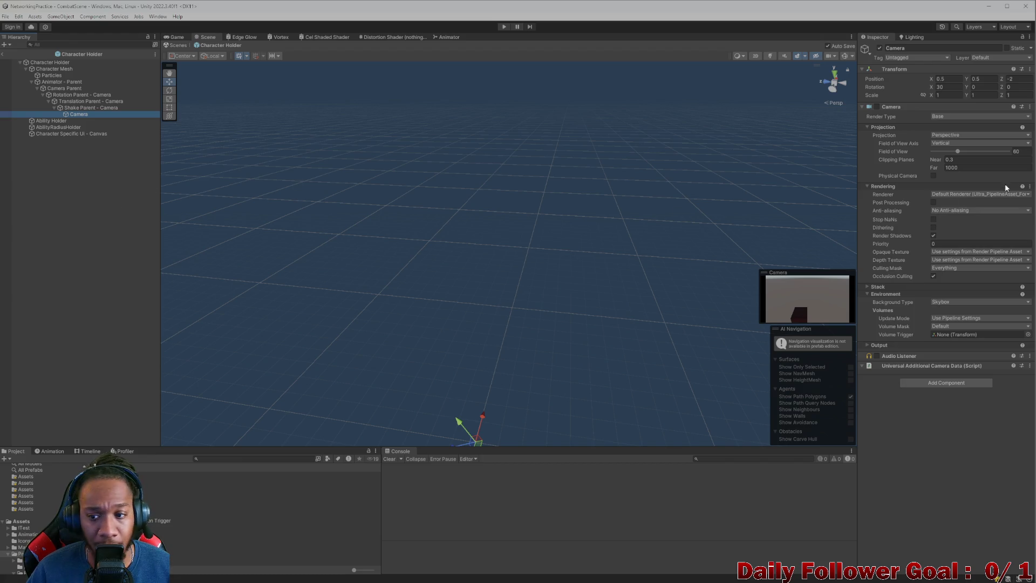
left_click(933, 175)
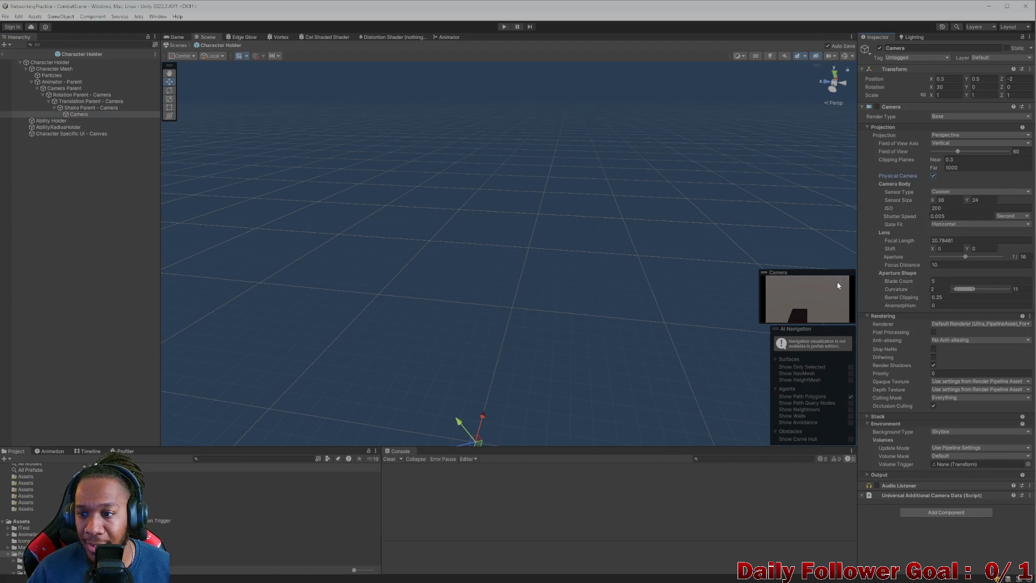
left_click(933, 175)
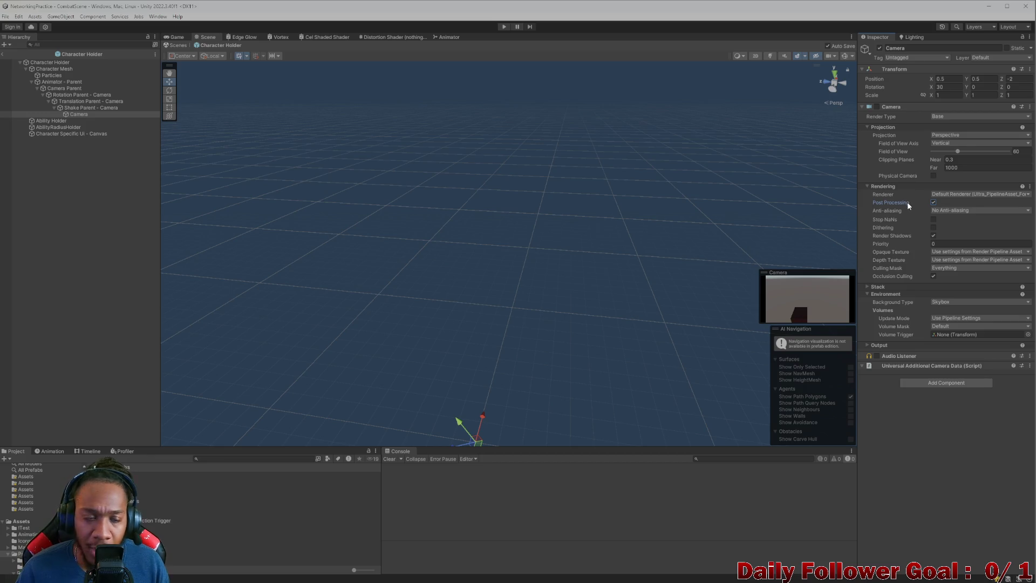
mouse_move(890, 173)
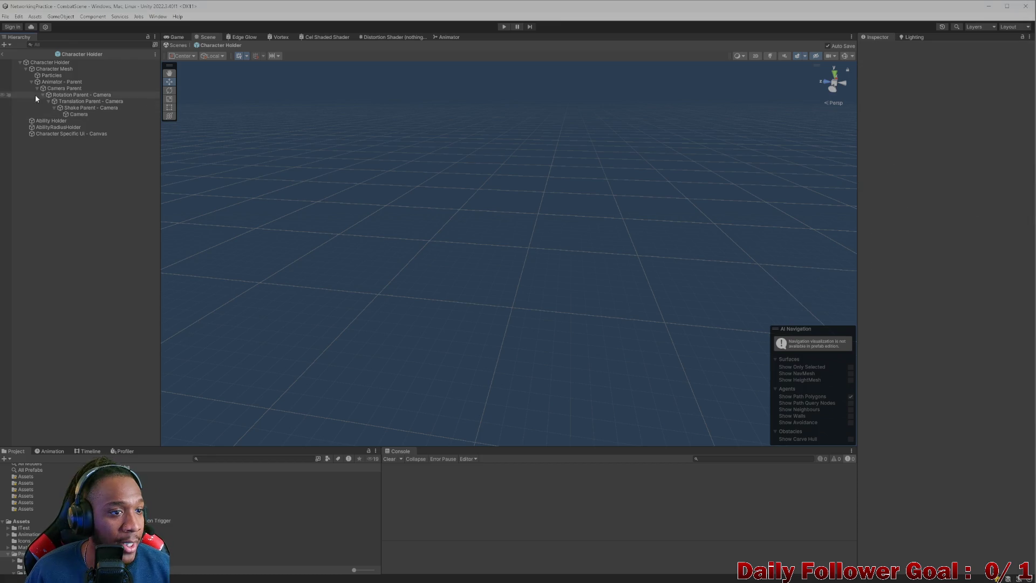
left_click(73, 113)
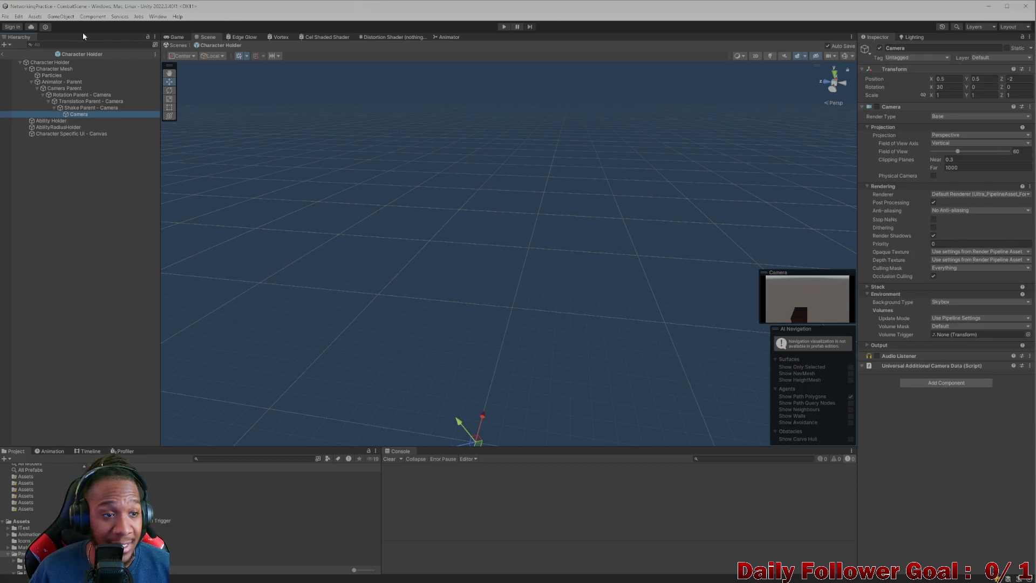
left_click(6, 48)
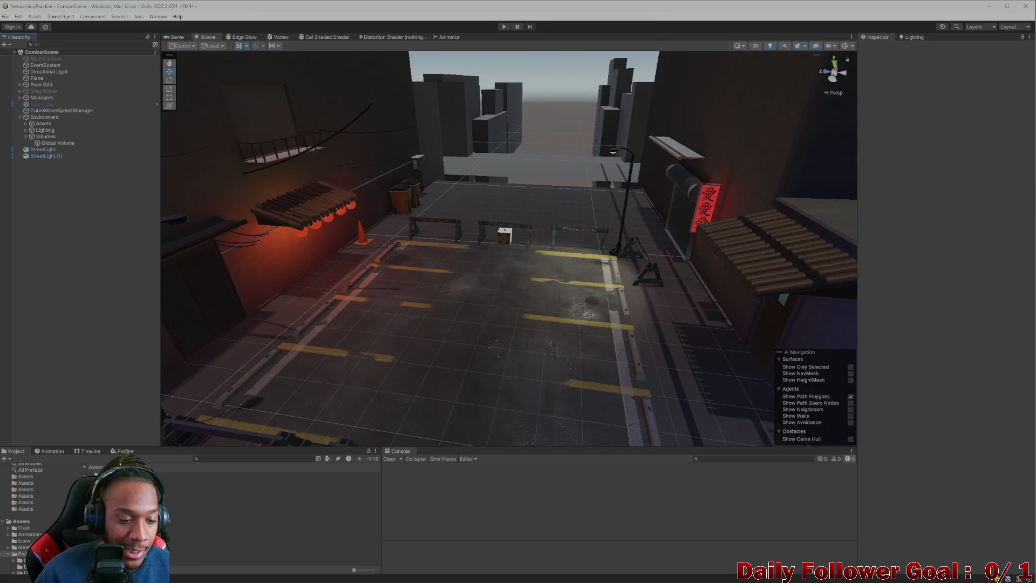
scroll(28, 534, "down", 2)
left_click(28, 535)
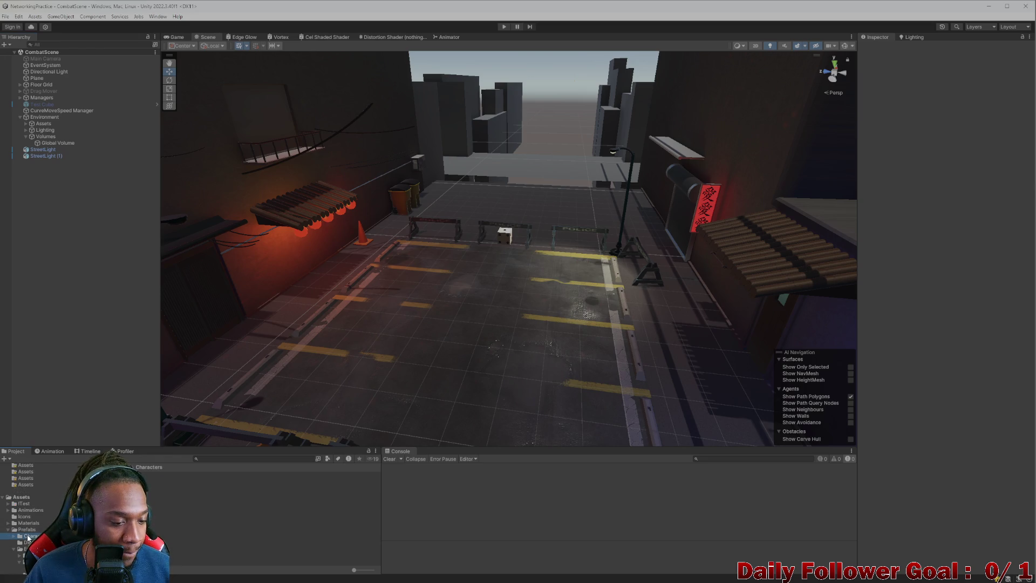
left_click(30, 542)
double_click(201, 488)
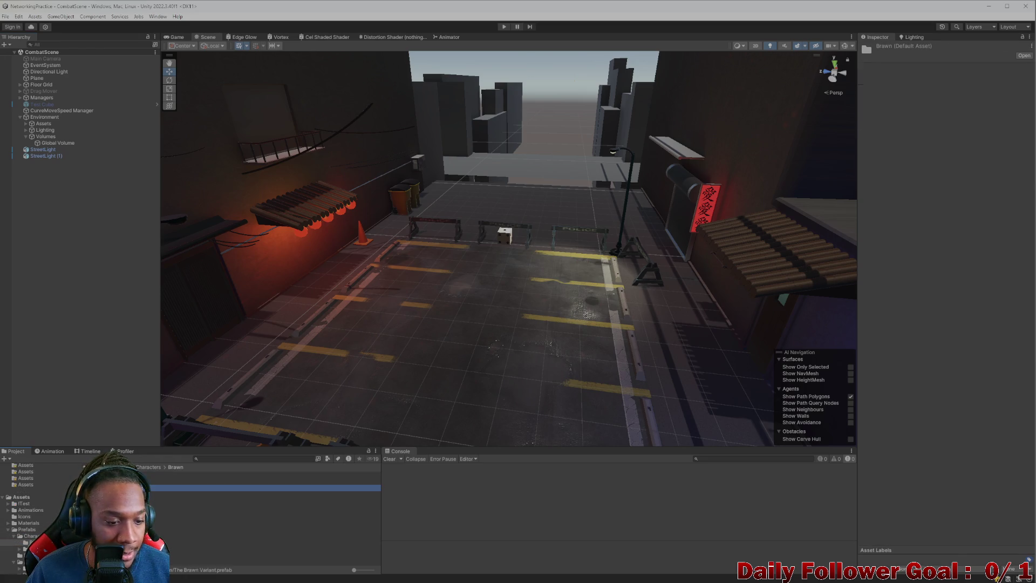
left_click(70, 134)
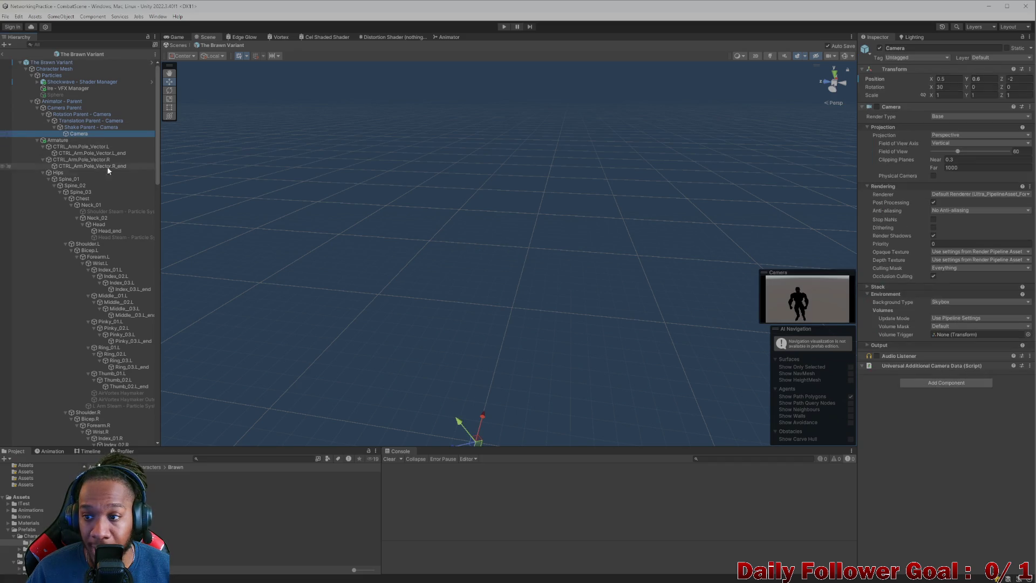
left_click(3, 54)
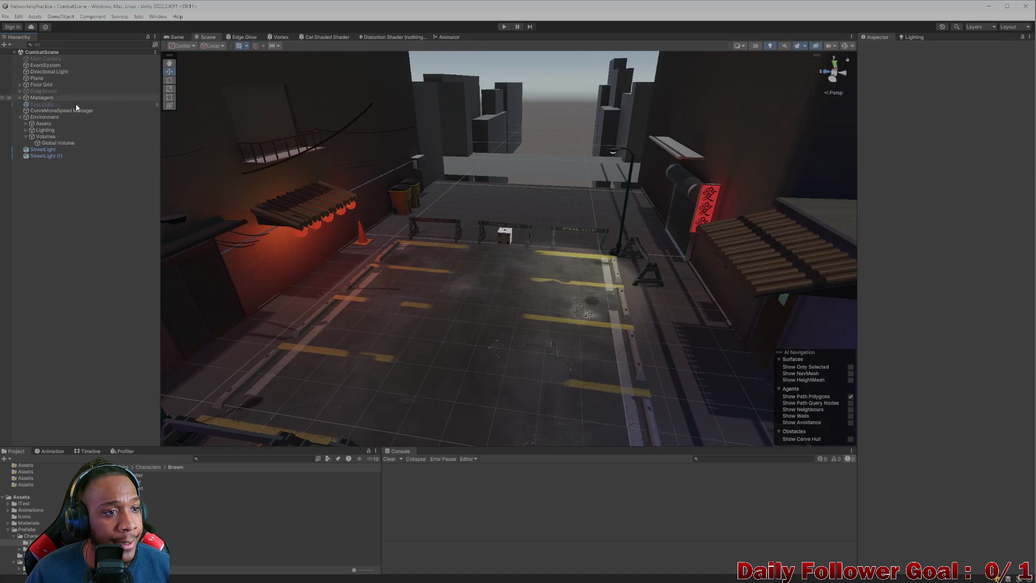
mouse_move(495, 278)
left_mouse_down()
mouse_move(481, 303)
mouse_move(502, 303)
mouse_move(521, 358)
mouse_move(485, 282)
mouse_move(599, 303)
mouse_move(504, 286)
mouse_move(480, 317)
mouse_move(331, 296)
mouse_move(475, 351)
left_mouse_up()
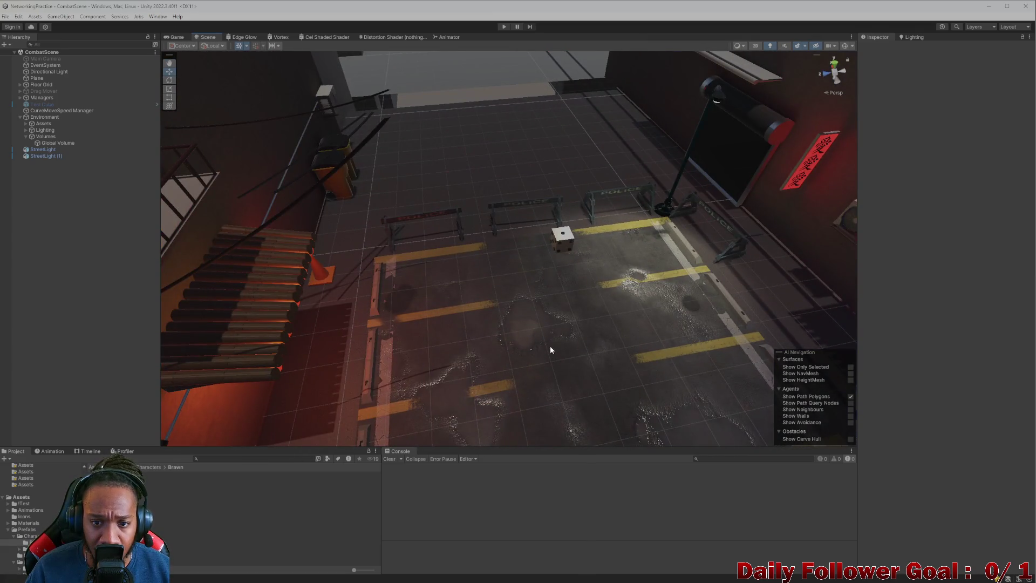
mouse_move(550, 350)
left_mouse_down()
mouse_move(511, 289)
mouse_move(515, 309)
left_mouse_up()
mouse_move(535, 316)
left_mouse_down()
mouse_move(532, 296)
mouse_move(554, 312)
left_mouse_up()
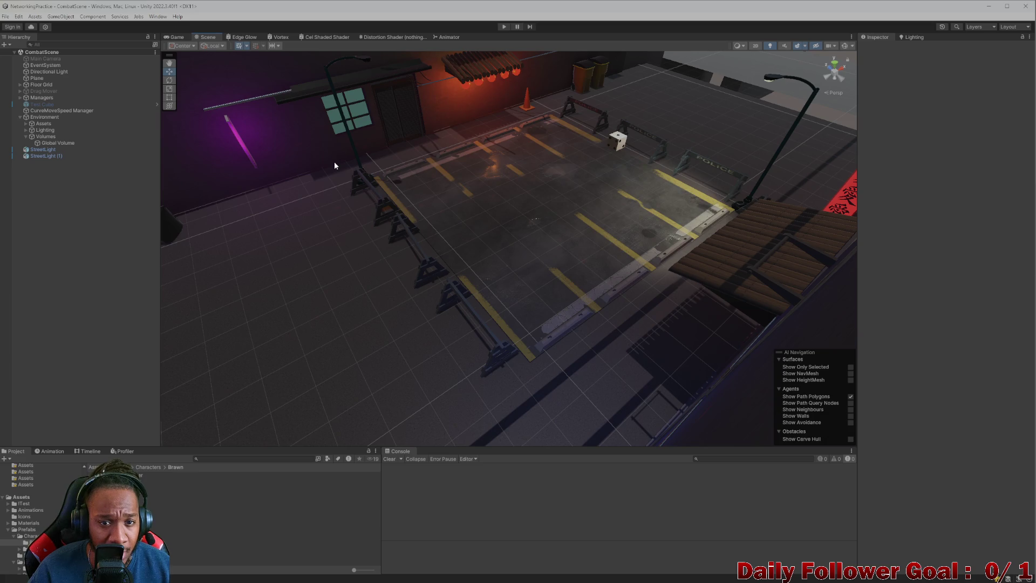
mouse_move(462, 202)
left_mouse_down()
mouse_move(426, 226)
mouse_move(558, 282)
mouse_move(516, 226)
mouse_move(448, 222)
left_mouse_up()
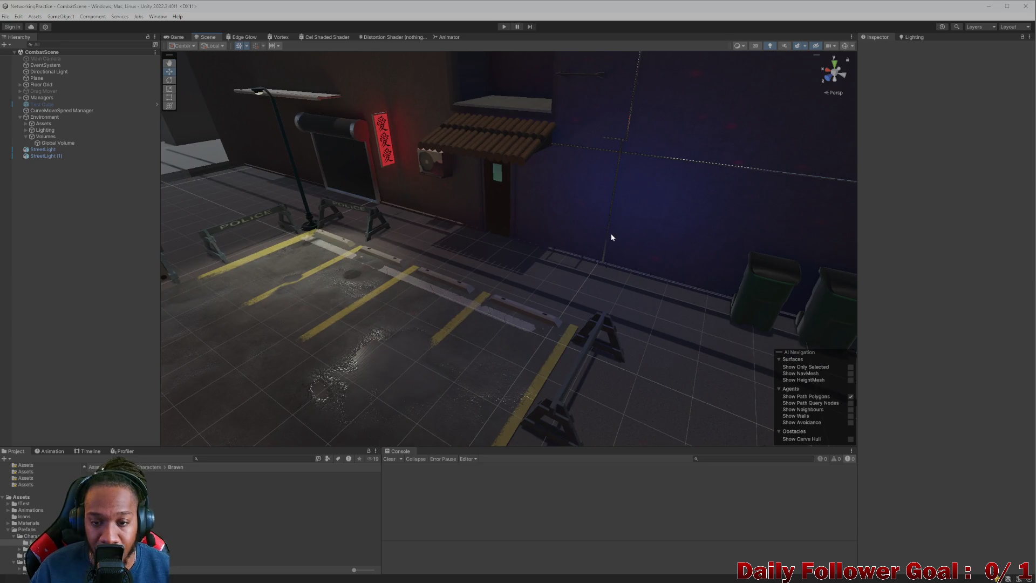
mouse_move(534, 276)
left_mouse_down()
mouse_move(686, 328)
mouse_move(621, 324)
mouse_move(566, 345)
mouse_move(591, 364)
mouse_move(534, 342)
mouse_move(549, 324)
mouse_move(513, 331)
mouse_move(560, 276)
left_mouse_up()
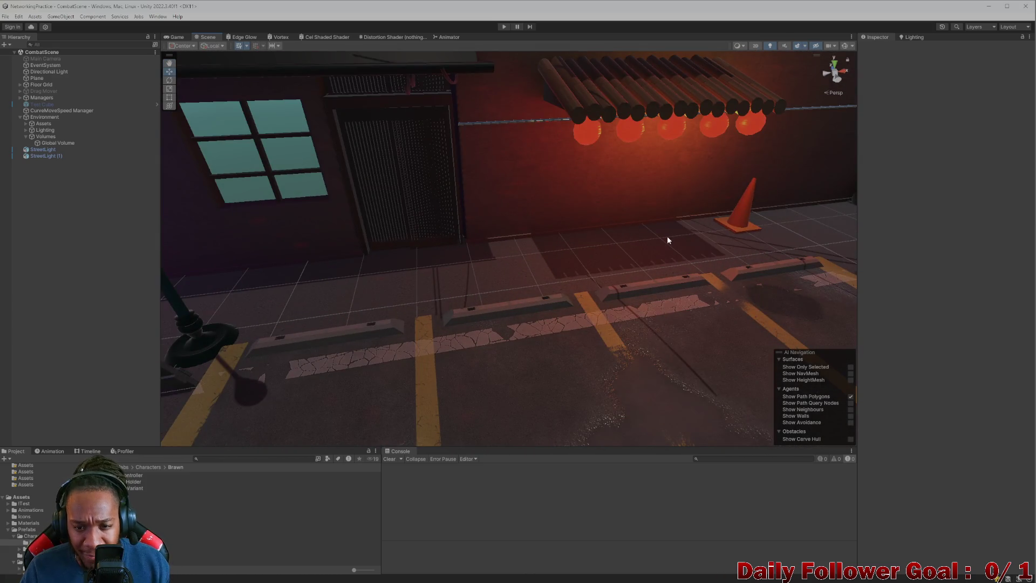
mouse_move(610, 252)
left_mouse_down()
mouse_move(578, 266)
mouse_move(508, 216)
left_mouse_up()
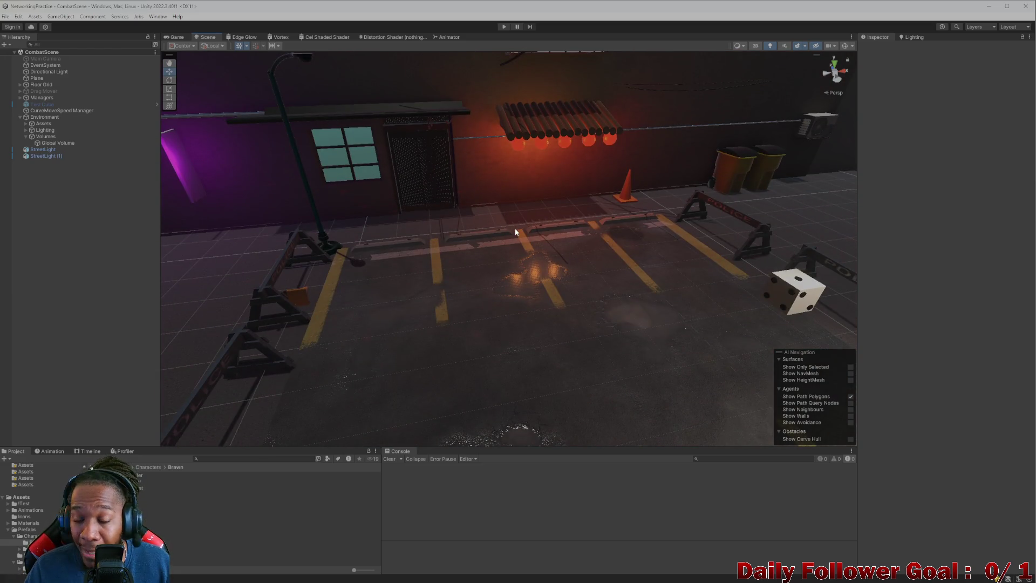
mouse_move(501, 162)
left_mouse_down()
mouse_move(485, 209)
mouse_move(419, 220)
mouse_move(484, 286)
mouse_move(472, 268)
mouse_move(319, 275)
mouse_move(501, 290)
mouse_move(458, 317)
mouse_move(670, 283)
mouse_move(489, 293)
mouse_move(435, 315)
mouse_move(356, 303)
mouse_move(475, 302)
mouse_move(487, 325)
mouse_move(486, 252)
left_mouse_up()
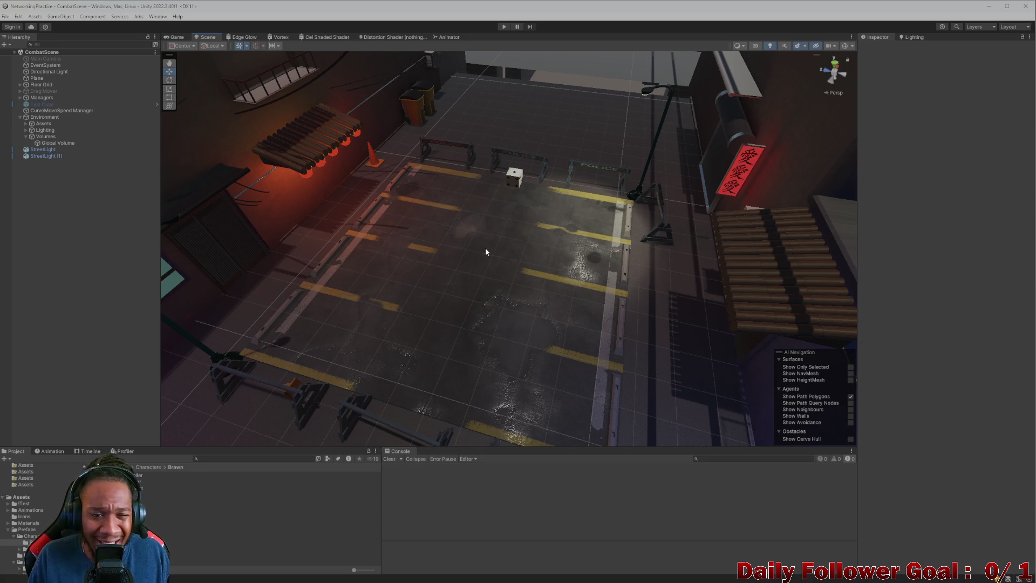
scroll(485, 251, "down", 3)
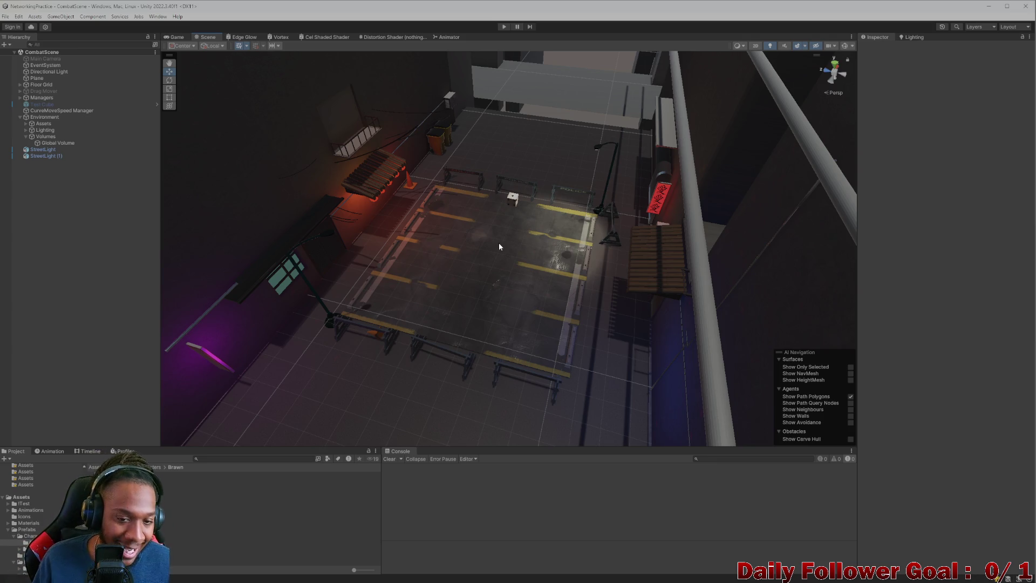
scroll(501, 243, "up", 10)
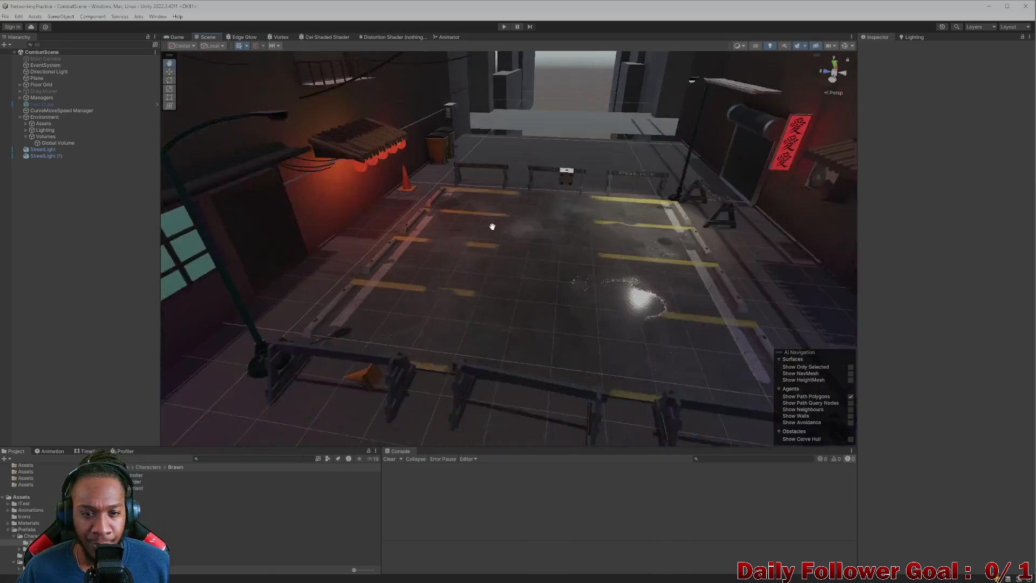
scroll(522, 166, "down", 10)
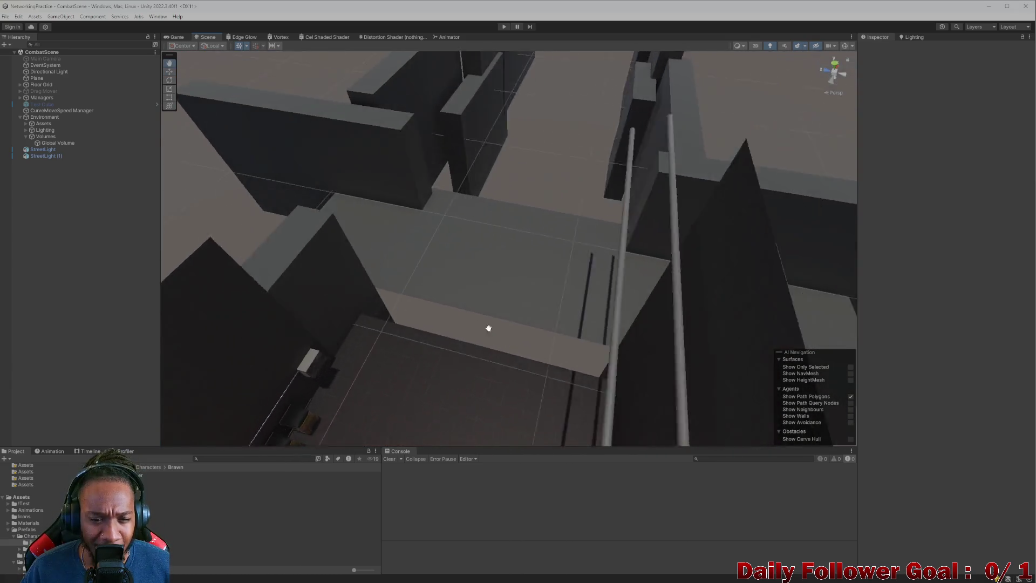
scroll(437, 342, "up", 10)
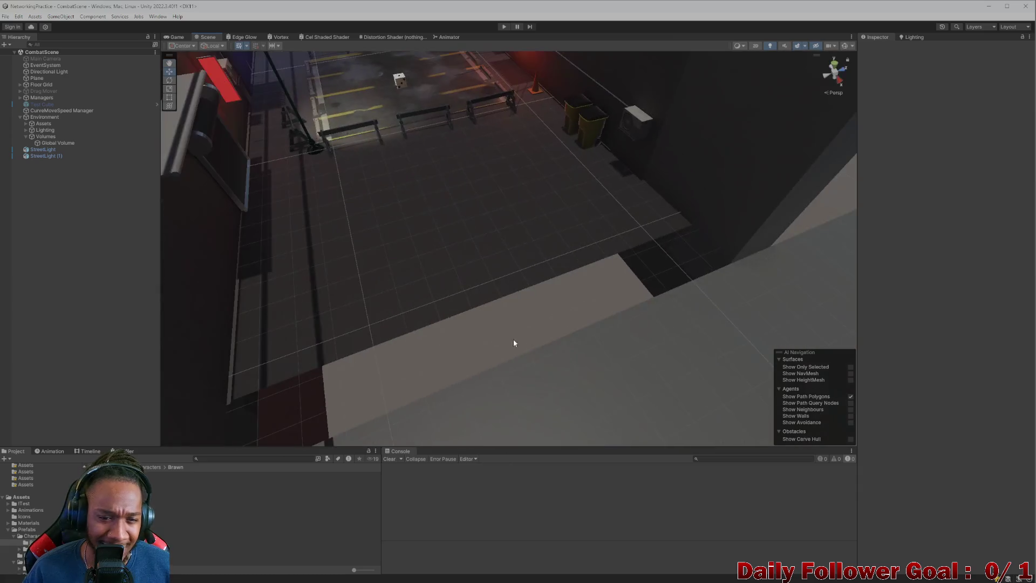
scroll(486, 294, "down", 10)
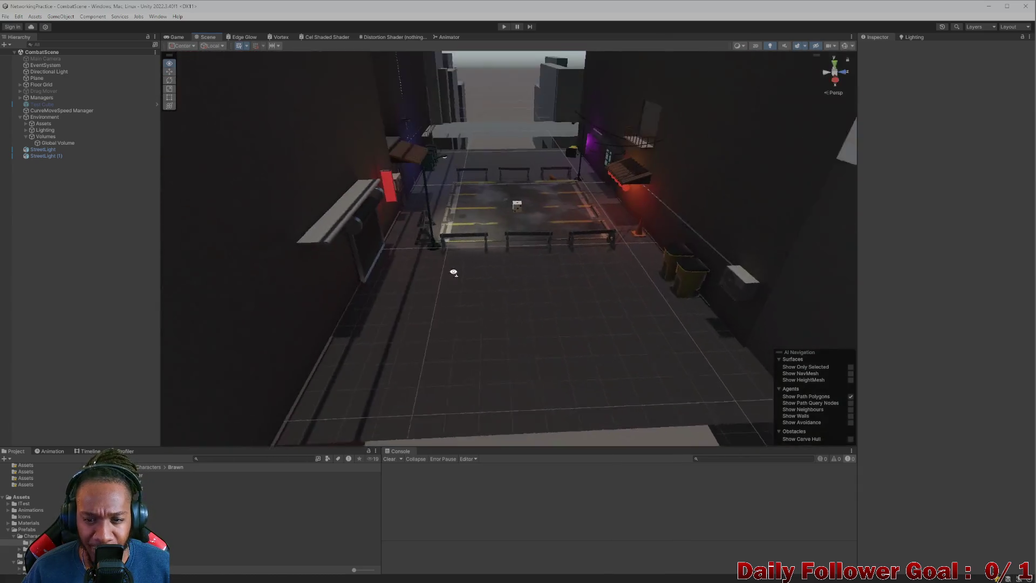
scroll(559, 322, "down", 3)
mouse_move(555, 312)
left_mouse_down()
mouse_move(596, 439)
mouse_move(685, 366)
mouse_move(566, 361)
left_mouse_up()
scroll(582, 362, "up", 10)
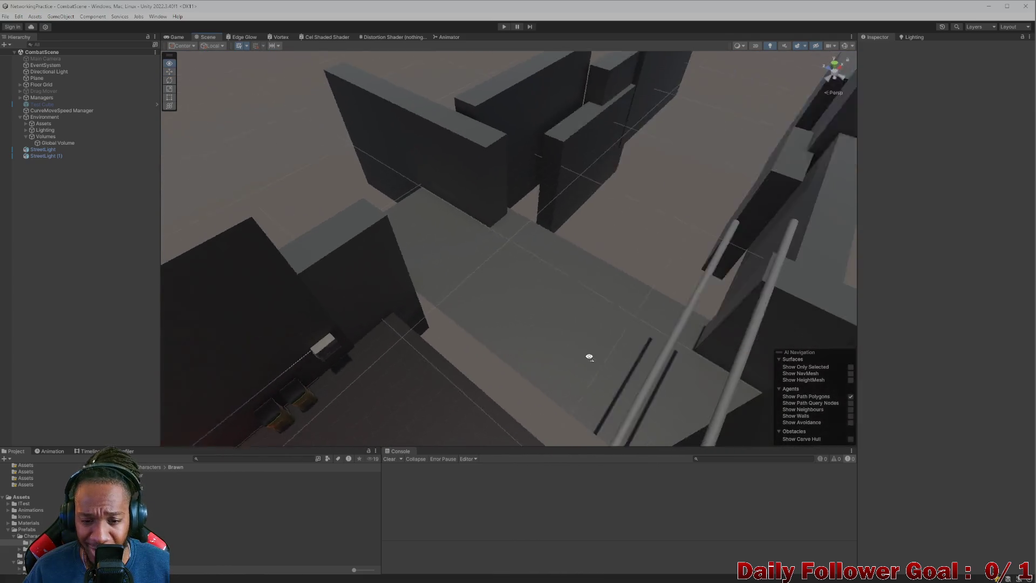
scroll(536, 303, "down", 10)
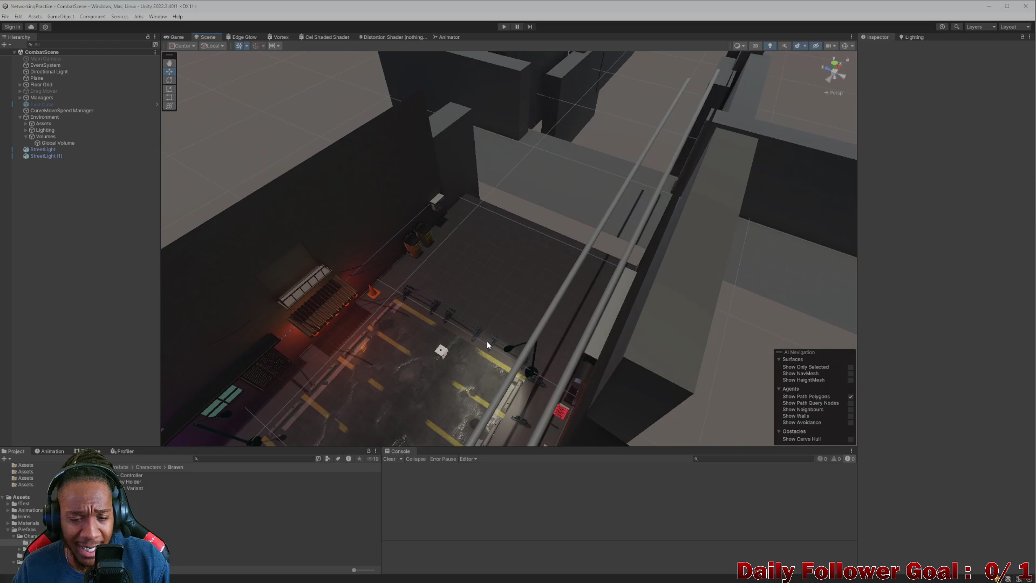
mouse_move(493, 317)
left_mouse_down()
mouse_move(461, 206)
mouse_move(330, 224)
left_mouse_up()
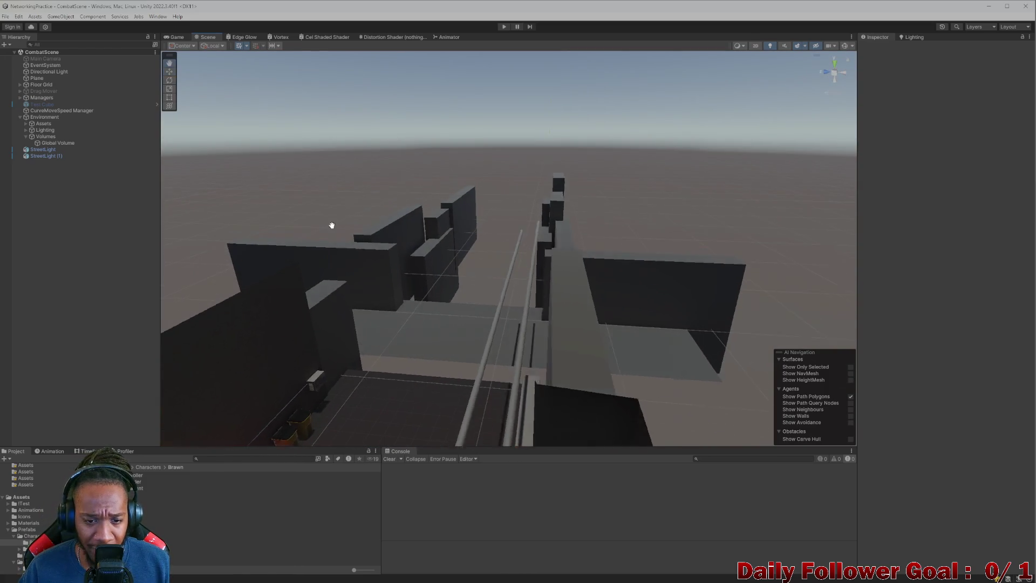
scroll(378, 133, "up", 5)
left_click_drag(379, 134, 470, 170)
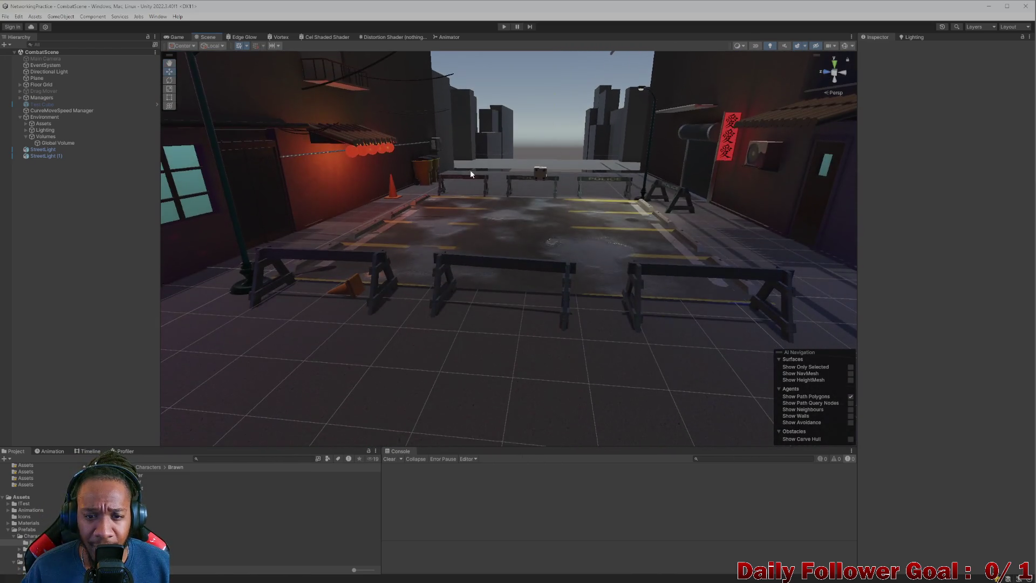
mouse_move(543, 205)
left_mouse_down()
mouse_move(475, 185)
mouse_move(502, 176)
mouse_move(501, 201)
left_mouse_up()
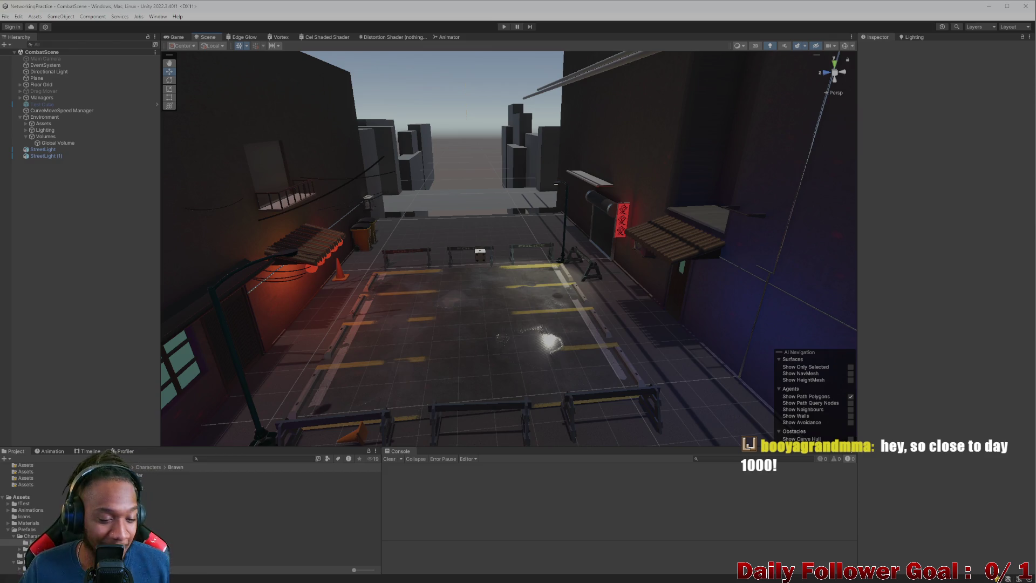
mouse_move(646, 348)
left_mouse_down()
mouse_move(529, 321)
mouse_move(550, 371)
mouse_move(483, 354)
mouse_move(500, 324)
mouse_move(521, 320)
mouse_move(499, 322)
mouse_move(504, 310)
mouse_move(616, 319)
mouse_move(655, 305)
mouse_move(537, 270)
mouse_move(517, 274)
mouse_move(558, 307)
mouse_move(522, 324)
mouse_move(407, 287)
mouse_move(339, 226)
mouse_move(415, 290)
mouse_move(505, 335)
mouse_move(513, 324)
mouse_move(499, 299)
mouse_move(503, 319)
mouse_move(462, 277)
mouse_move(490, 306)
mouse_move(508, 304)
mouse_move(493, 300)
mouse_move(492, 329)
mouse_move(486, 289)
mouse_move(430, 259)
mouse_move(120, 262)
mouse_move(398, 318)
mouse_move(144, 301)
mouse_move(292, 308)
mouse_move(221, 312)
mouse_move(291, 313)
mouse_move(329, 282)
mouse_move(317, 308)
mouse_move(371, 327)
mouse_move(406, 313)
mouse_move(492, 312)
mouse_move(398, 317)
mouse_move(635, 325)
mouse_move(425, 289)
mouse_move(456, 308)
mouse_move(452, 288)
left_mouse_up()
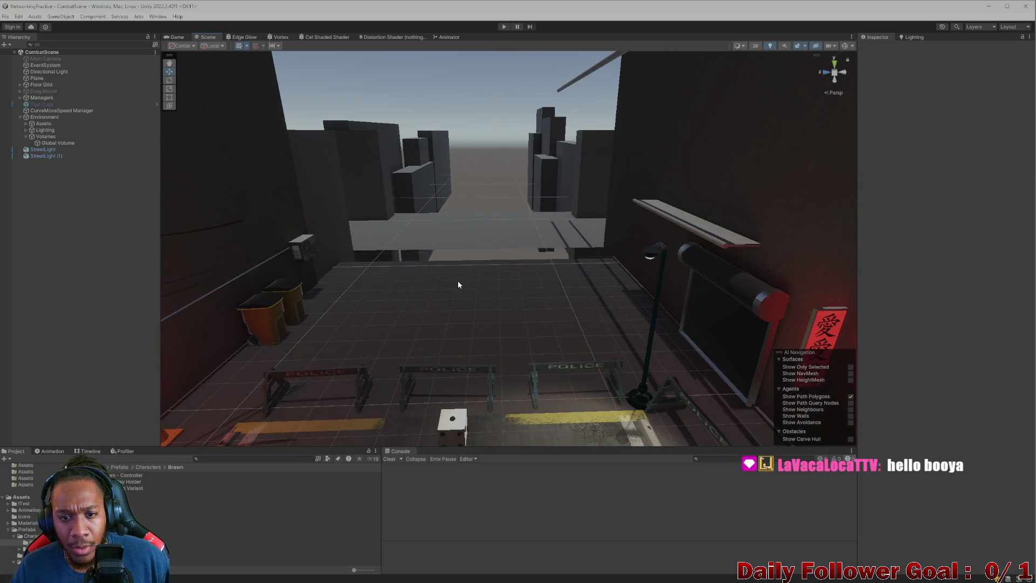
mouse_move(346, 296)
left_mouse_down()
mouse_move(87, 316)
mouse_move(399, 241)
left_mouse_up()
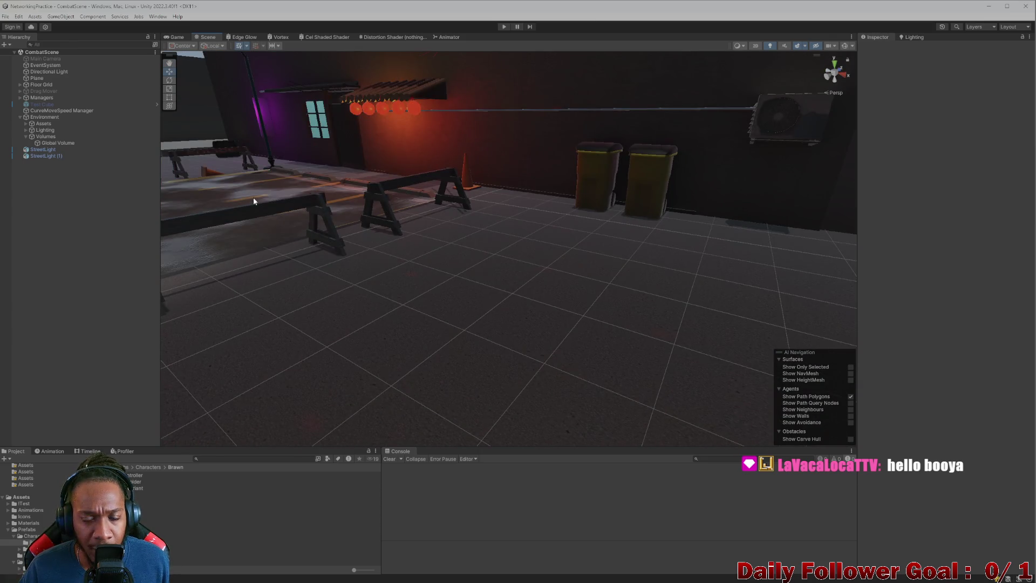
left_click_drag(254, 200, 302, 240)
left_click_drag(322, 276, 452, 290)
mouse_move(791, 224)
left_mouse_down()
mouse_move(662, 250)
mouse_move(608, 275)
mouse_move(550, 277)
mouse_move(467, 258)
mouse_move(402, 221)
mouse_move(445, 227)
left_mouse_up()
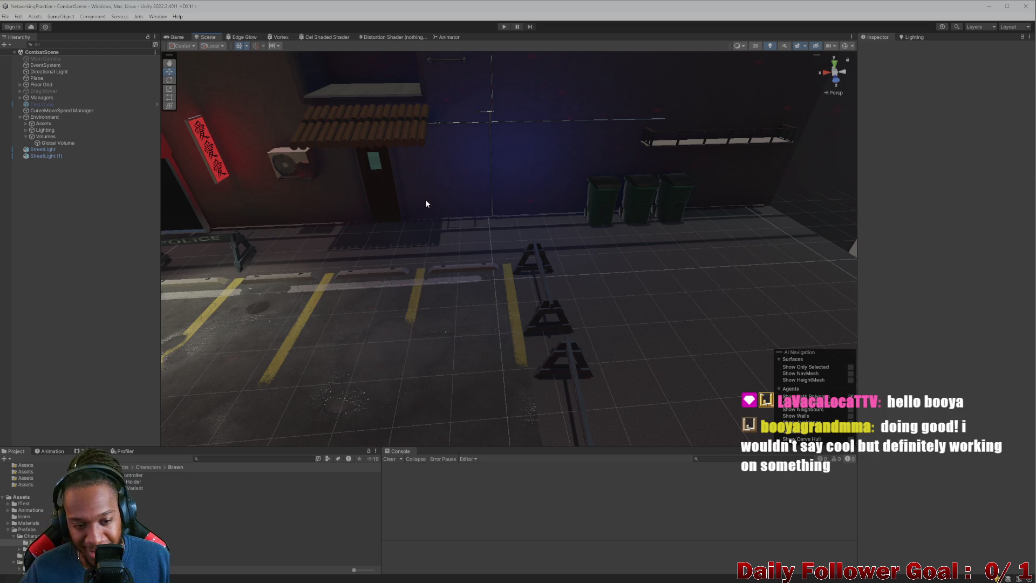
mouse_move(412, 216)
left_mouse_down()
mouse_move(419, 194)
mouse_move(597, 205)
left_mouse_up()
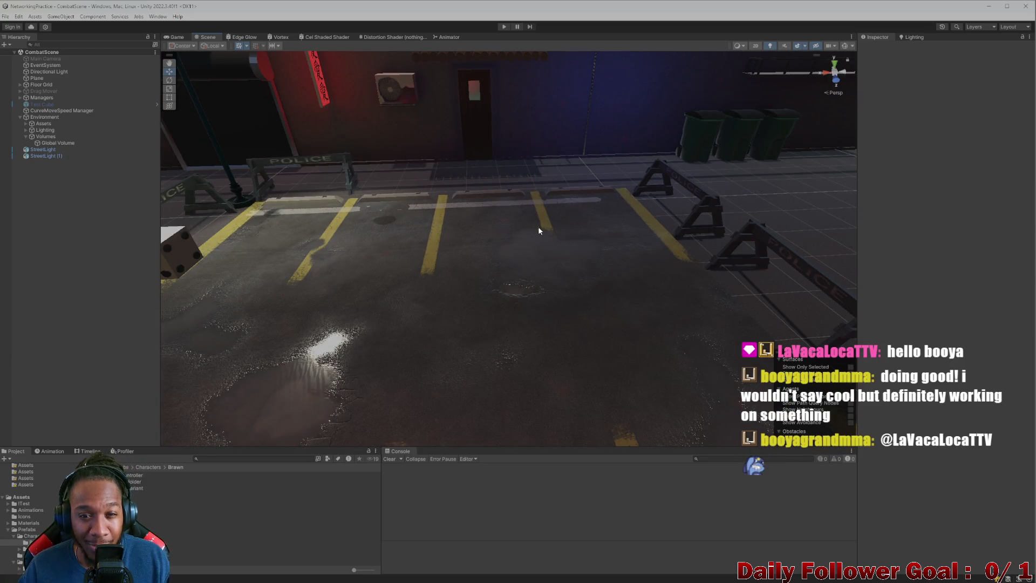
scroll(534, 216, "up", 4)
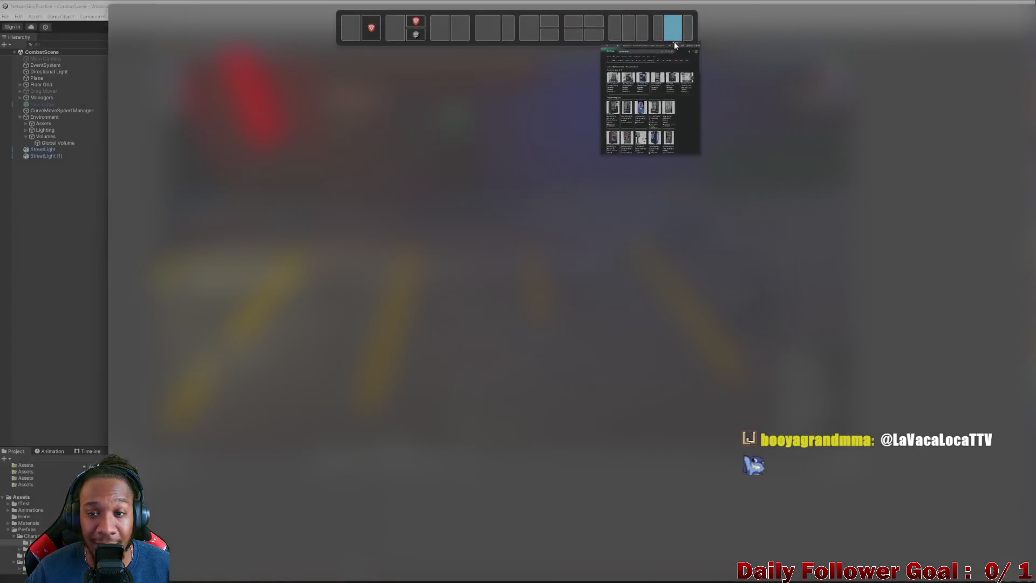
Show Google image results for vending machine and preview the Combo Vending Machine picture
left_click(626, 86)
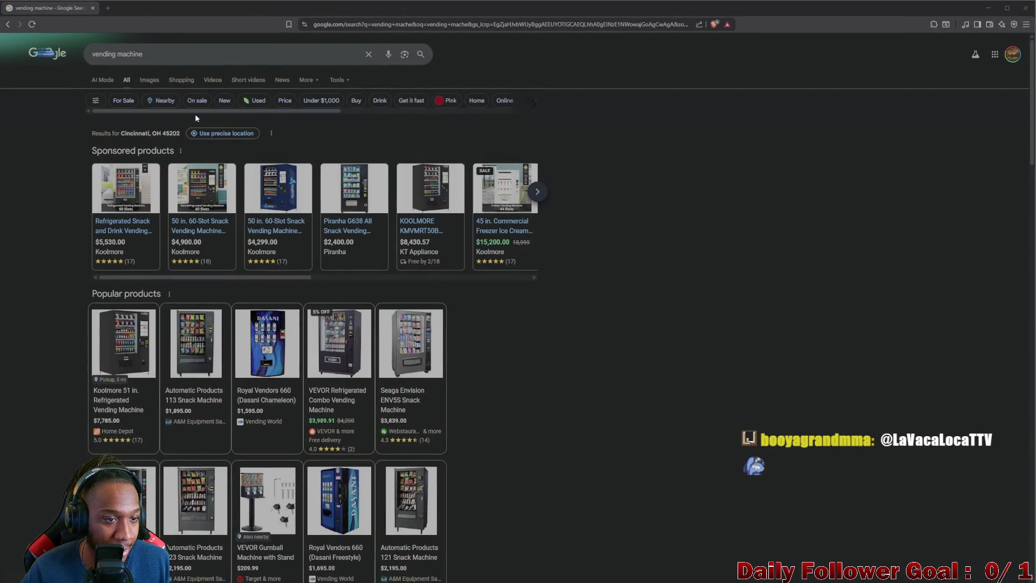
left_click(149, 80)
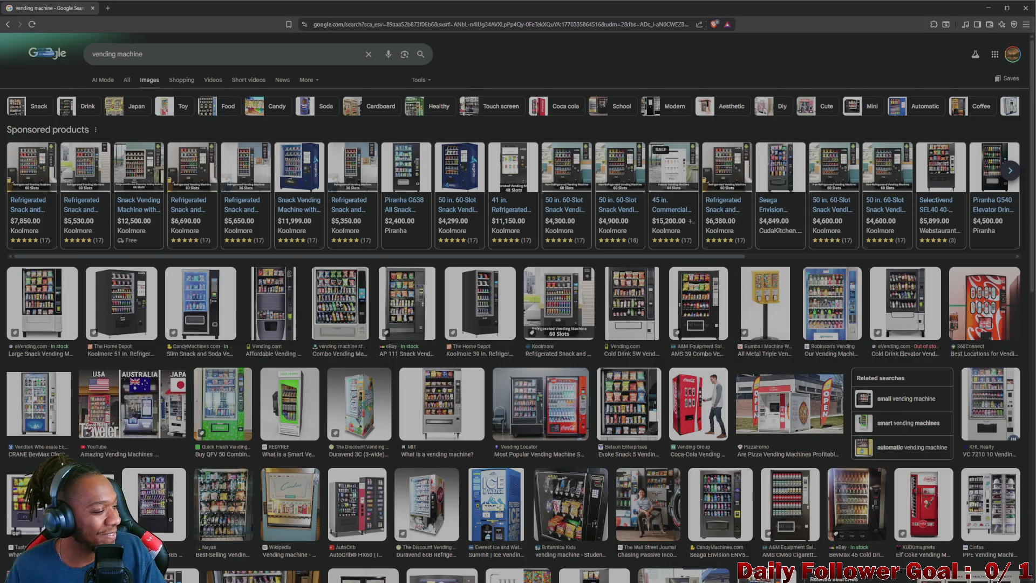
scroll(150, 307, "down", 2)
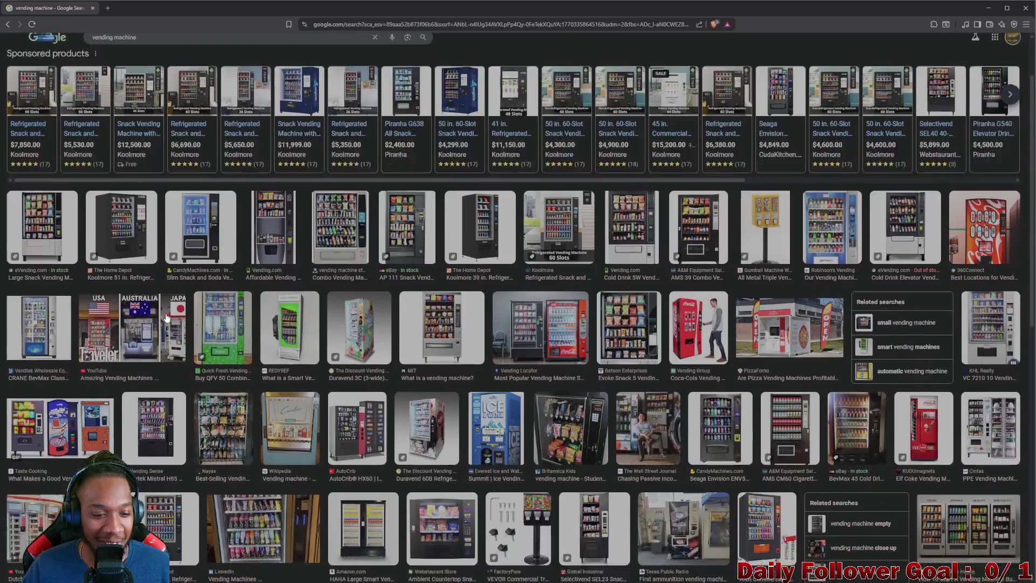
left_click(347, 207)
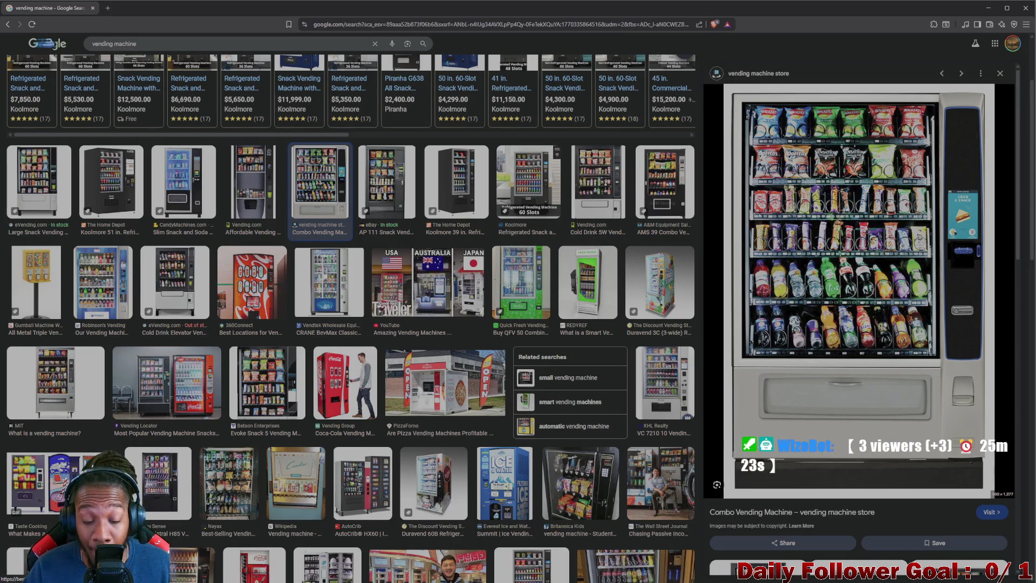
scroll(534, 441, "down", 1)
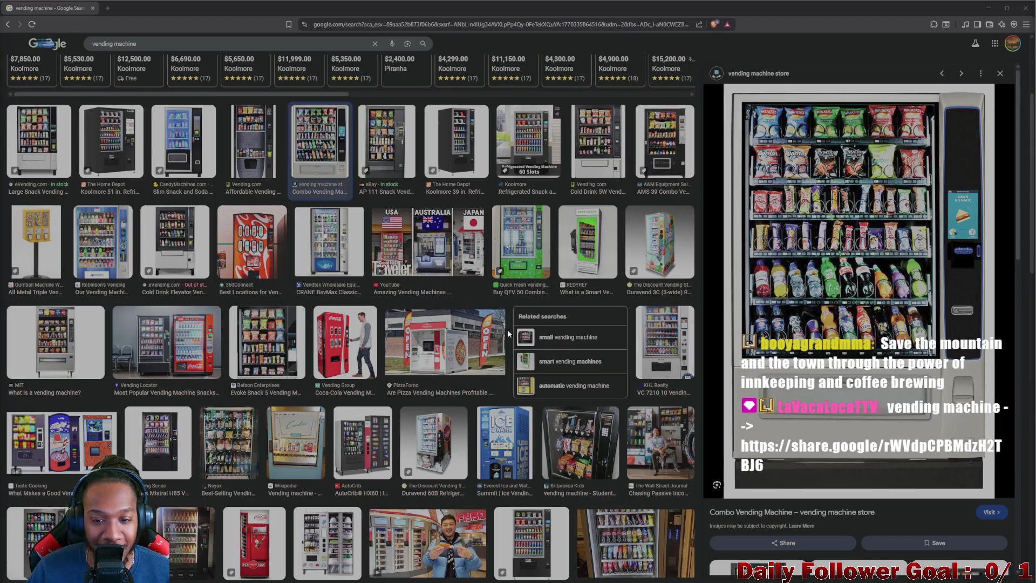
scroll(509, 331, "up", 2)
scroll(521, 328, "down", 2)
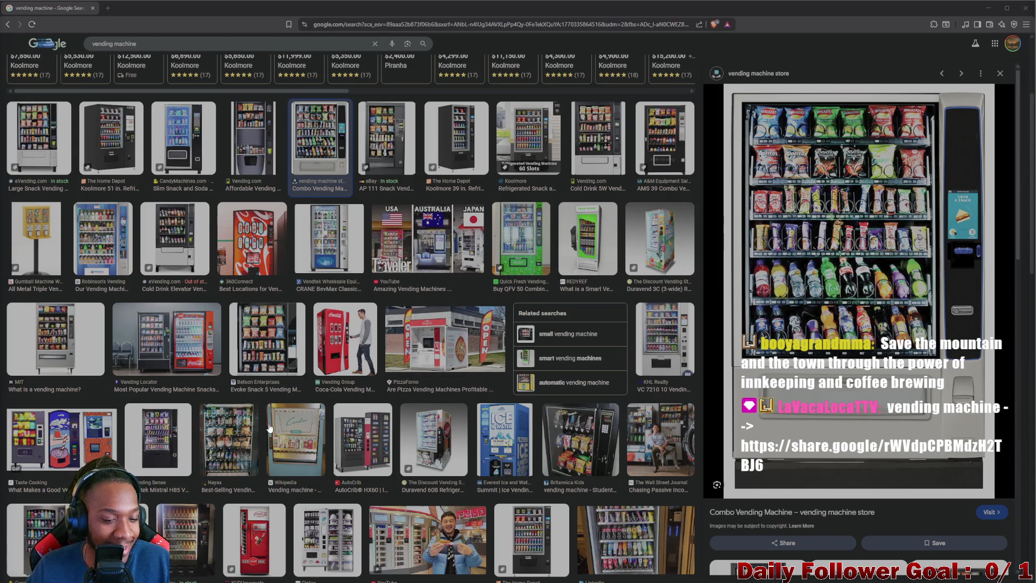
scroll(279, 434, "down", 2)
scroll(345, 410, "down", 2)
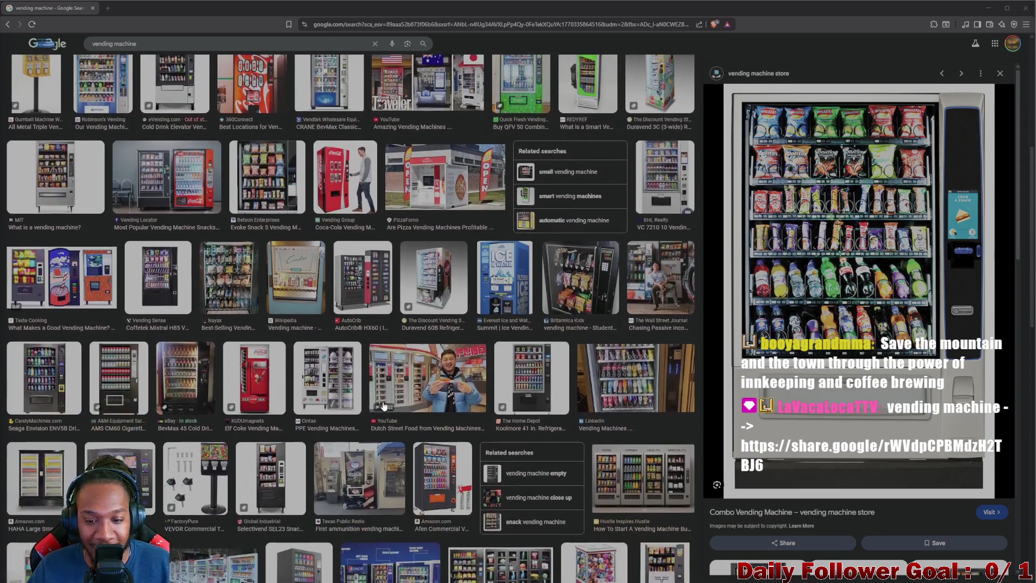
scroll(390, 408, "down", 5)
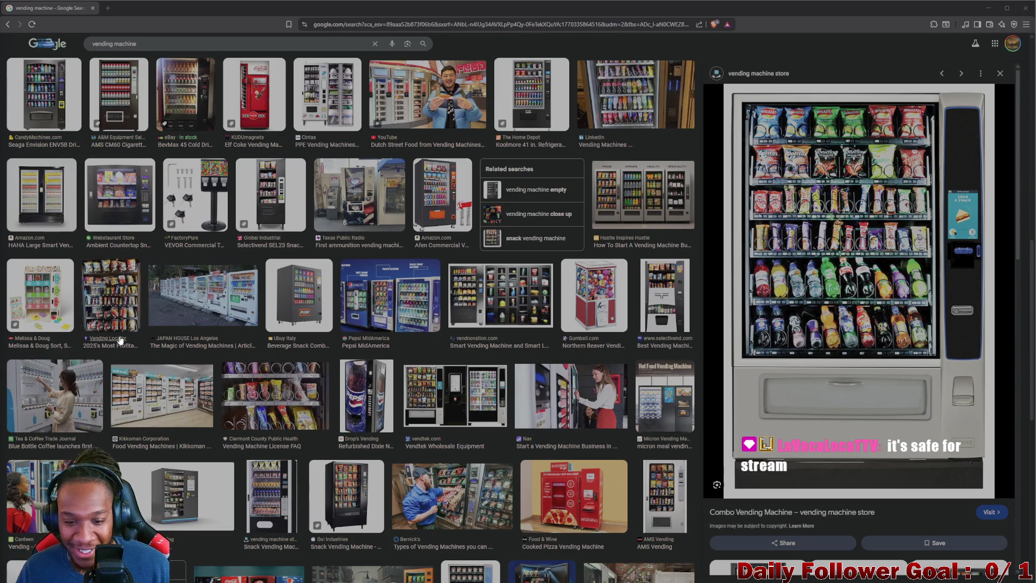
scroll(311, 353, "down", 2)
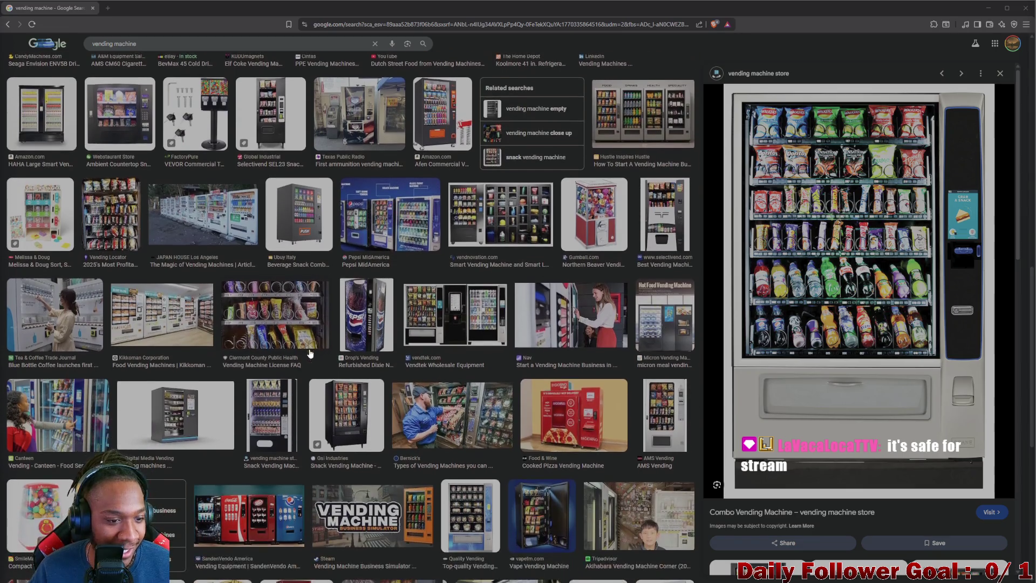
scroll(173, 348, "down", 3)
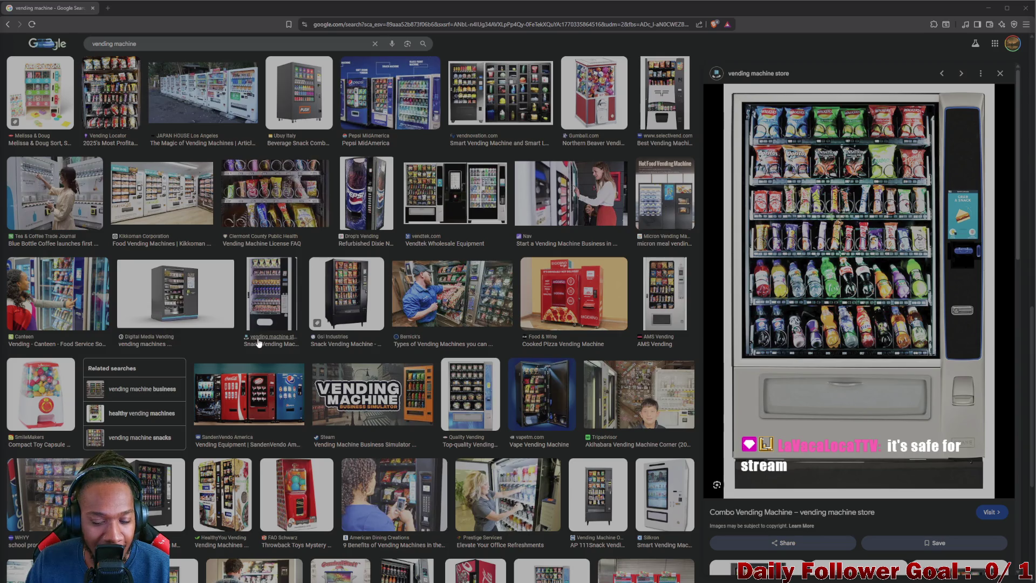
scroll(258, 343, "up", 4)
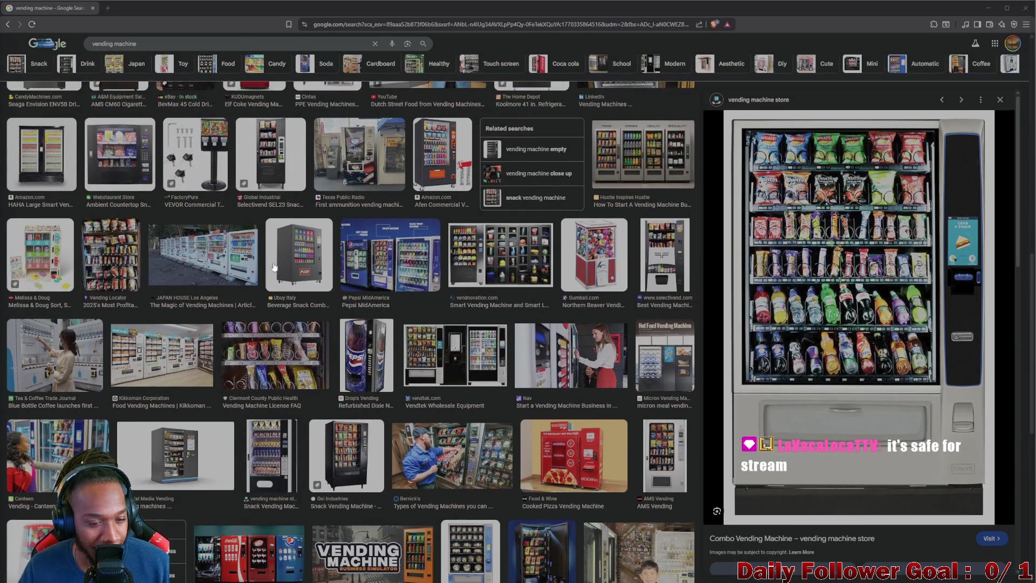
scroll(300, 225, "up", 3)
scroll(290, 231, "up", 5)
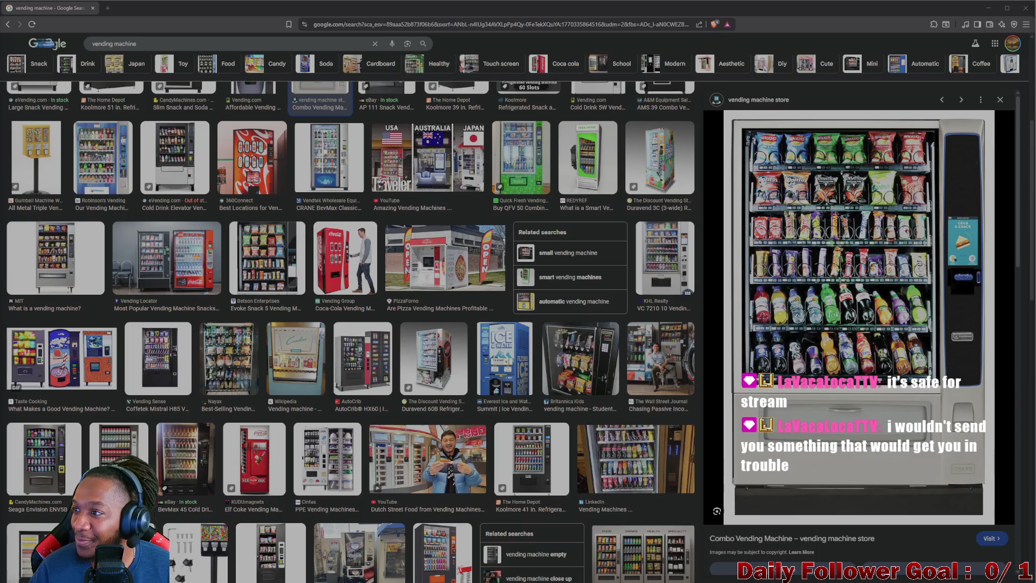
scroll(684, 313, "up", 4)
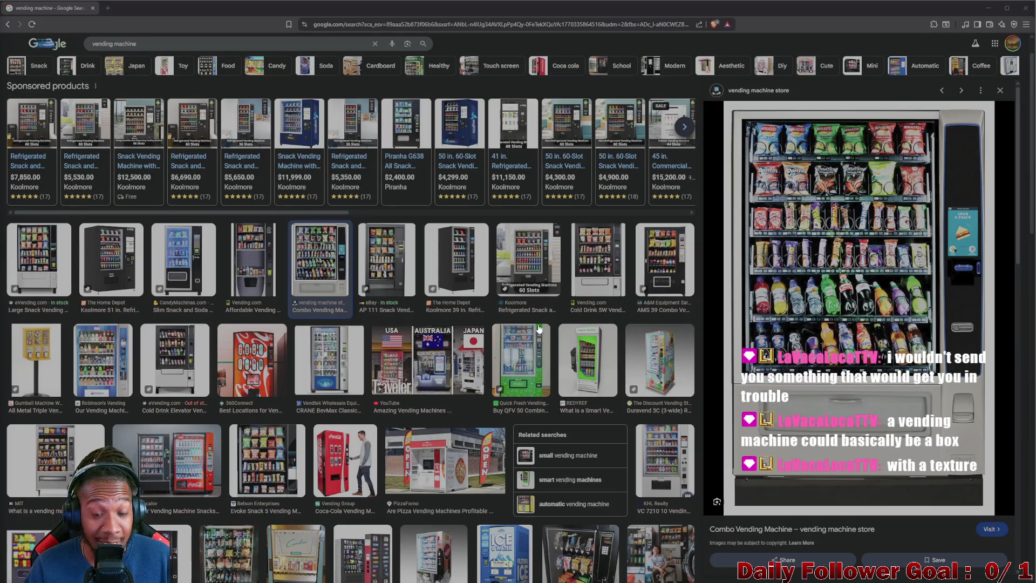
left_click(400, 275)
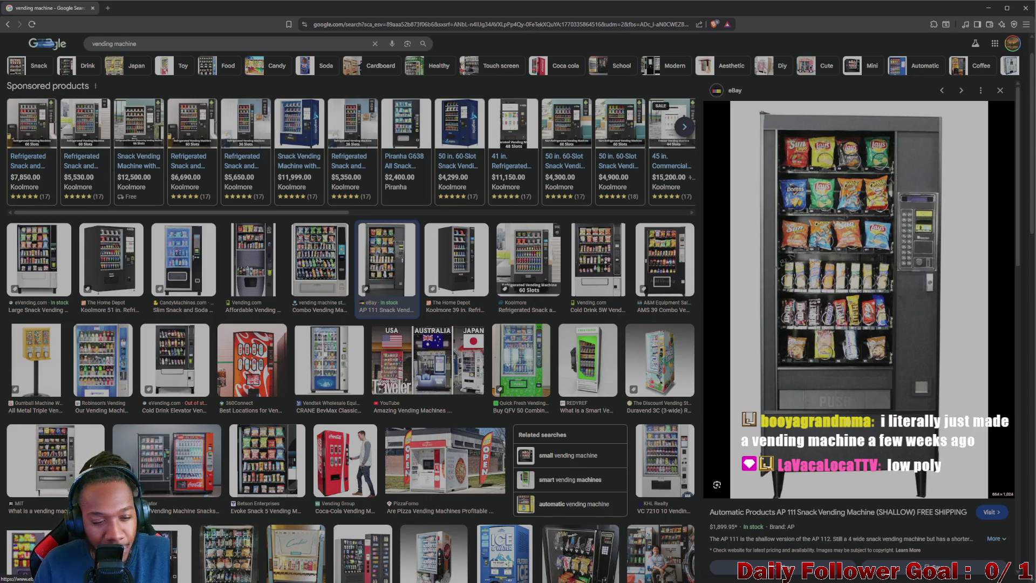
Minimize the Chrome and Unity windows
left_click(989, 7)
left_click(989, 6)
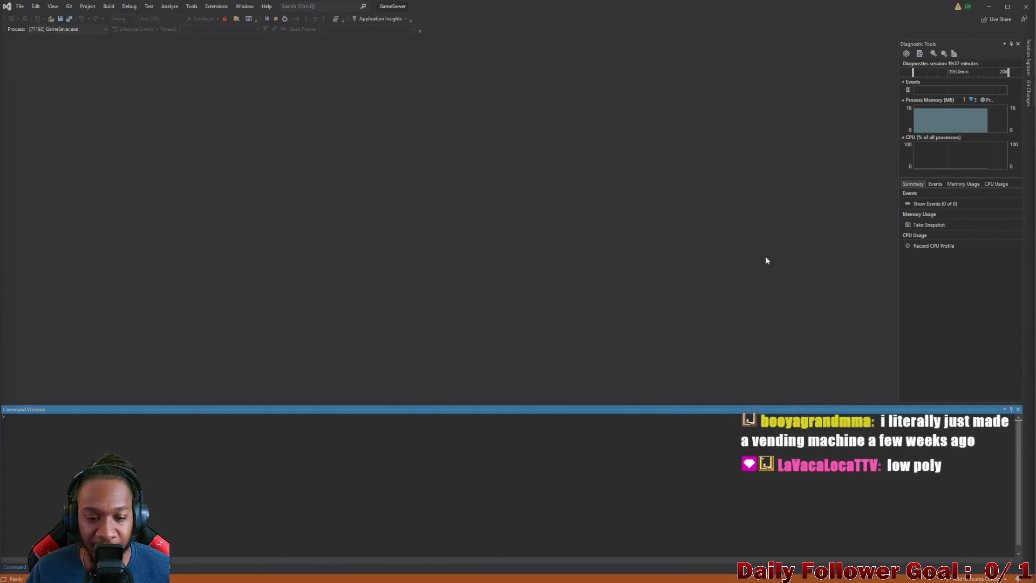
Show the desktop and launch Blender 4.1 from a Start menu search for 'blender'
key("super+d")
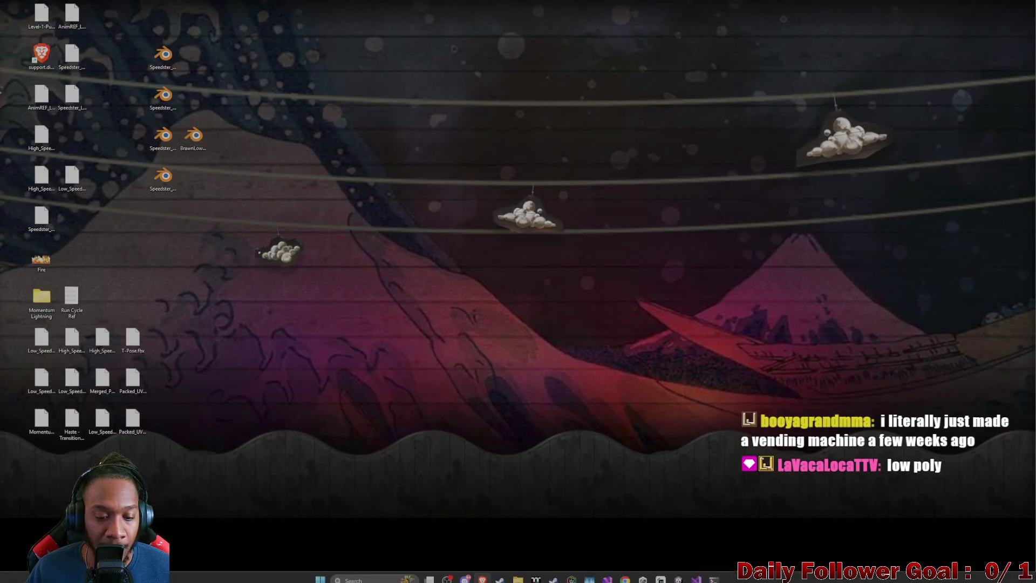
left_click(320, 575)
type("blender")
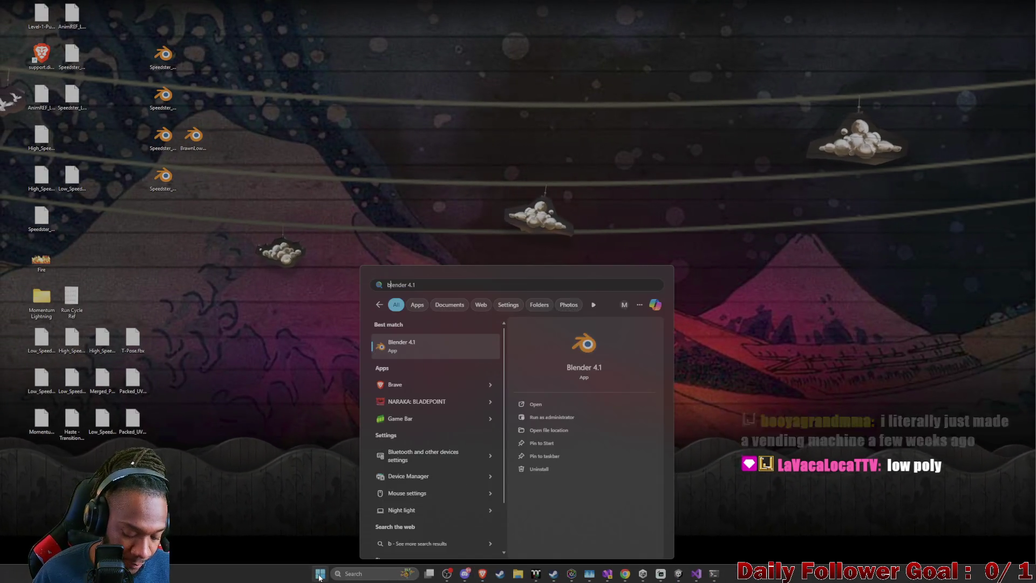
left_click(402, 349)
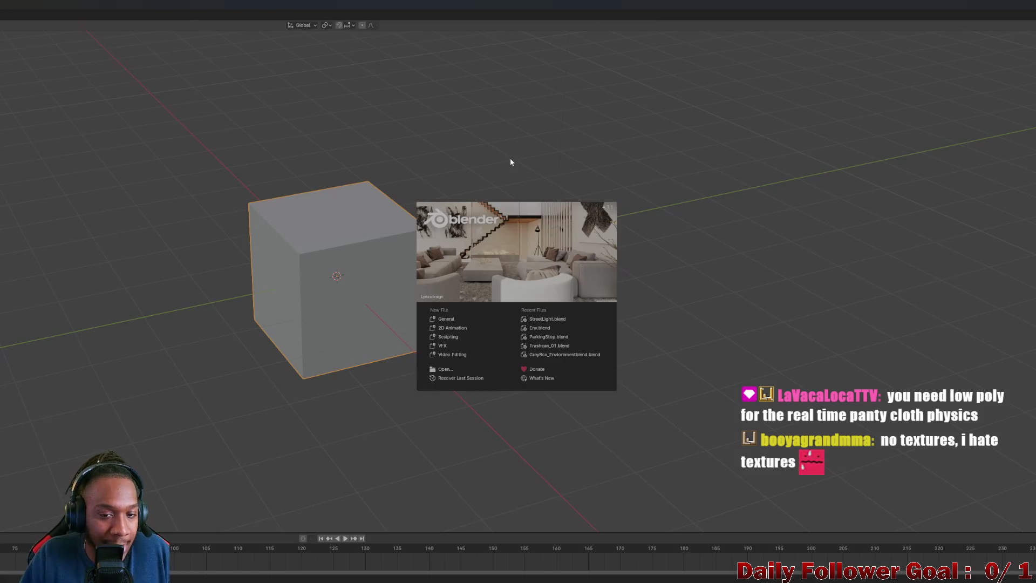
Dismiss the Blender splash screen and maximize the Blender window
left_click(563, 163)
mouse_move(441, 1)
left_mouse_down()
mouse_move(496, 81)
mouse_move(624, 16)
mouse_move(676, 33)
mouse_move(673, 8)
mouse_move(652, 12)
mouse_move(655, 100)
mouse_move(673, 104)
left_mouse_up()
mouse_move(549, 105)
left_mouse_down()
mouse_move(642, 51)
mouse_move(645, 2)
left_mouse_up()
Orbit and zoom the viewport in on the default cube and select it
scroll(572, 252, "down", 3)
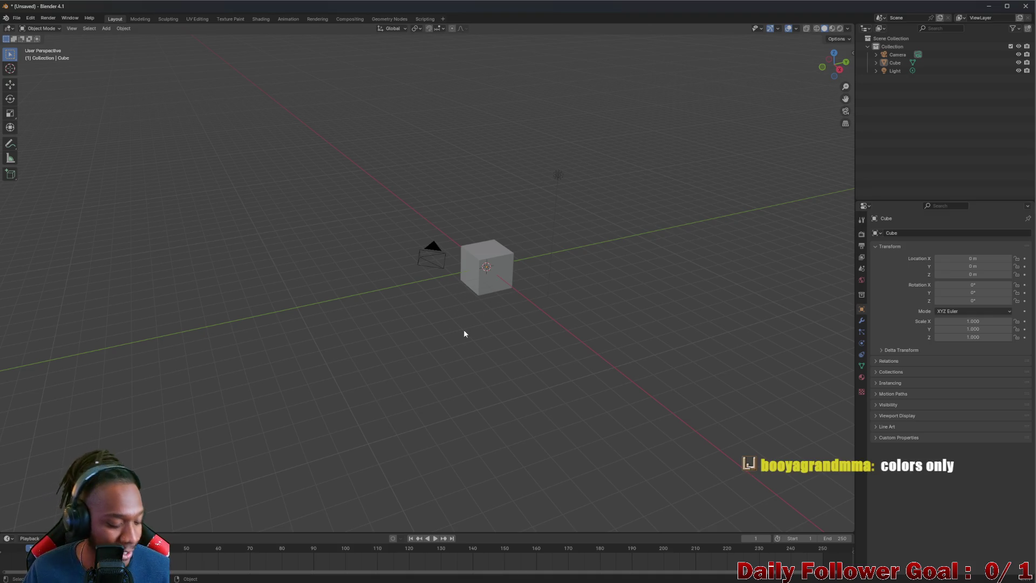
mouse_move(497, 336)
left_mouse_down()
mouse_move(474, 273)
mouse_move(447, 248)
mouse_move(562, 232)
mouse_move(529, 213)
mouse_move(462, 277)
mouse_move(456, 270)
mouse_move(479, 241)
mouse_move(467, 245)
mouse_move(422, 208)
mouse_move(441, 252)
left_mouse_up()
mouse_move(455, 258)
left_mouse_down()
mouse_move(468, 214)
mouse_move(409, 281)
mouse_move(398, 274)
mouse_move(493, 259)
mouse_move(751, 102)
mouse_move(374, 264)
left_mouse_up()
scroll(455, 219, "up", 3)
scroll(399, 278, "down", 2)
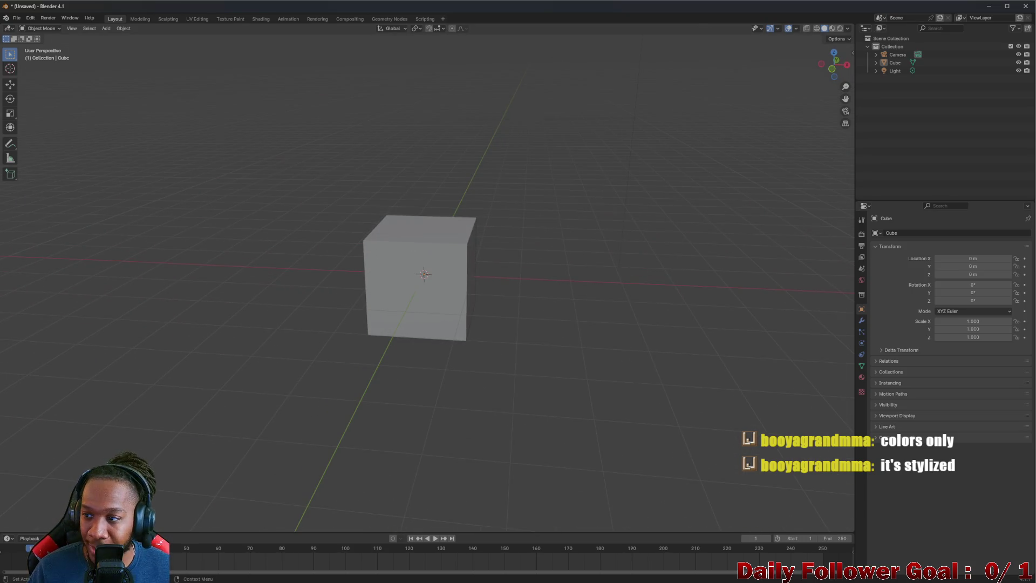
mouse_move(474, 267)
left_mouse_down()
mouse_move(502, 262)
mouse_move(468, 273)
left_mouse_up()
left_click(441, 273)
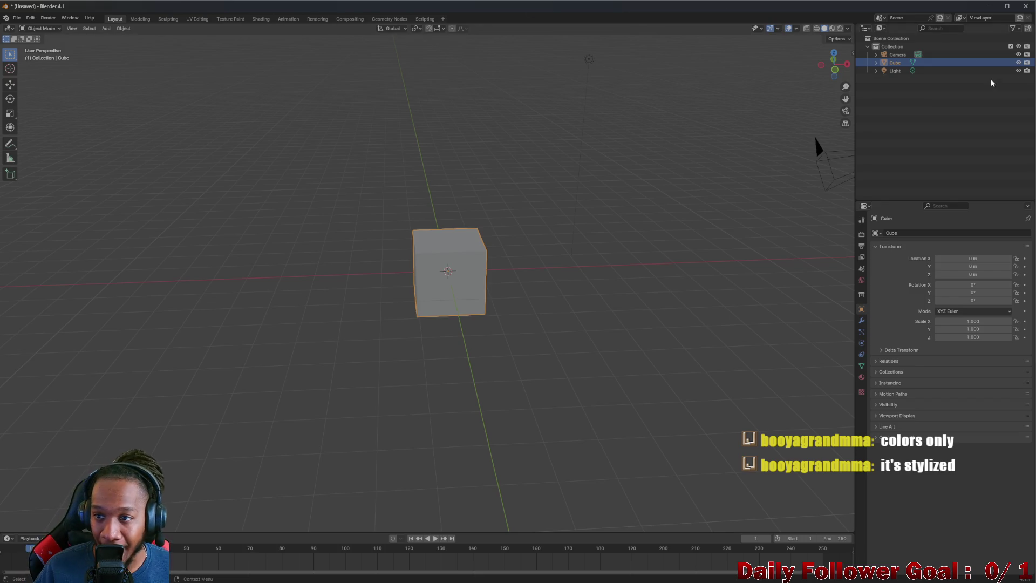
Delete the Light and the Camera from the scene
left_click(910, 74)
key("Delete")
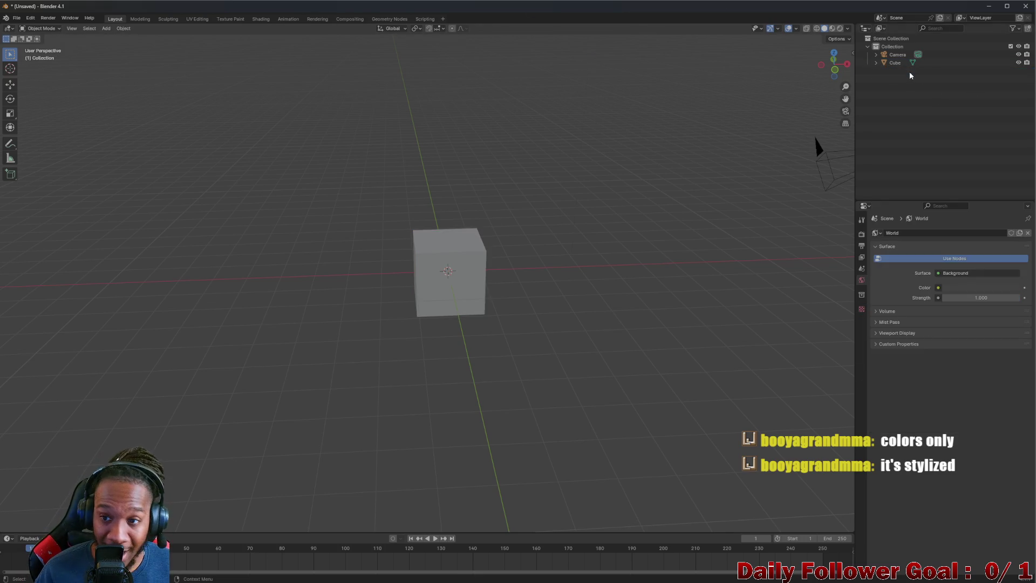
left_click(908, 54)
key("Delete")
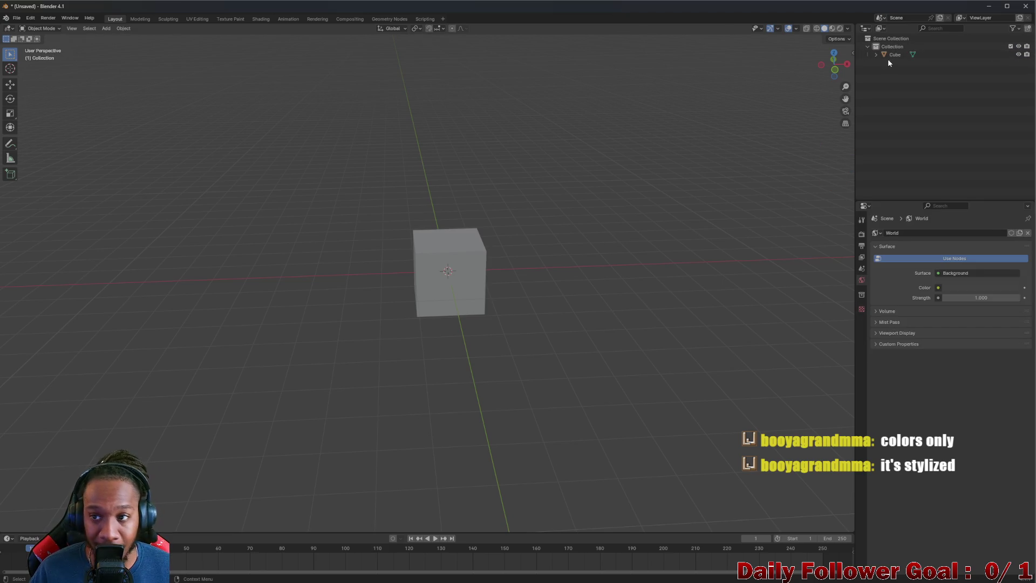
Select the Cube and bring up its Object properties showing location, rotation and scale
left_click(895, 54)
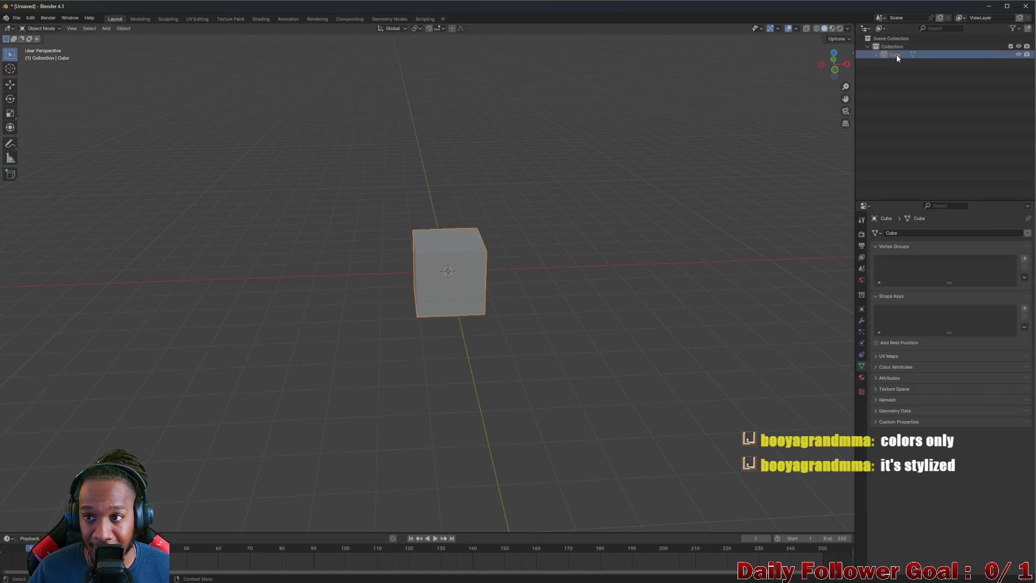
left_click(198, 20)
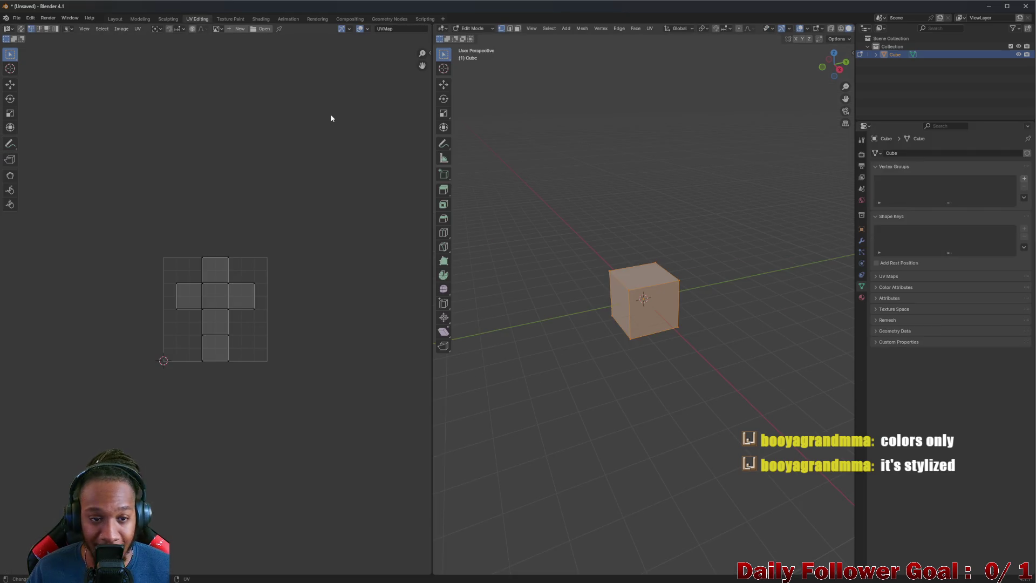
left_click(113, 19)
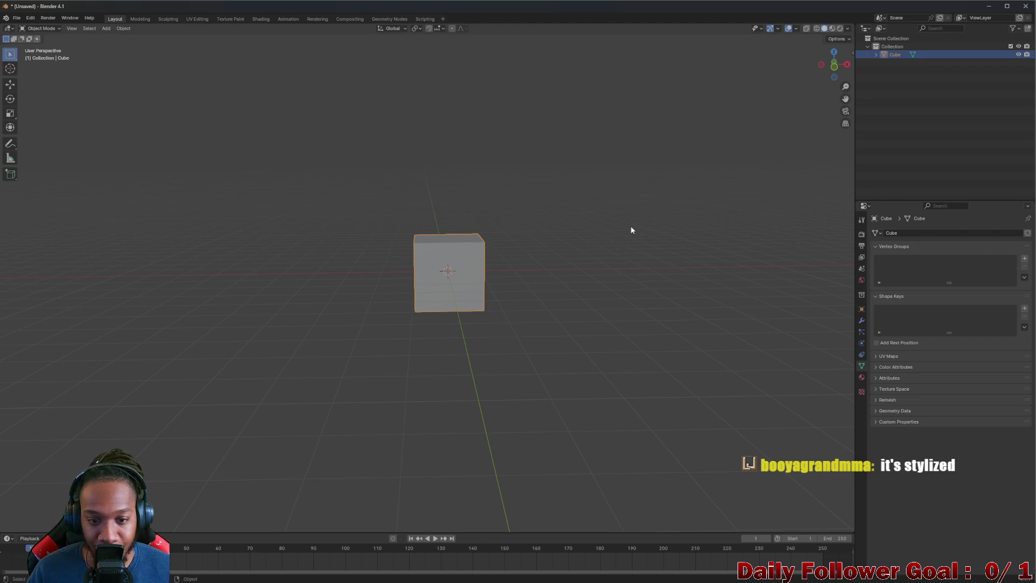
scroll(437, 267, "up", 1)
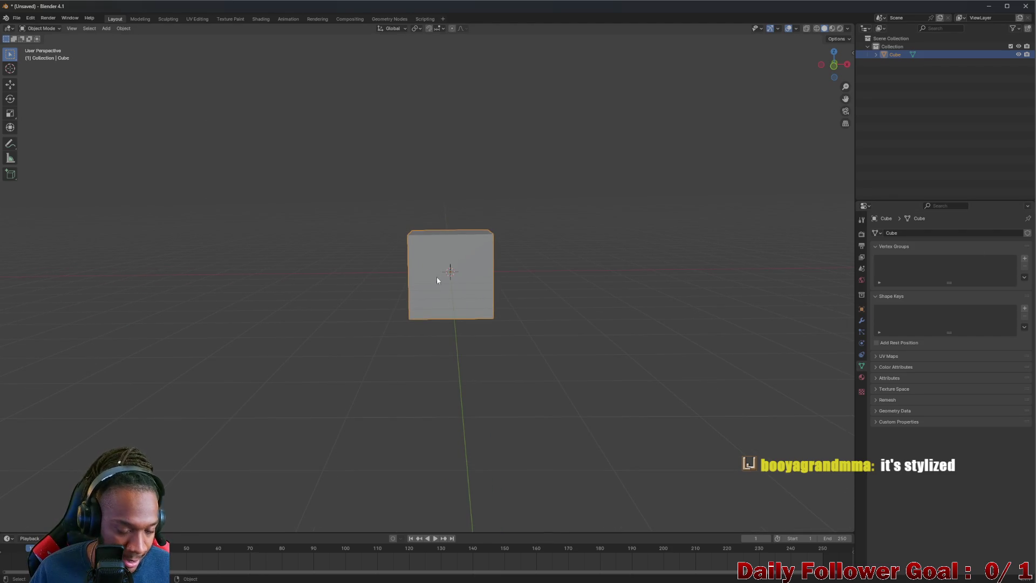
left_click(862, 321)
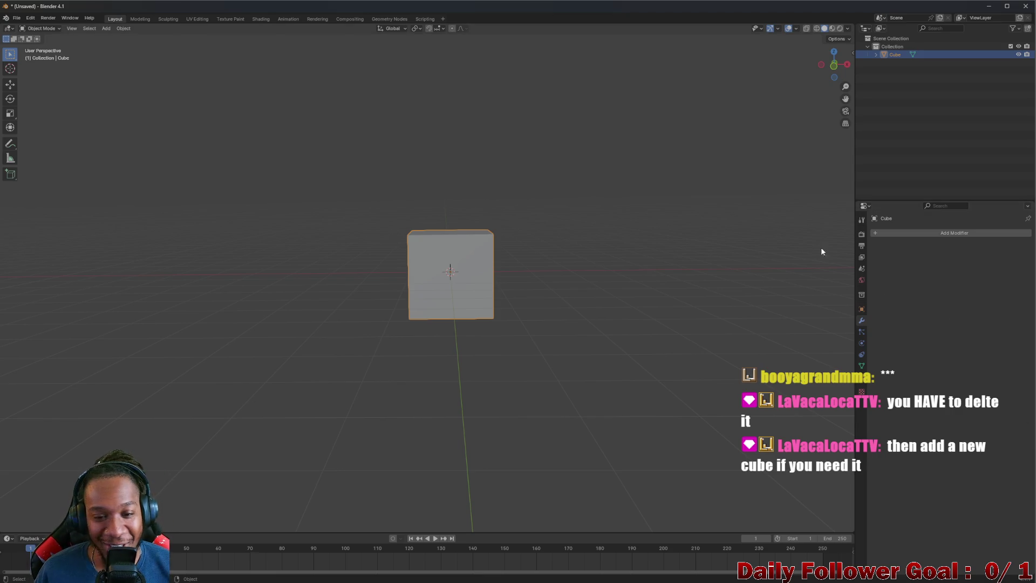
left_click(862, 309)
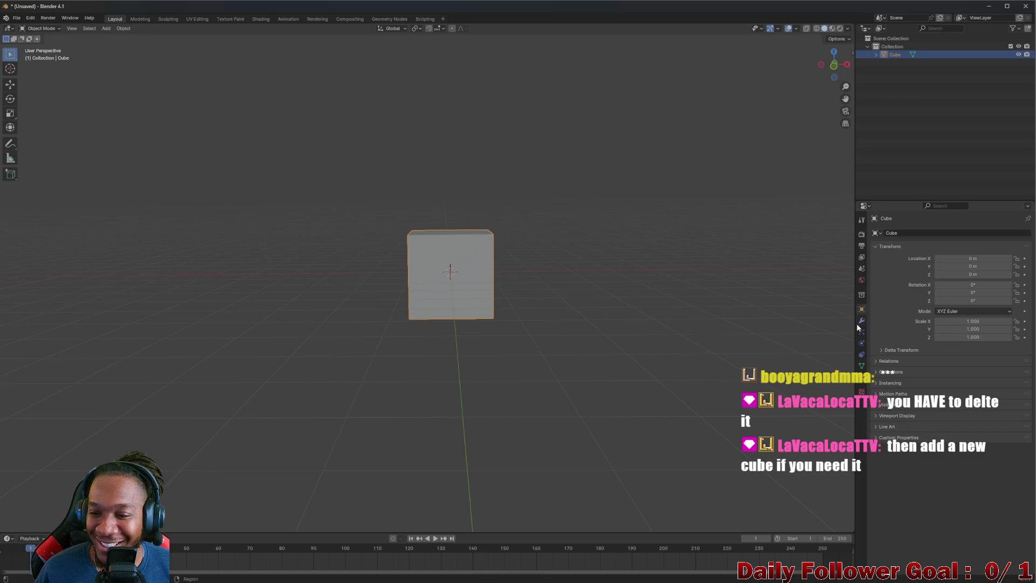
Set the cube's X scale to 3, undoing an initial value of 7
left_click(859, 321)
left_click(862, 311)
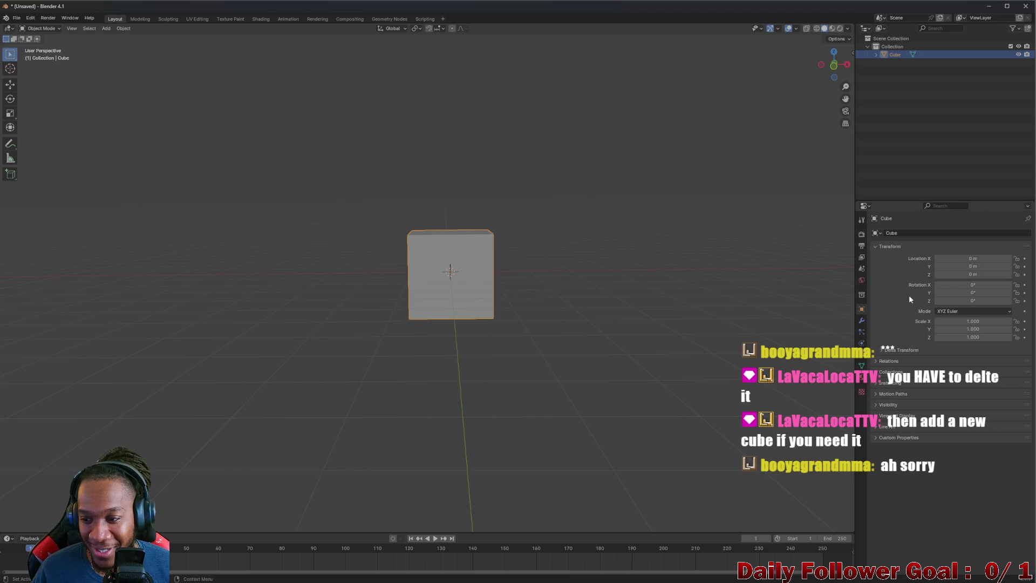
double_click(977, 321)
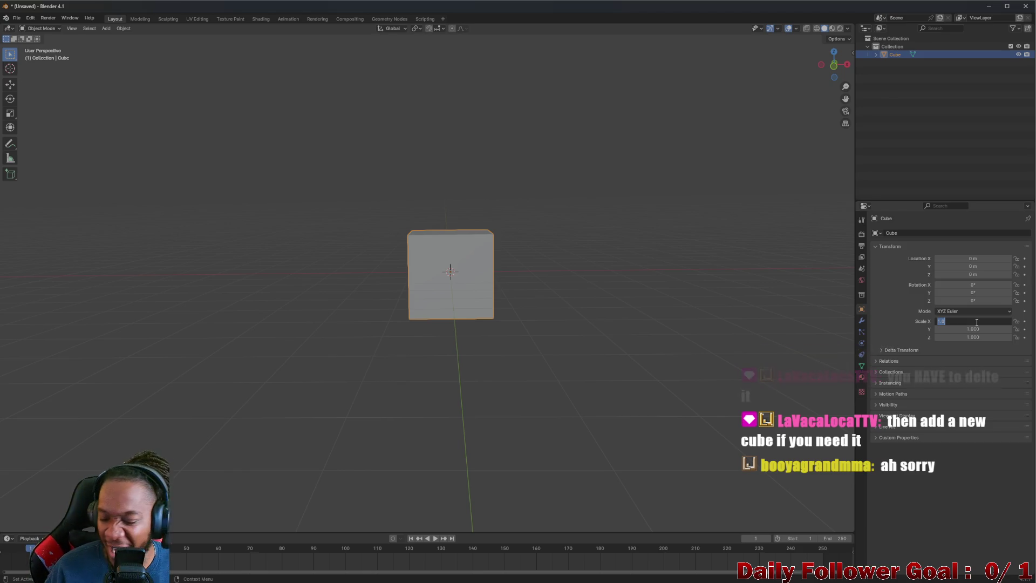
type("7")
key("Return")
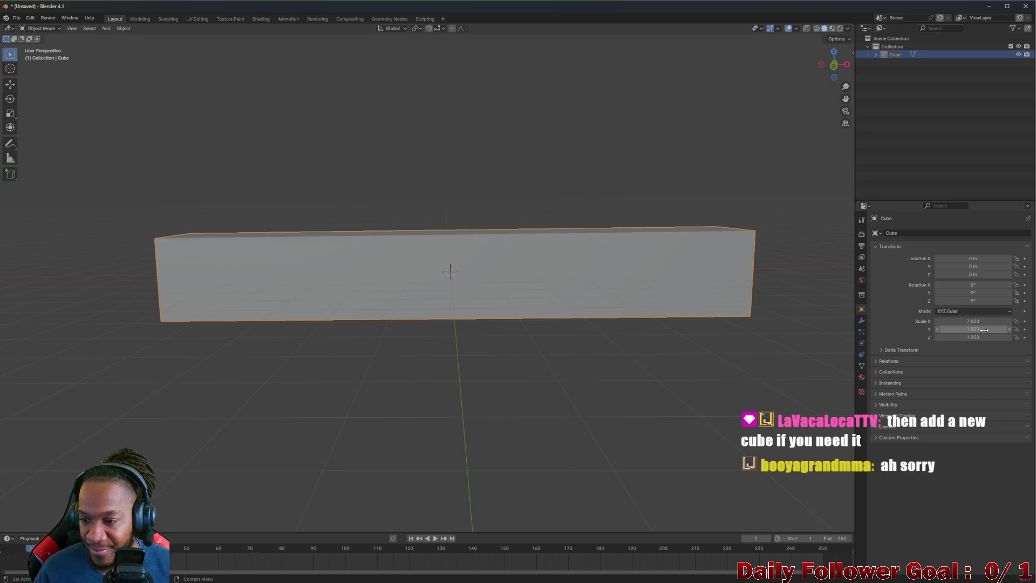
key("ctrl+z")
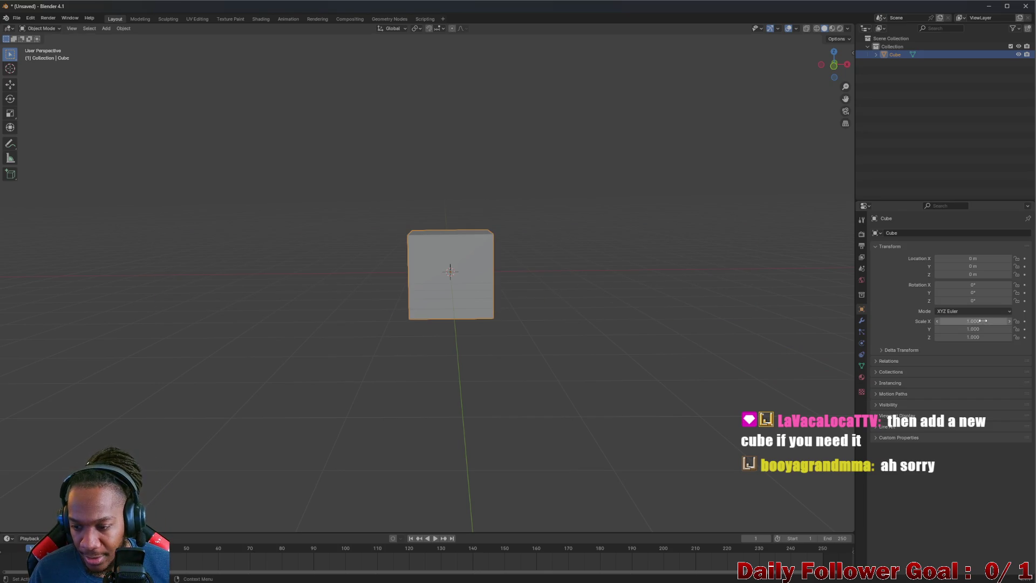
double_click(974, 322)
type("3")
key("Return")
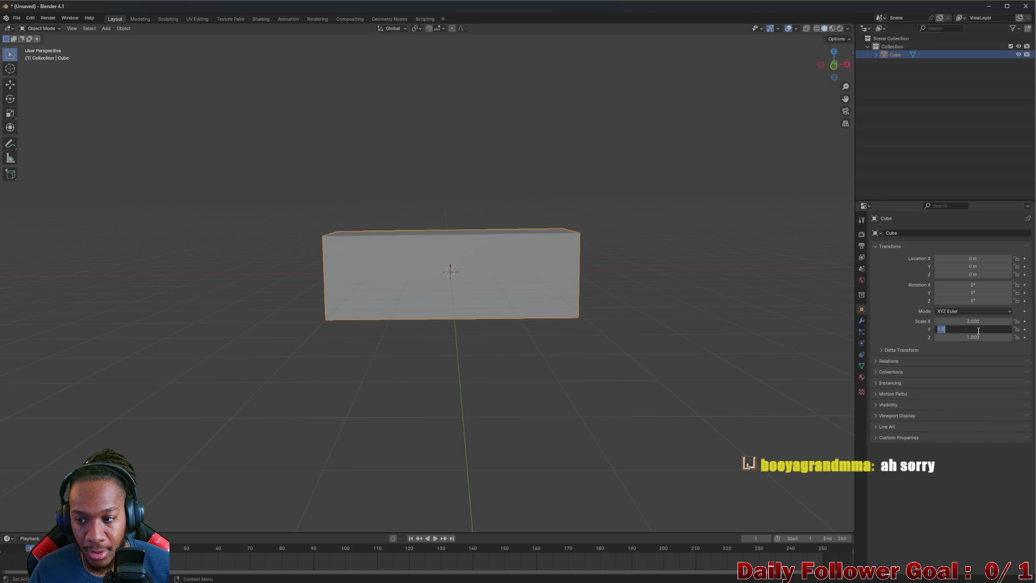
Try Y scale values of 7 and 0.1, then reset the Y scale to 1
double_click(974, 330)
key("BackSpace")
key("BackSpace")
type("7")
key("Return")
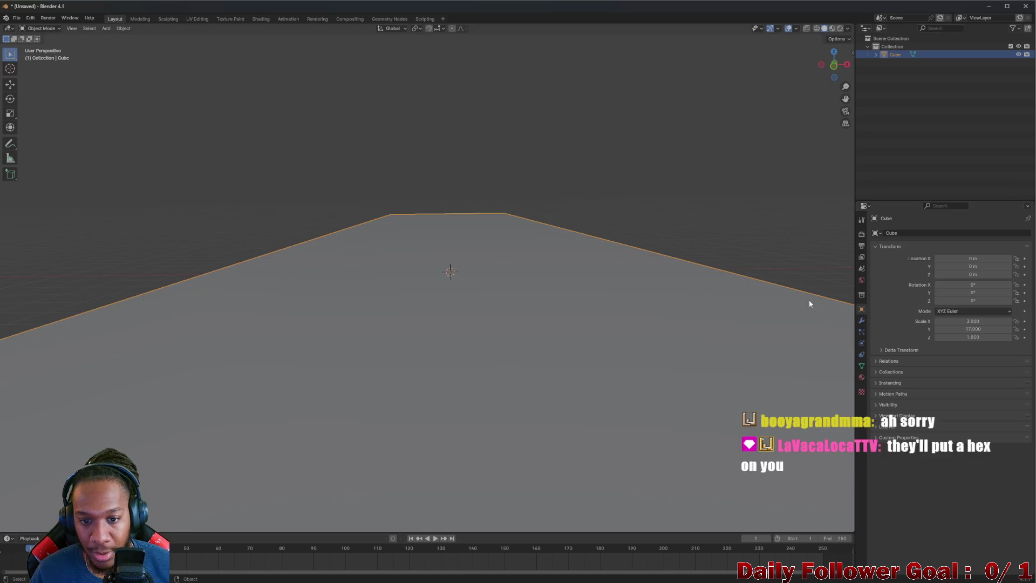
left_click(974, 329)
type("0.1")
key("Return")
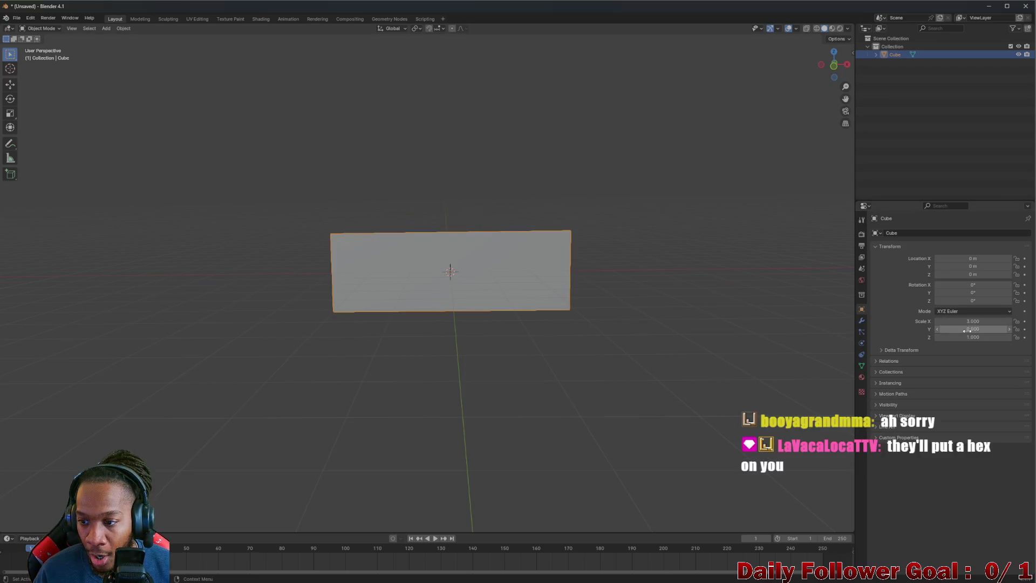
left_click(976, 334)
key("Return")
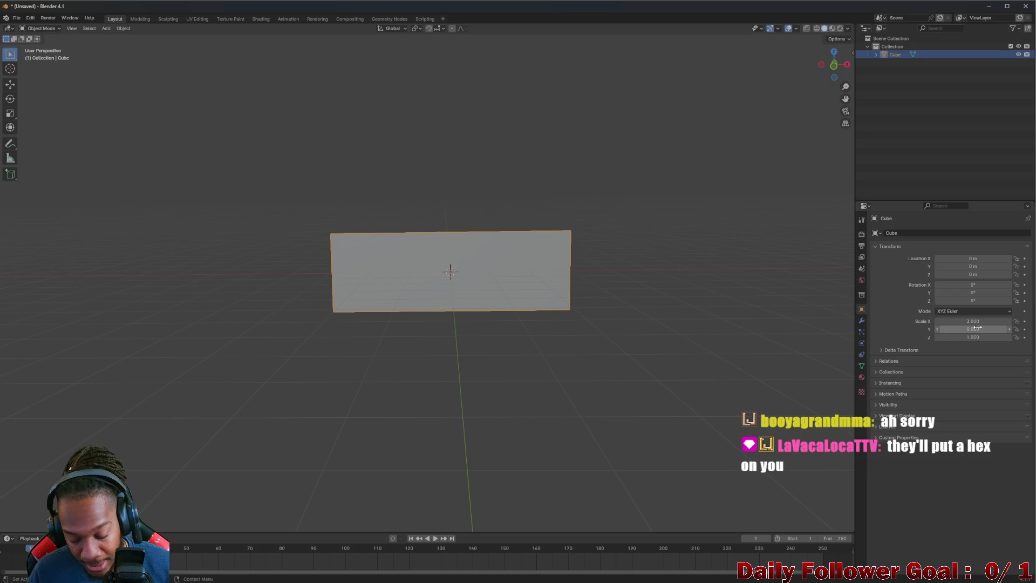
left_click(978, 331)
type("1")
key("Return")
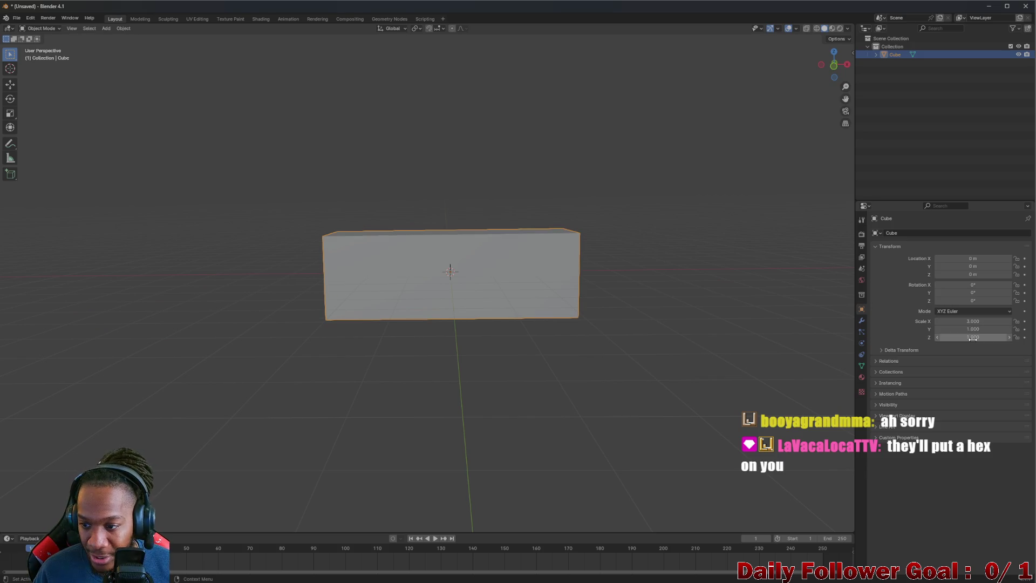
Set the Z scale to 6 and orbit around the resulting tall slab
left_click(973, 338)
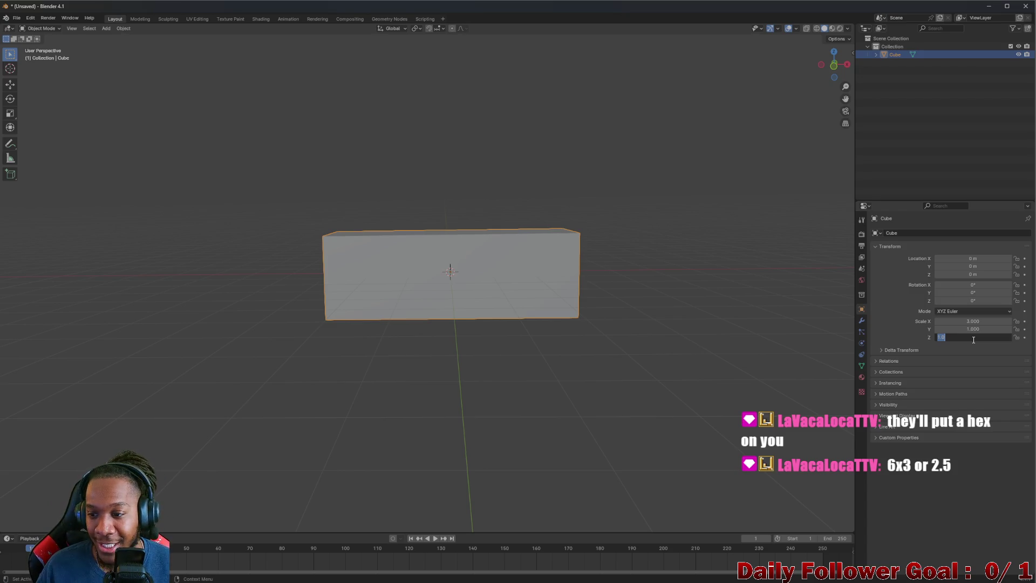
key("BackSpace")
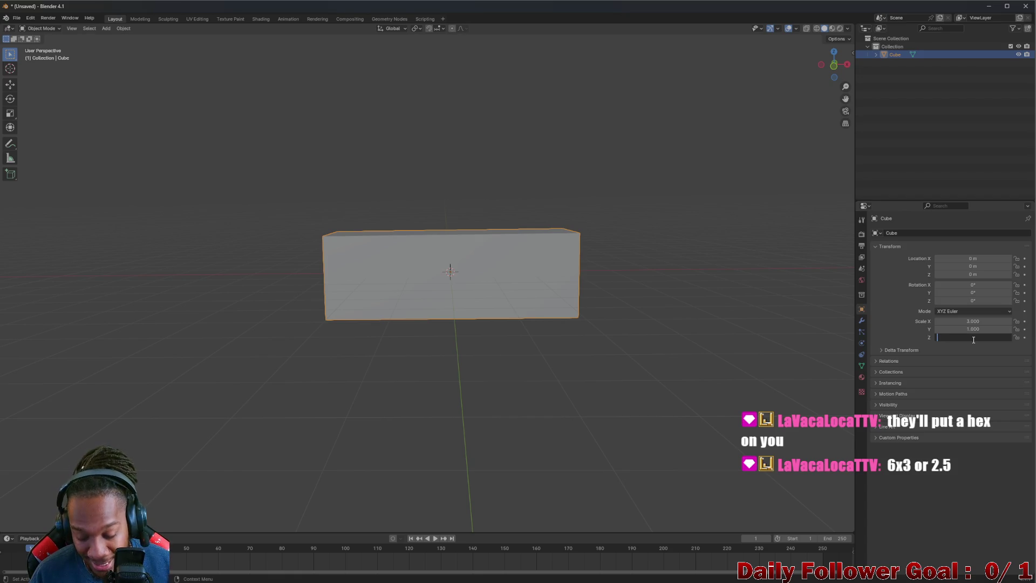
type("6")
key("Return")
scroll(474, 241, "down", 5)
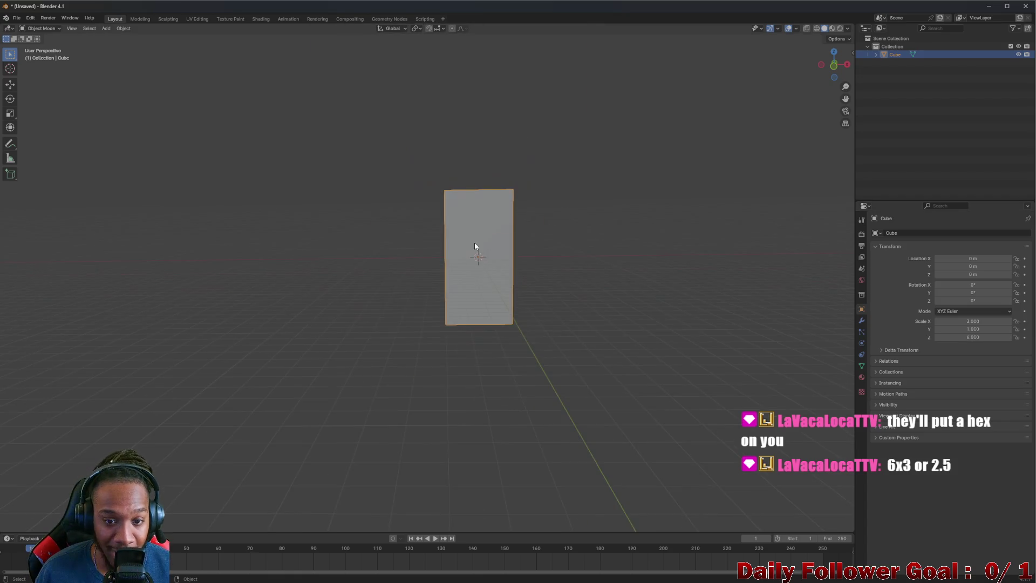
scroll(474, 242, "up", 3)
left_click_drag(590, 253, 394, 267)
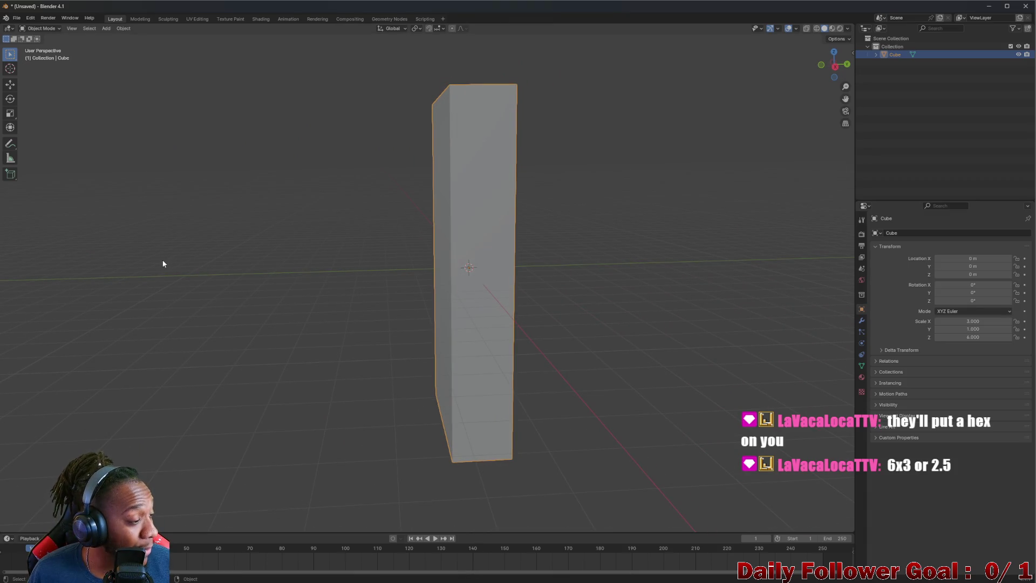
left_click_drag(163, 263, 225, 261)
left_click_drag(419, 308, 535, 303)
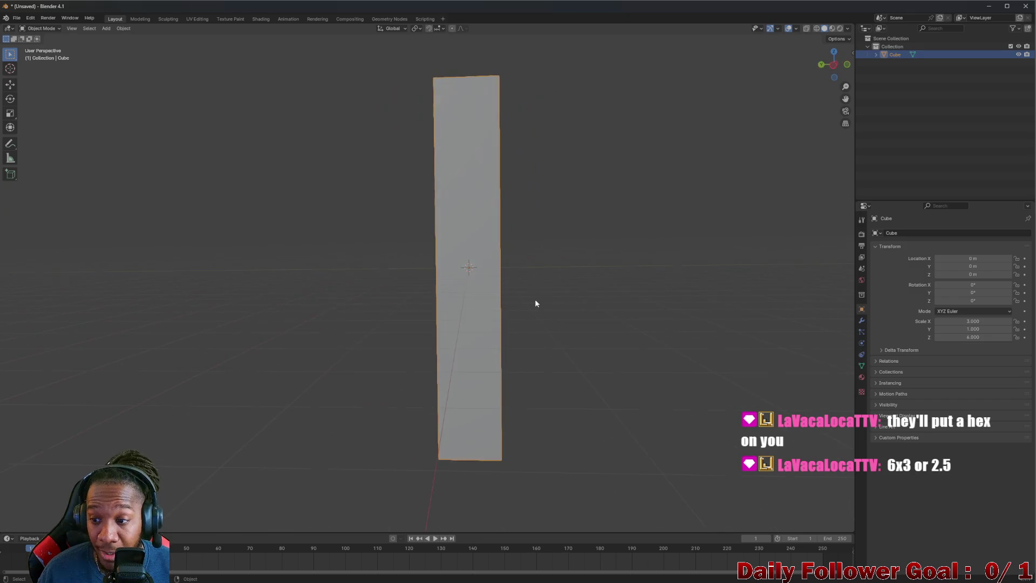
left_click_drag(386, 302, 351, 289)
Deepen the box by setting its Y scale to 2, then 3
double_click(960, 328)
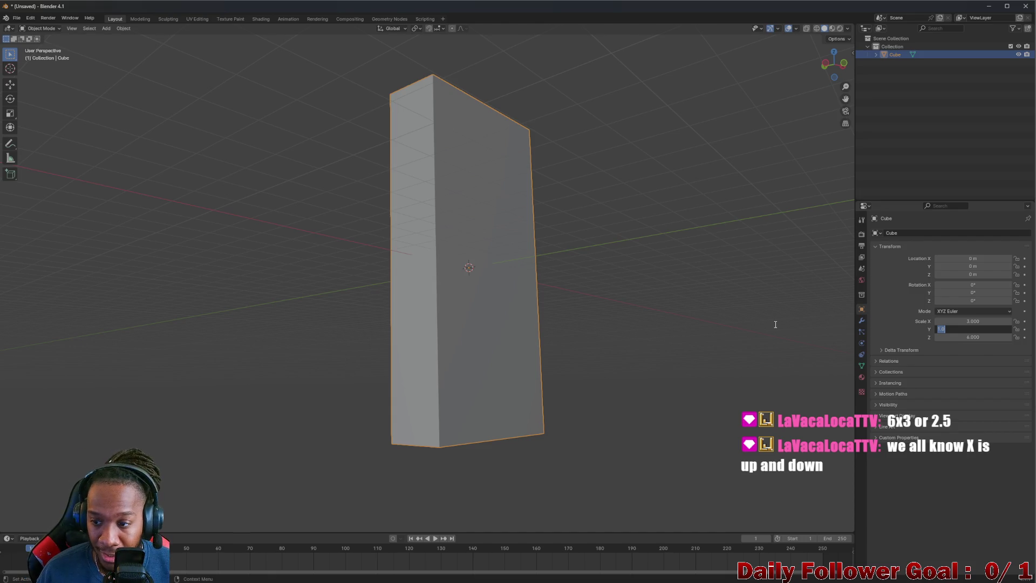
type("2")
key("Return")
mouse_move(775, 324)
left_mouse_down()
mouse_move(520, 257)
mouse_move(647, 291)
left_mouse_up()
double_click(974, 329)
type("3")
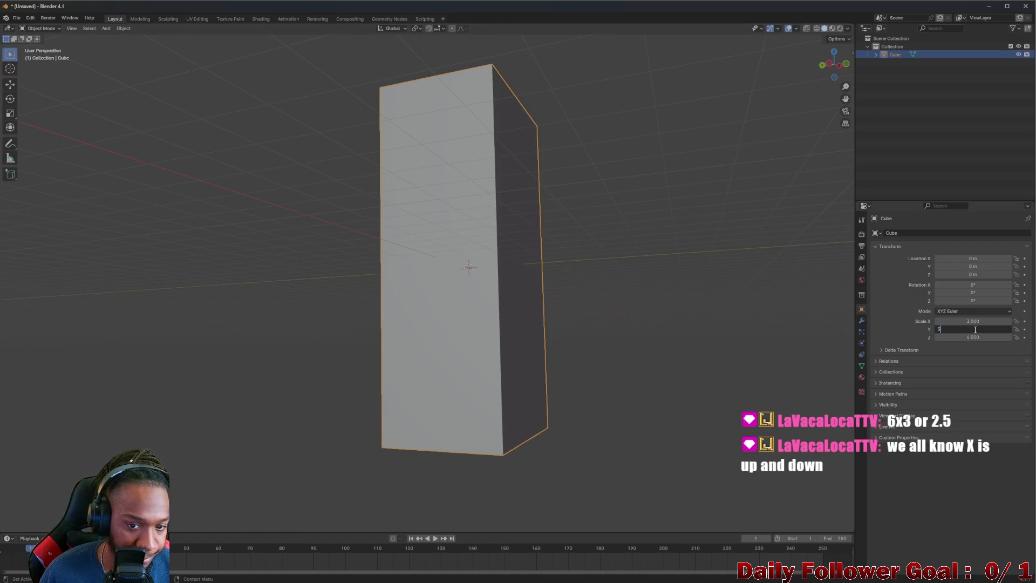
key("Return")
mouse_move(702, 313)
left_mouse_down()
mouse_move(598, 308)
mouse_move(495, 341)
mouse_move(570, 324)
mouse_move(404, 317)
mouse_move(448, 300)
mouse_move(458, 307)
left_mouse_up()
Raise the box along Z and bring the vending-machine reference image back up
key("g")
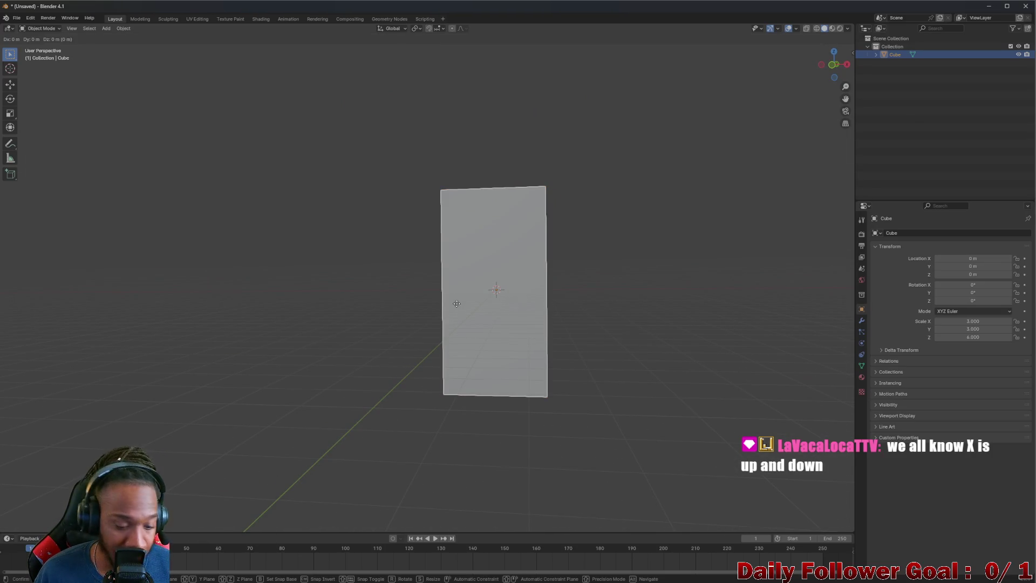
key("z")
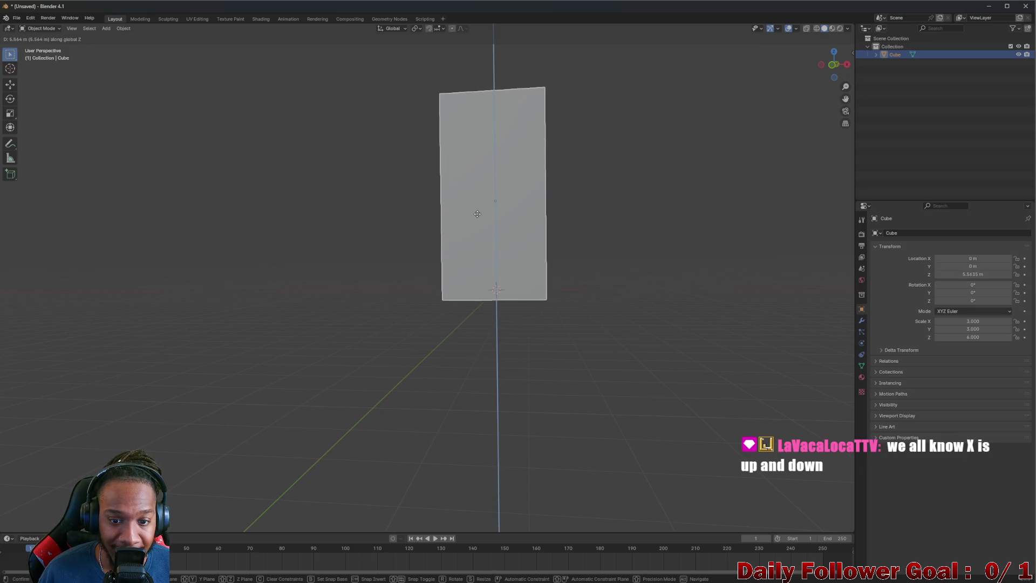
left_click(478, 213)
mouse_move(478, 212)
left_mouse_down()
mouse_move(502, 231)
mouse_move(485, 226)
mouse_move(483, 248)
mouse_move(433, 273)
mouse_move(464, 323)
left_mouse_up()
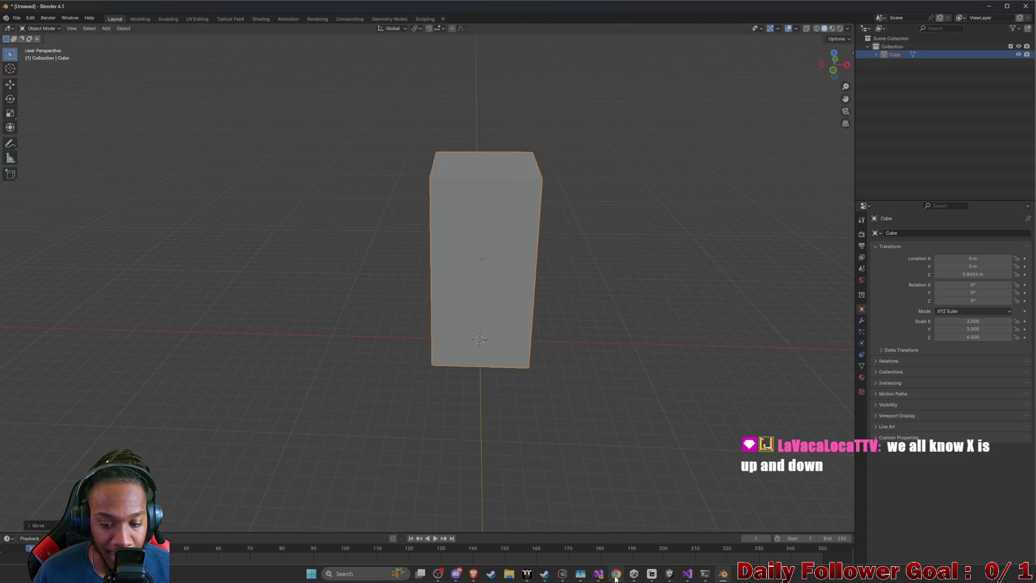
mouse_move(615, 576)
mouse_move(473, 573)
left_click(539, 526)
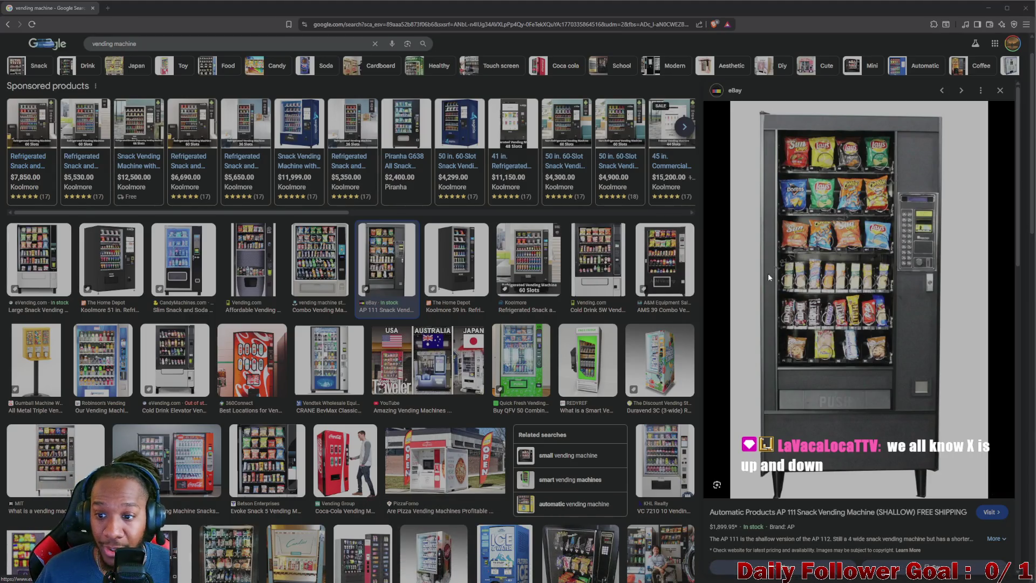
Snip the snack vending machine photo from Google Images, then minimize the browser
key("super+shift+s")
mouse_move(760, 114)
left_mouse_down()
mouse_move(803, 166)
mouse_move(938, 470)
left_mouse_up()
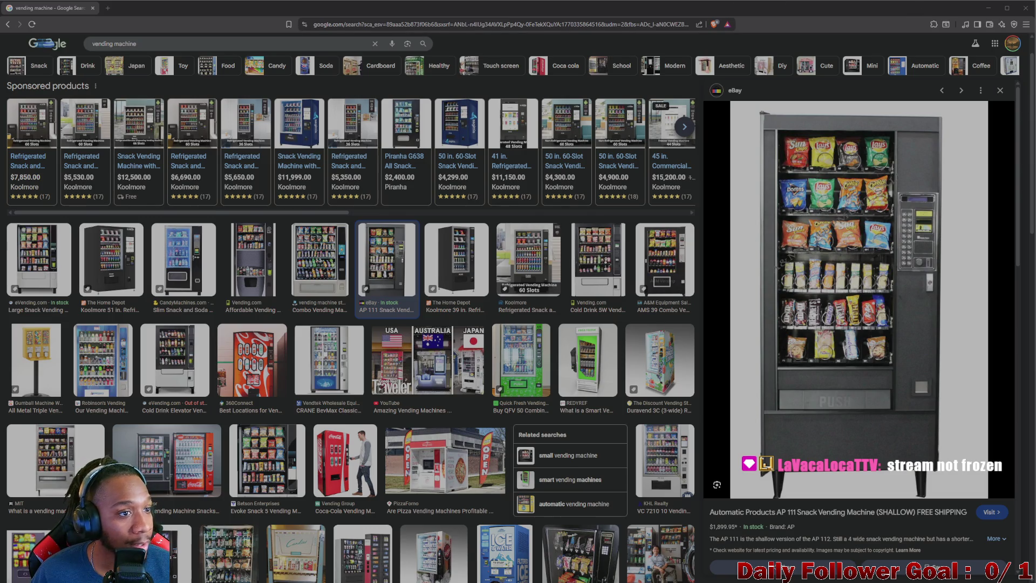
left_click(988, 7)
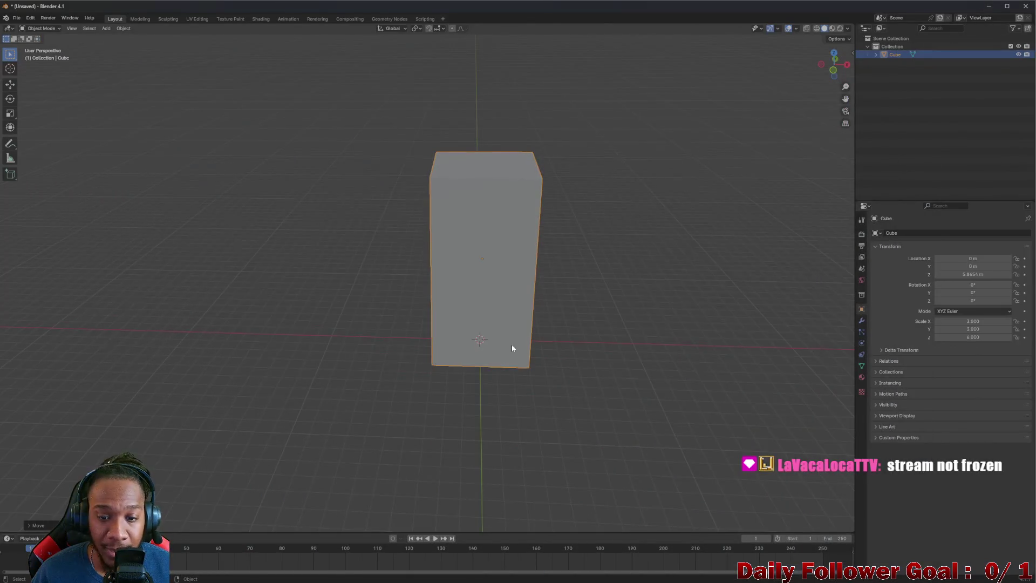
Add Vending.png from the Desktop as an image texture node feeding the Principled BSDF Base Color
left_click(261, 19)
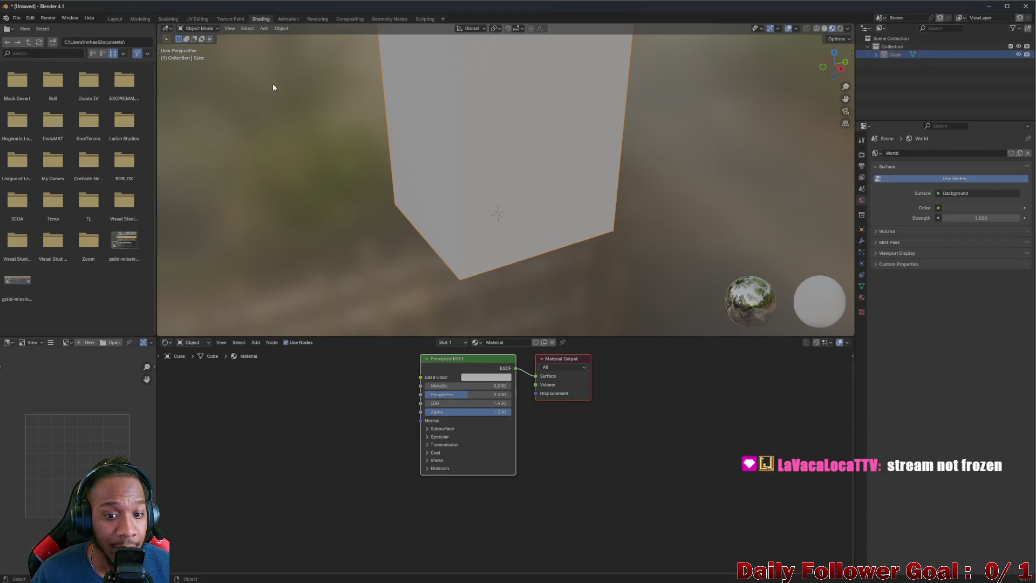
scroll(450, 429, "down", 1)
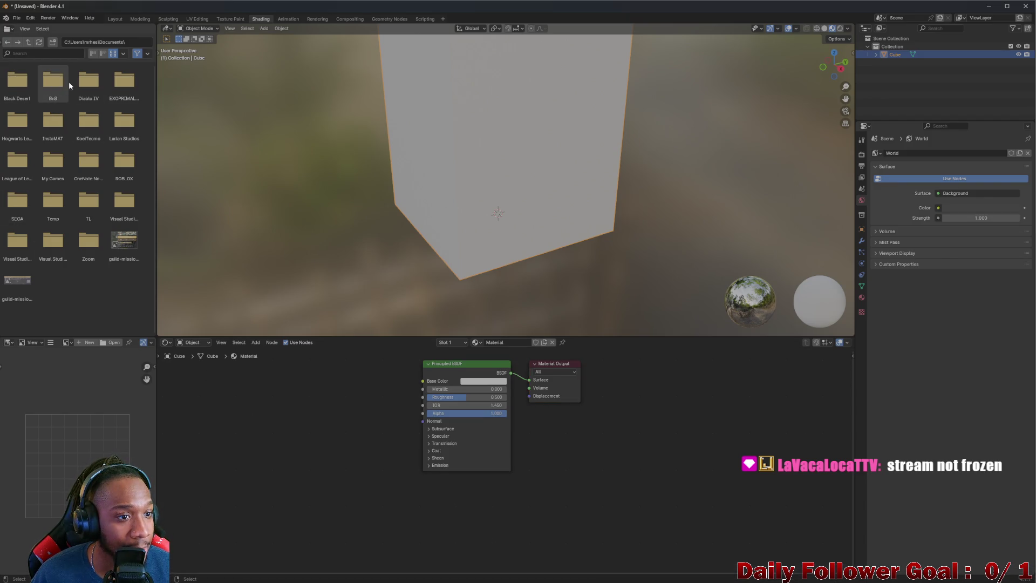
left_click(30, 42)
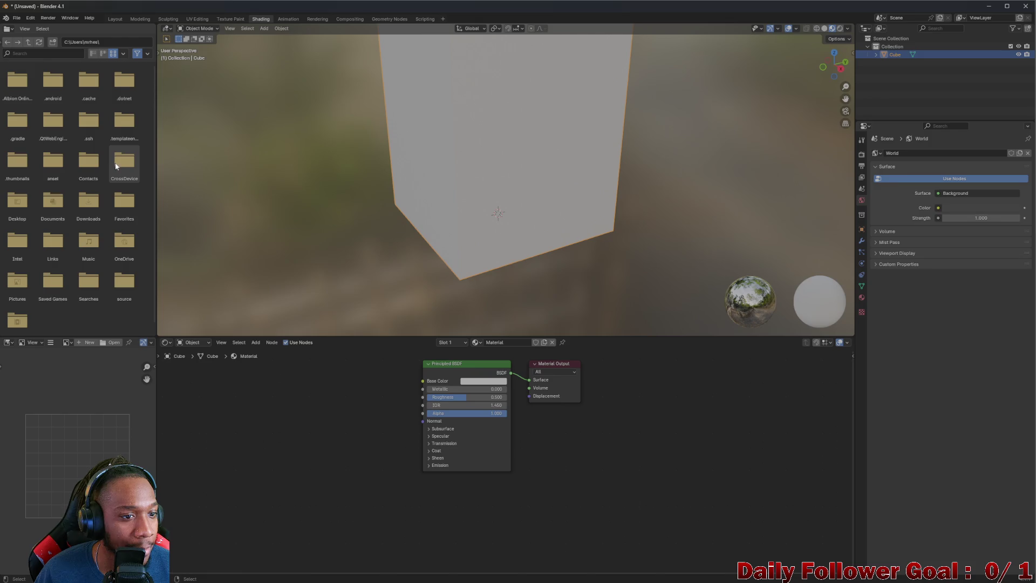
left_click(17, 202)
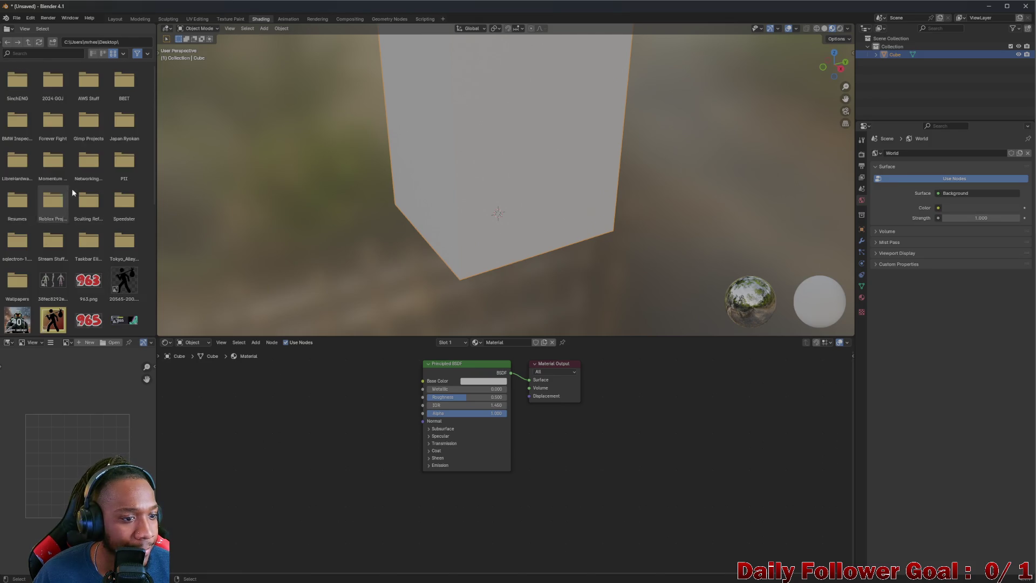
scroll(72, 193, "down", 8)
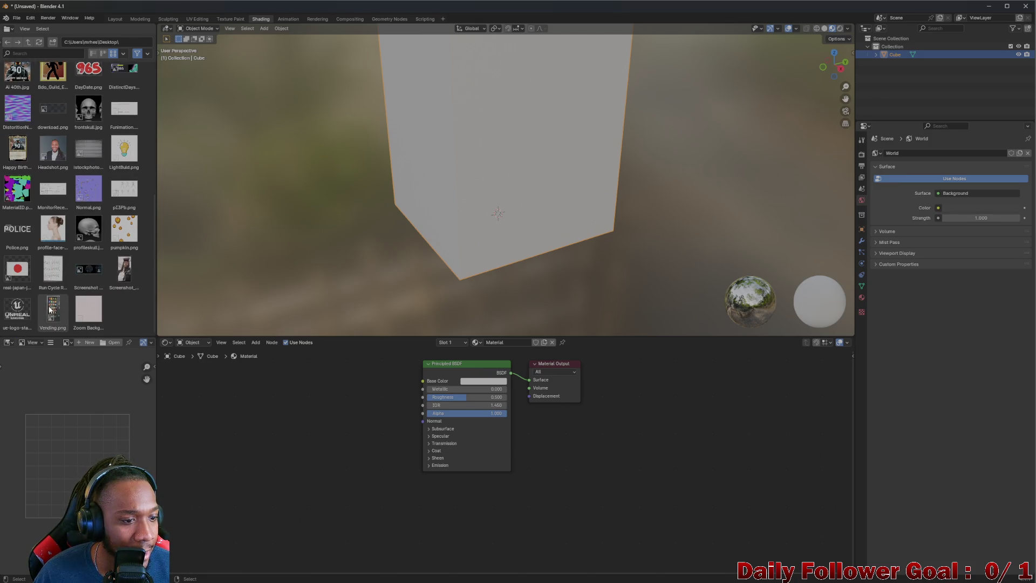
left_click_drag(50, 309, 261, 422)
left_click(7, 43)
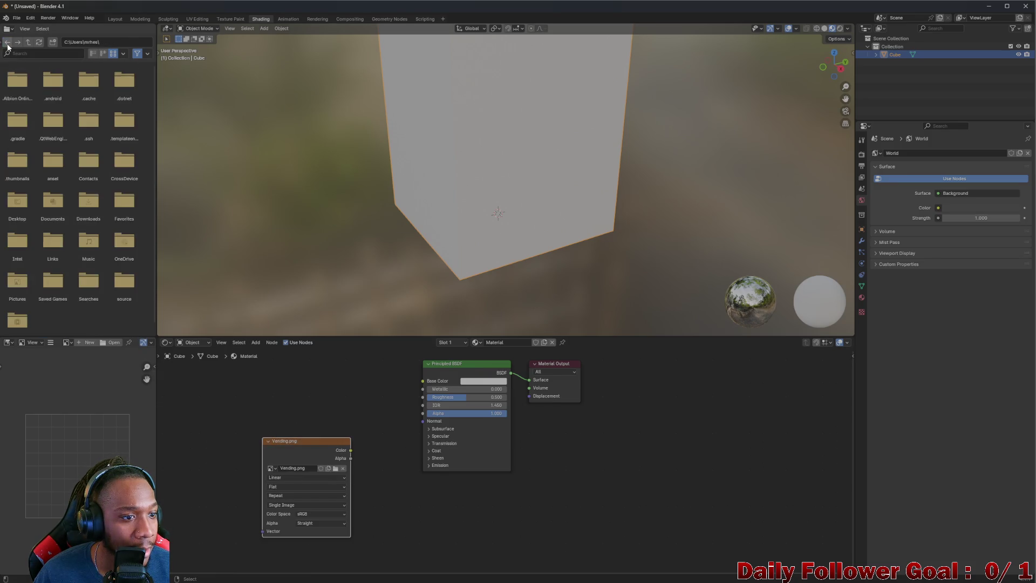
mouse_move(316, 457)
left_mouse_down()
mouse_move(321, 414)
mouse_move(422, 381)
left_mouse_up()
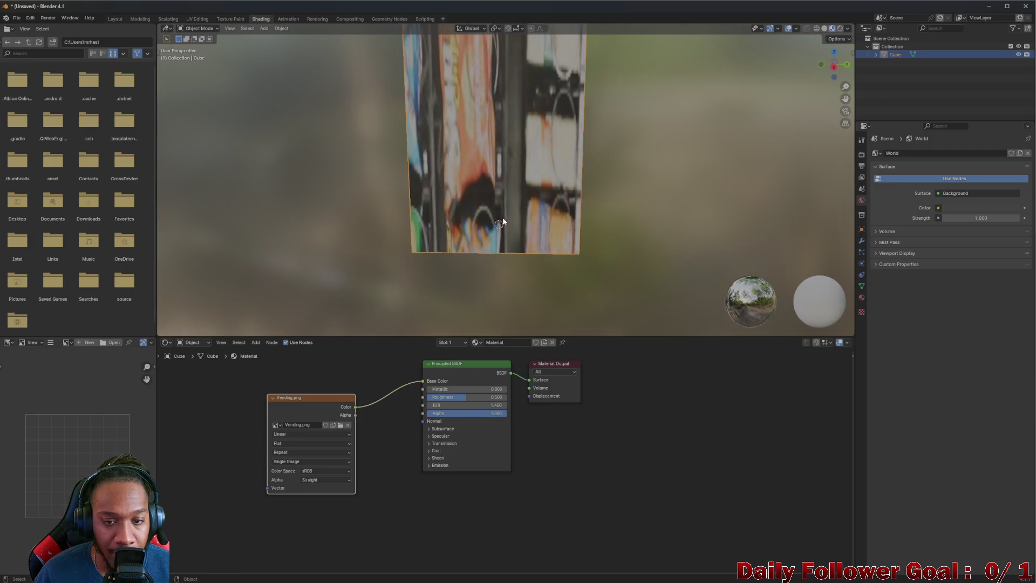
scroll(503, 216, "down", 3)
left_click_drag(502, 216, 565, 200)
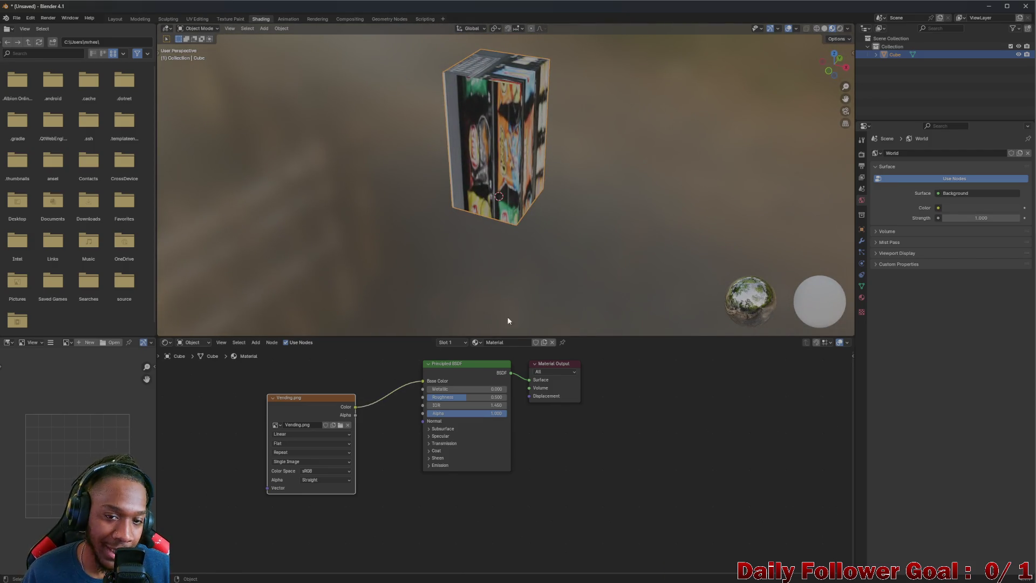
mouse_move(508, 320)
left_mouse_down()
mouse_move(479, 219)
mouse_move(433, 182)
mouse_move(501, 174)
mouse_move(461, 187)
mouse_move(520, 213)
mouse_move(388, 185)
mouse_move(431, 192)
left_mouse_up()
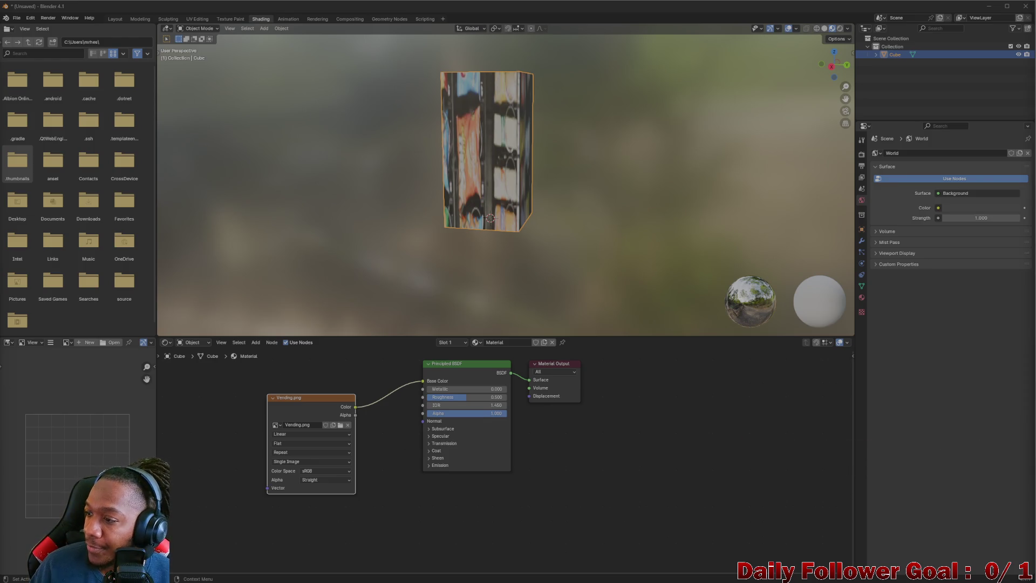
key("alt+Tab")
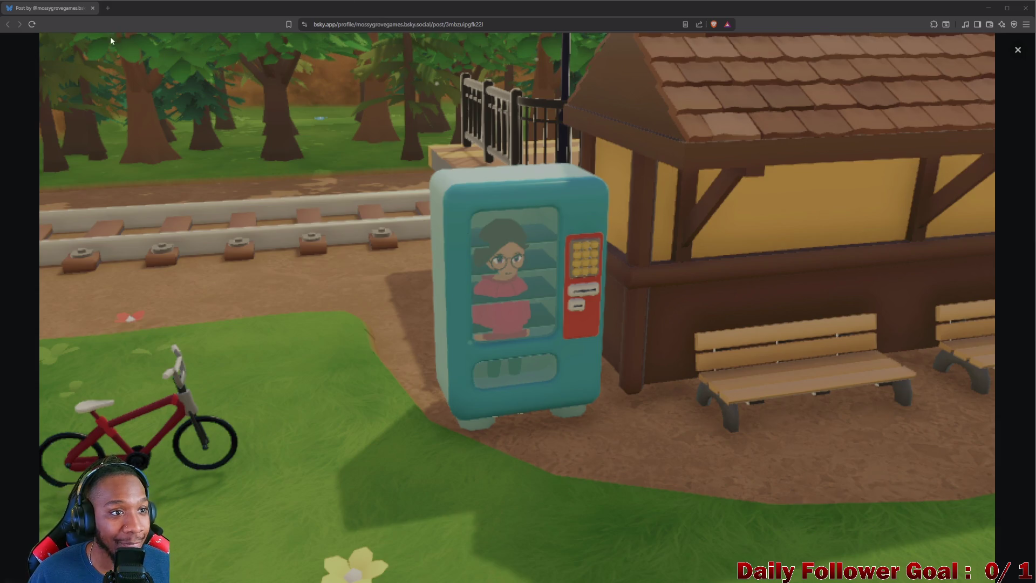
key("alt+Tab")
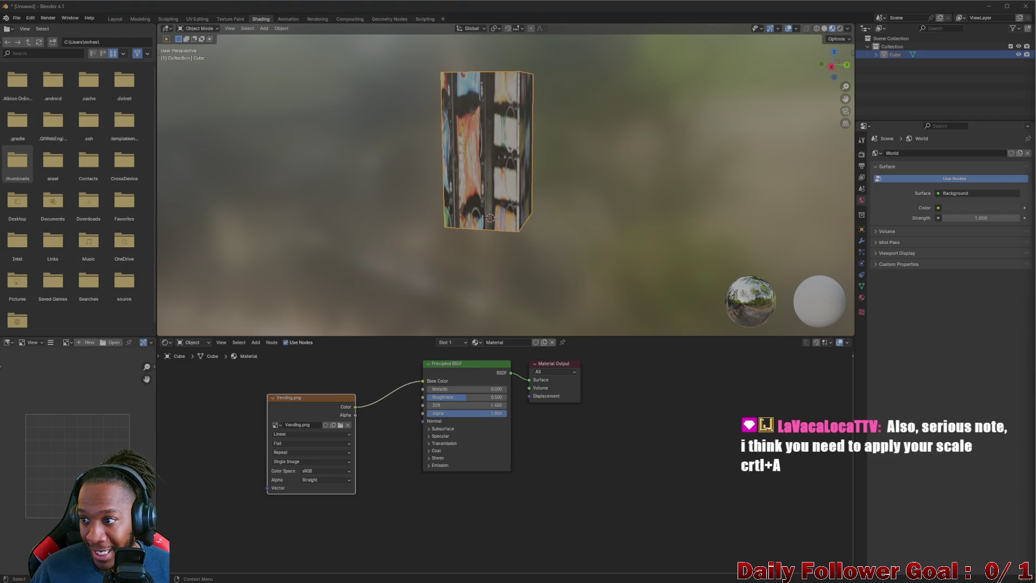
Return to the Layout workspace, showing the cube's transform at scale 3×3×4
mouse_move(440, 577)
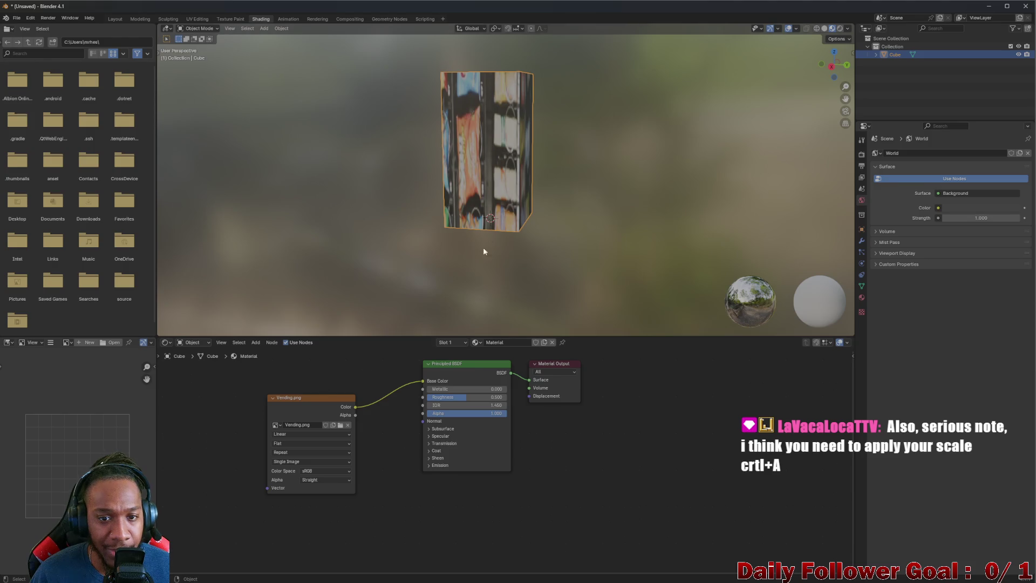
mouse_move(92, 581)
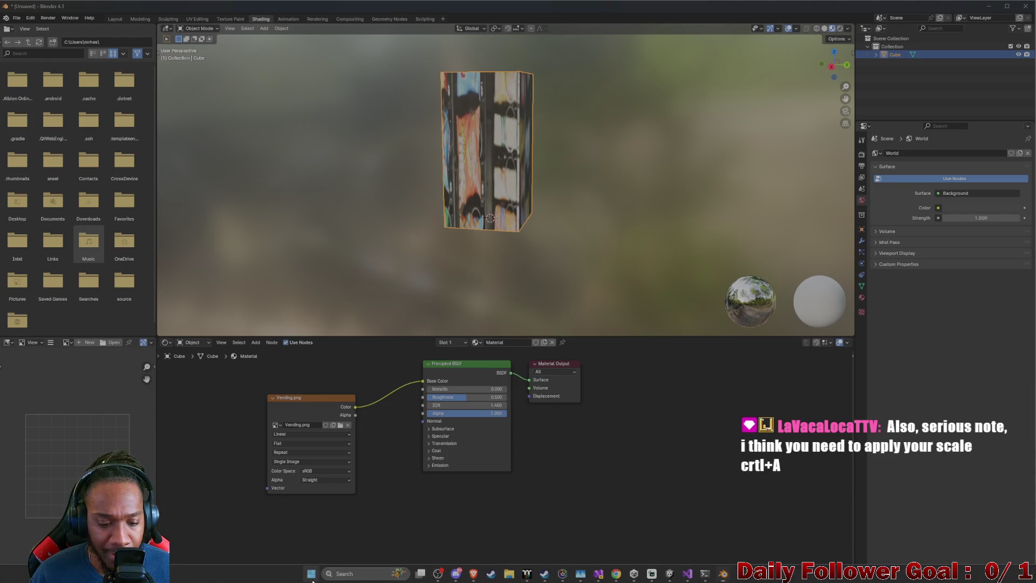
left_click(311, 573)
left_click(311, 572)
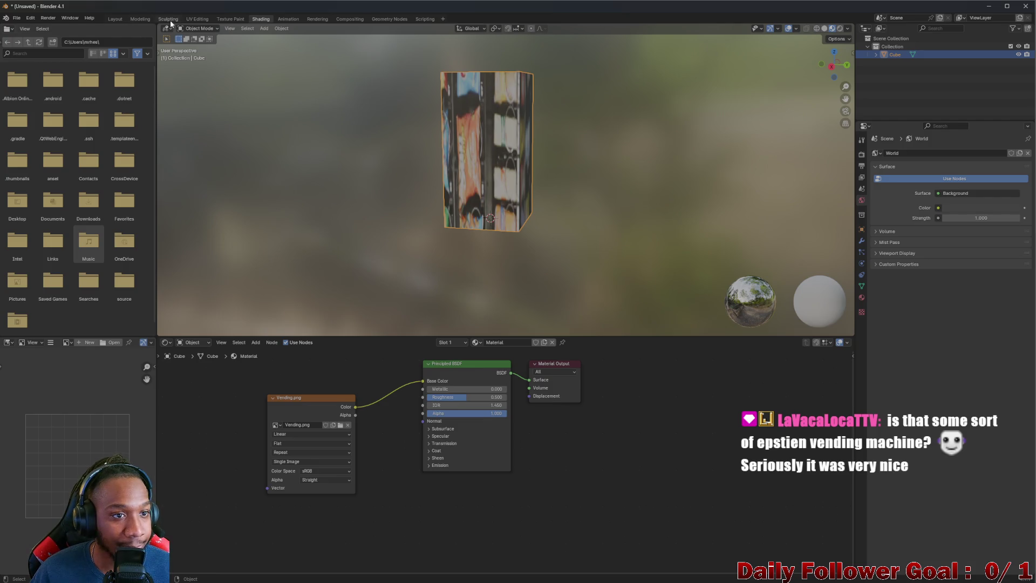
left_click(114, 19)
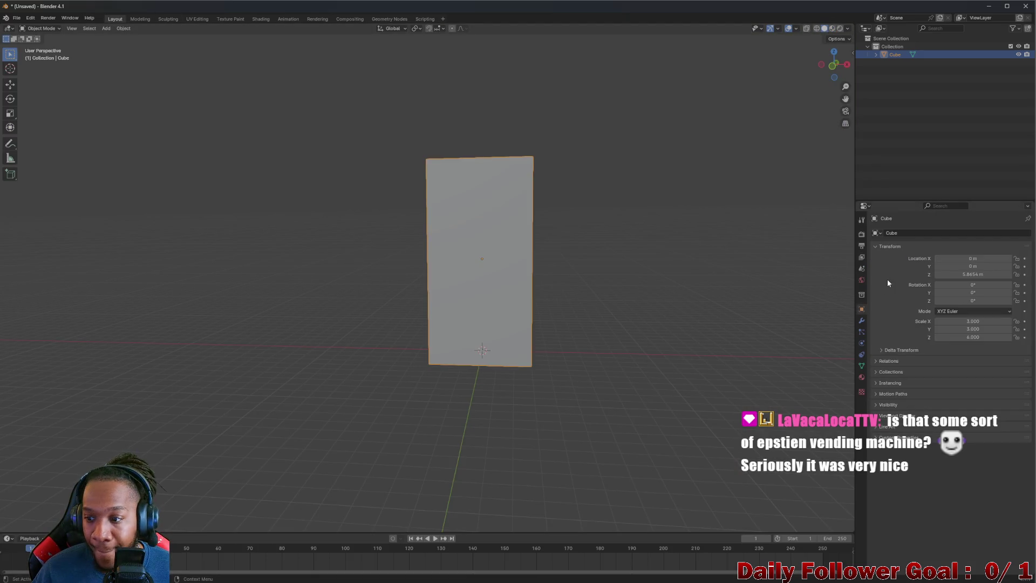
Enter 438 for the cube's Scale X and 882 for Scale Z
left_click(987, 323)
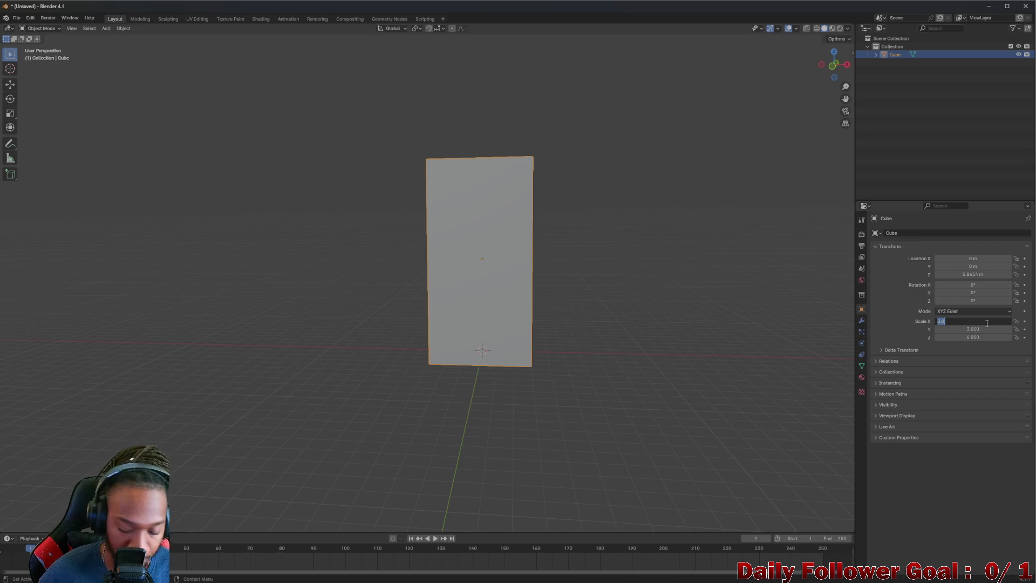
type("438")
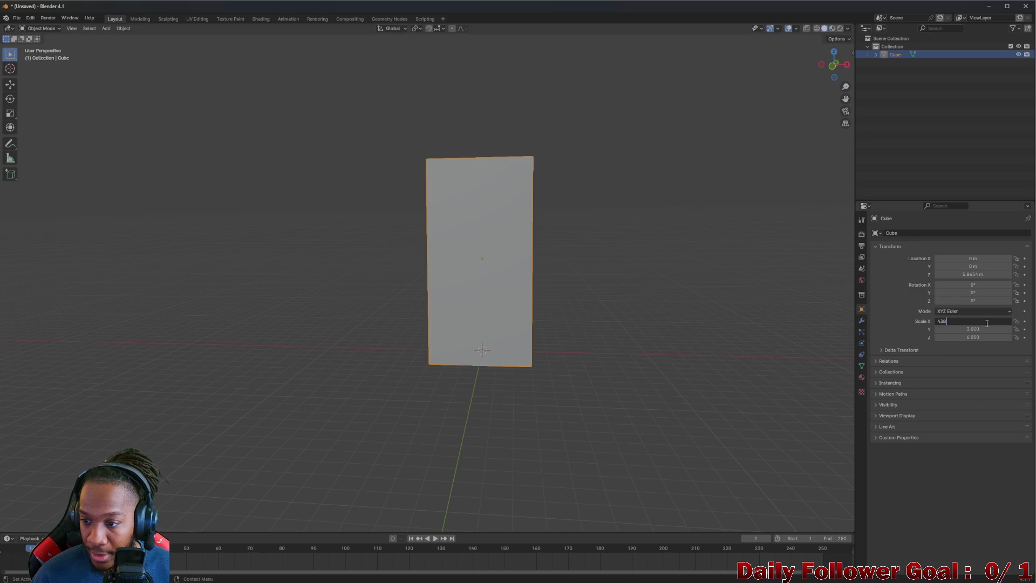
key("Return")
double_click(981, 337)
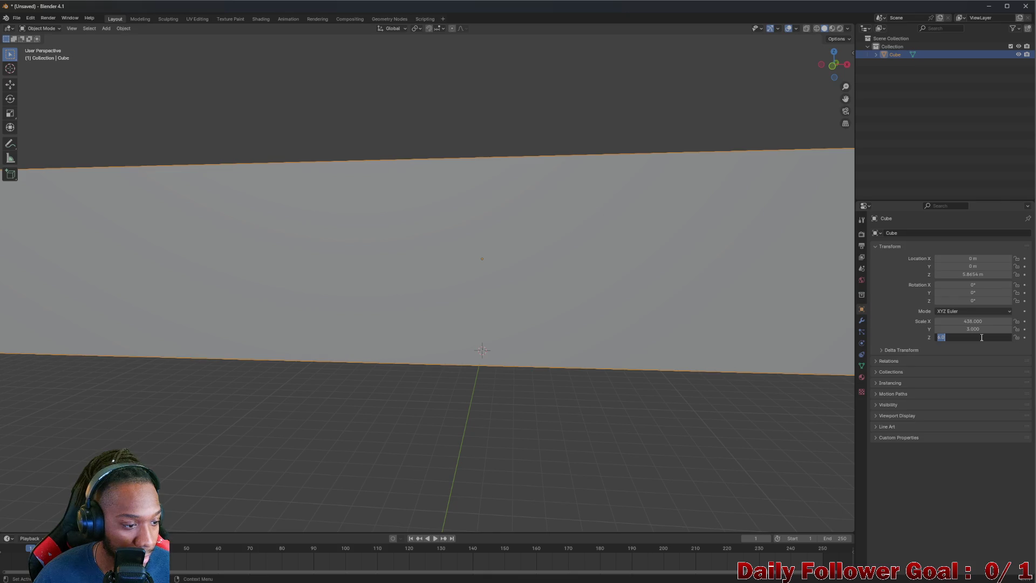
type("882")
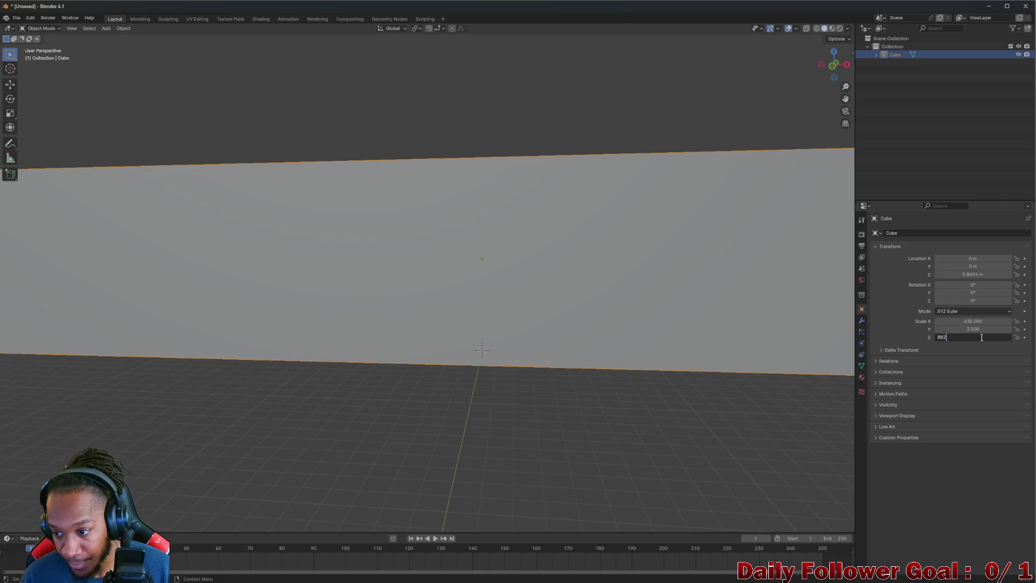
key("Return")
Divide Scale Z and Scale X by 100, giving 8.82 and 4.38, and orbit to the front
double_click(981, 337)
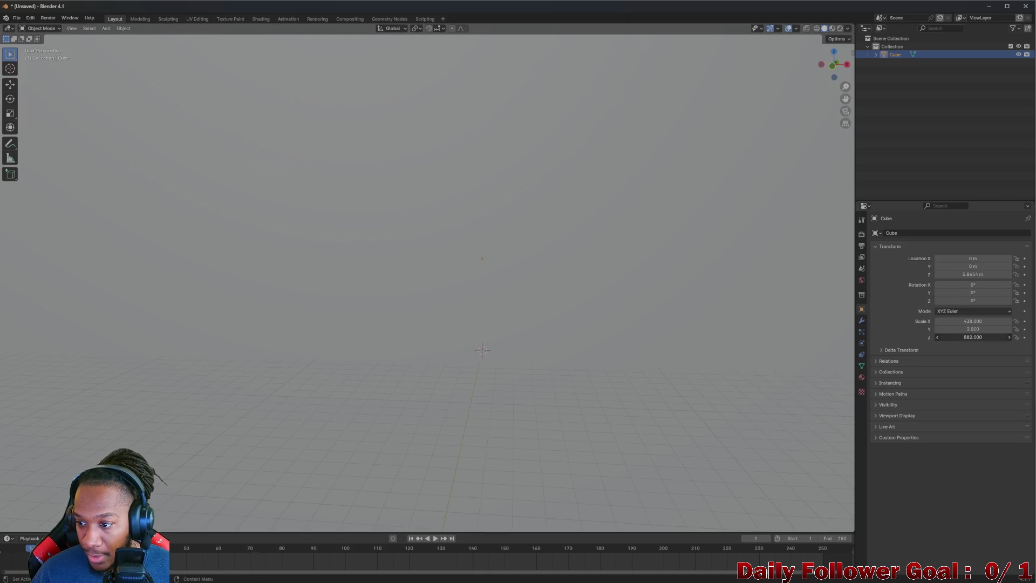
left_click(989, 338)
type("100")
key("Return")
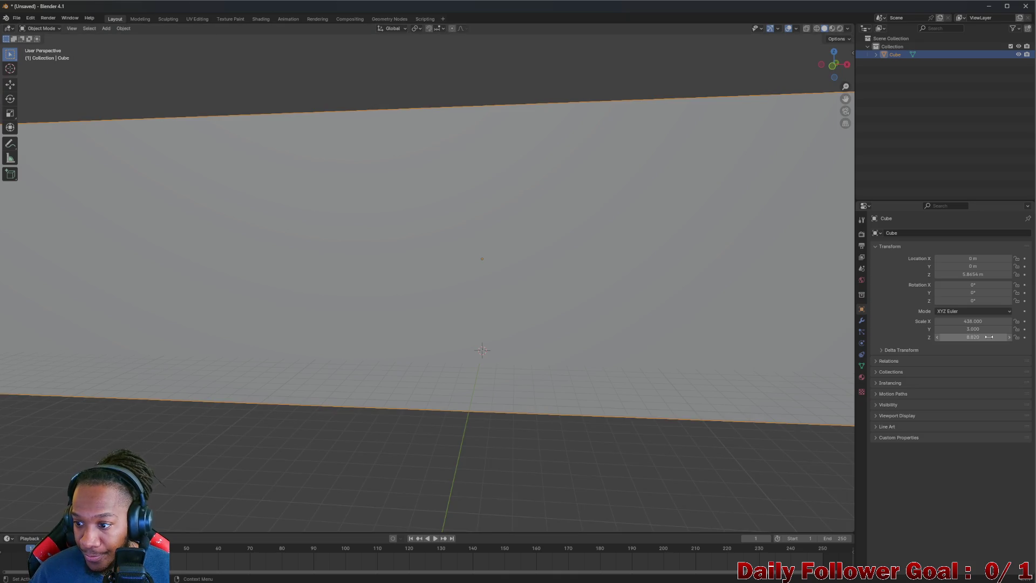
double_click(985, 320)
left_click(985, 320)
type("/100")
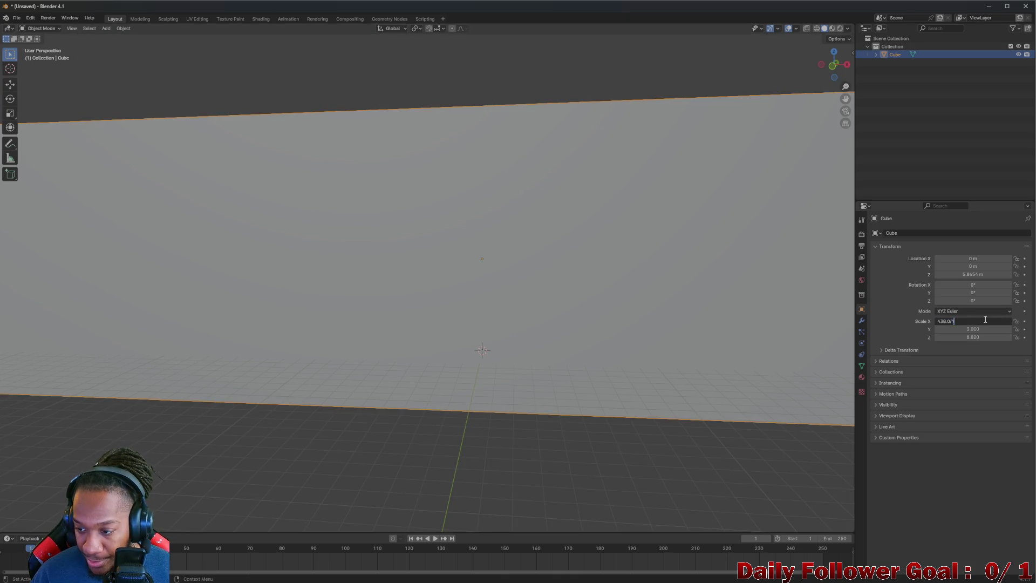
key("Return")
left_click_drag(376, 298, 236, 307)
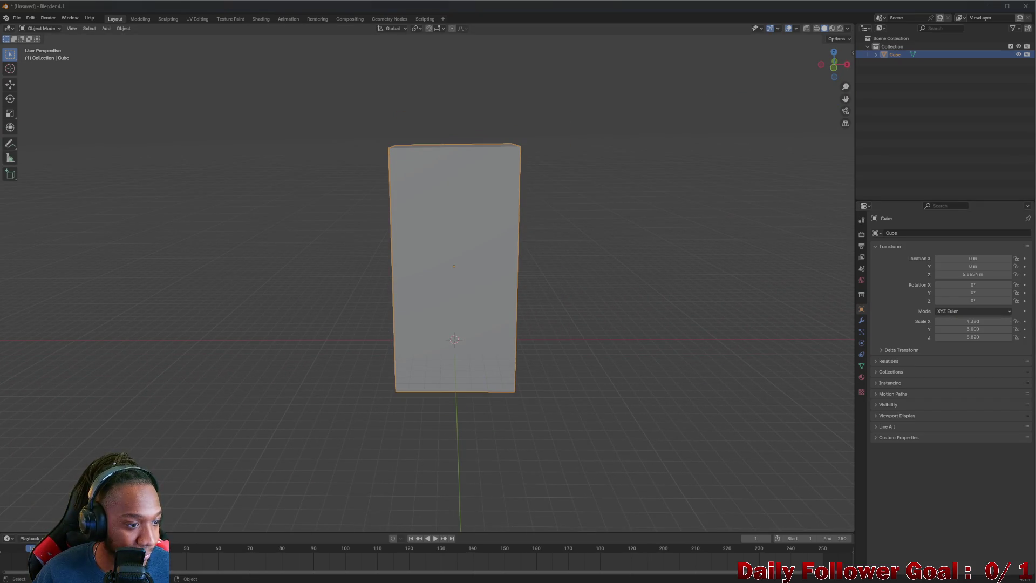
mouse_move(580, 578)
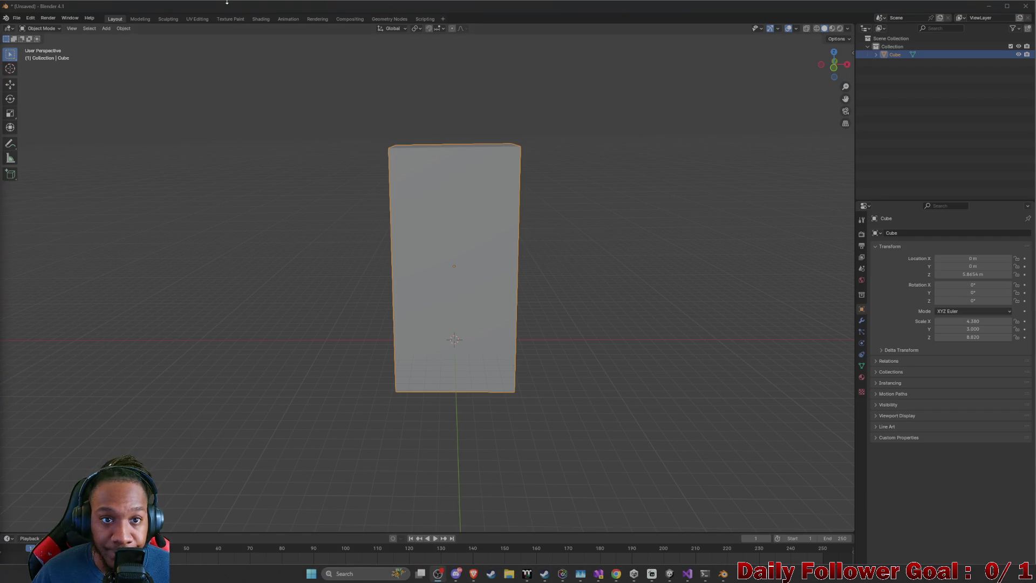
Preview the resized box with the Vending.png texture from the front and an angled top view
left_click(261, 19)
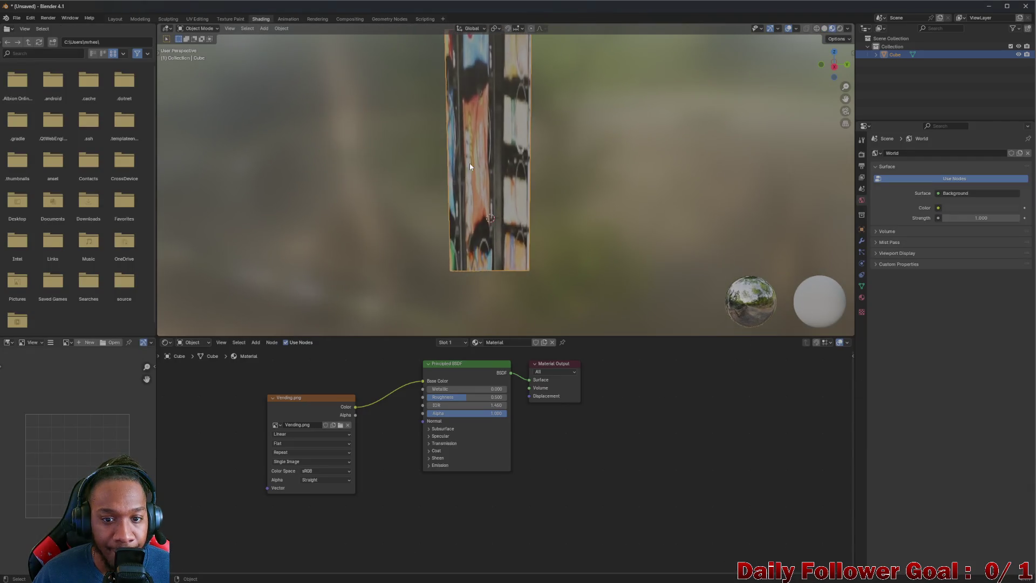
scroll(469, 163, "down", 5)
key("KP_1")
scroll(464, 147, "up", 4)
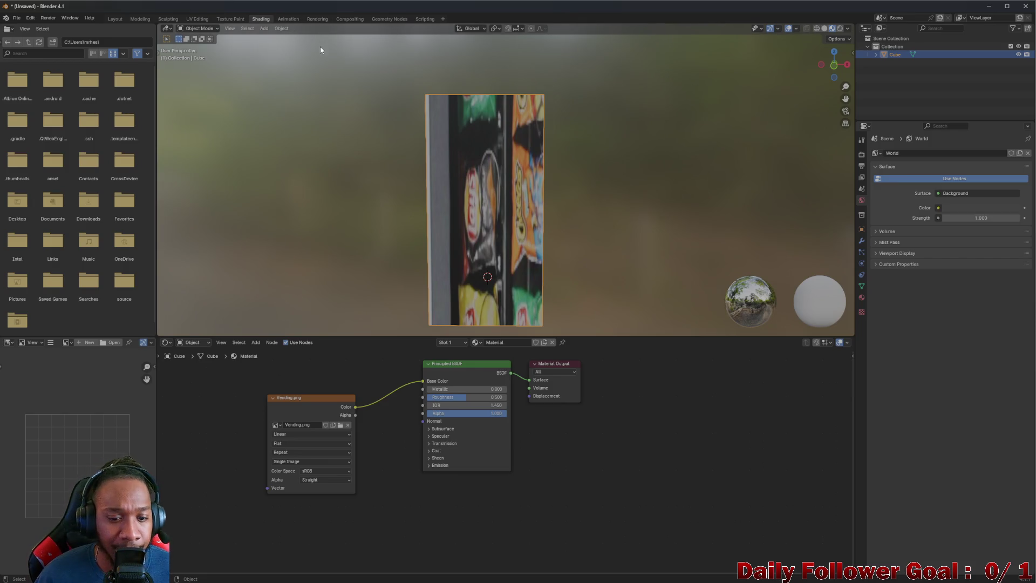
left_click(309, 407)
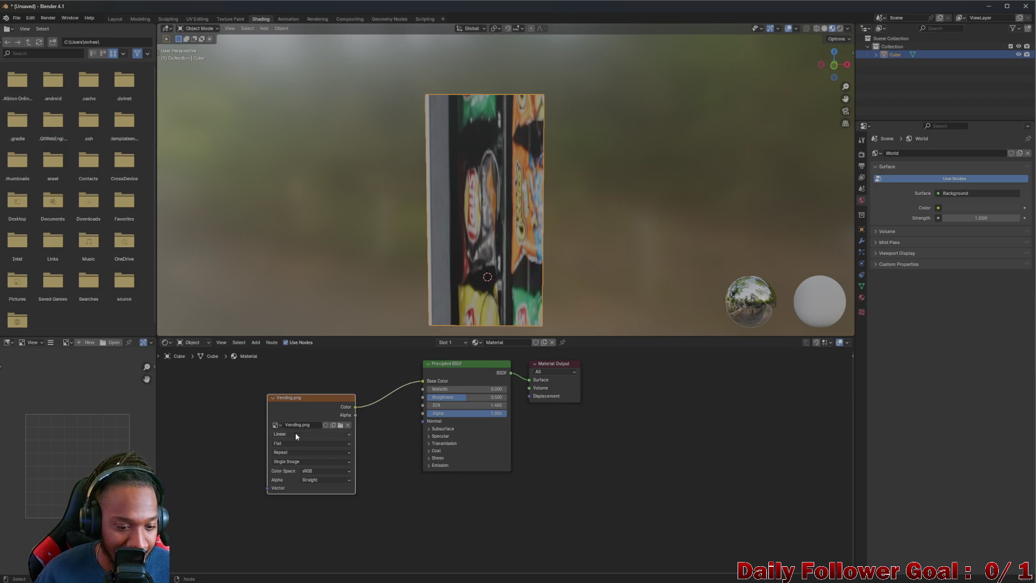
key("h")
key("h")
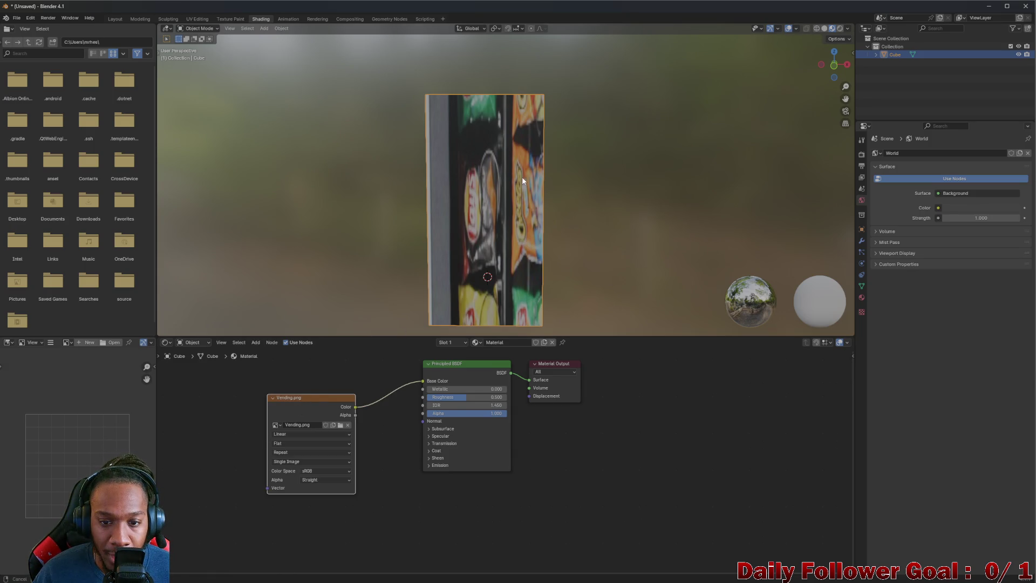
mouse_move(522, 180)
left_mouse_down()
mouse_move(531, 172)
mouse_move(362, 167)
mouse_move(400, 208)
mouse_move(438, 163)
left_mouse_up()
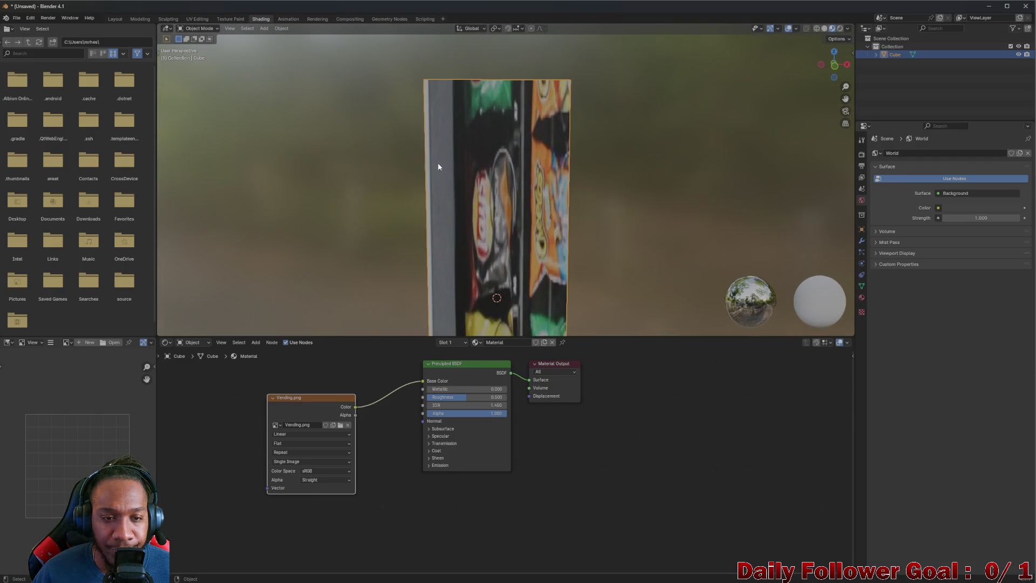
scroll(439, 160, "down", 5)
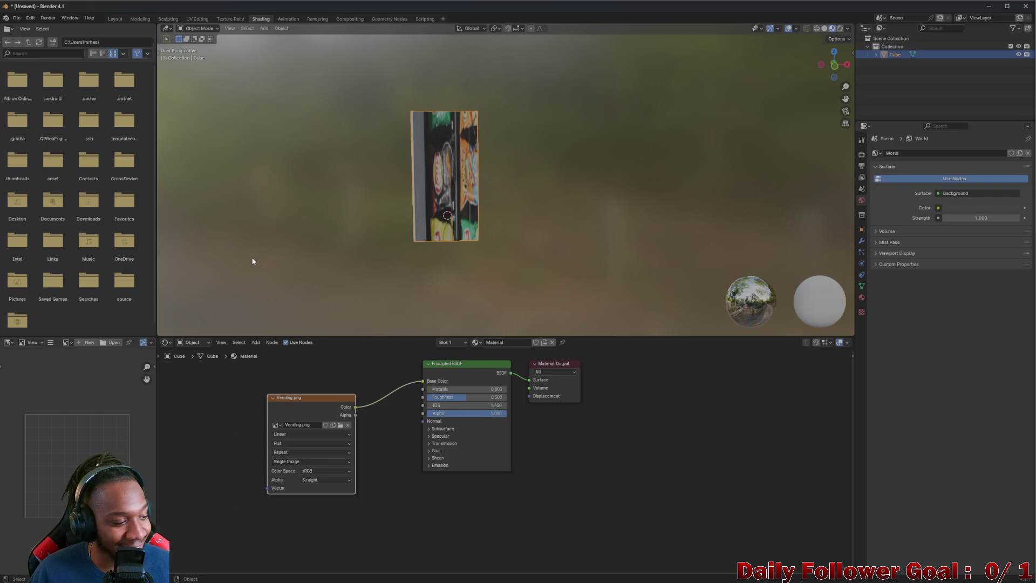
Switch to UV Editing and zoom around the cube's UV layout over Vending.png
left_click(191, 22)
scroll(370, 176, "down", 2)
scroll(335, 229, "up", 3)
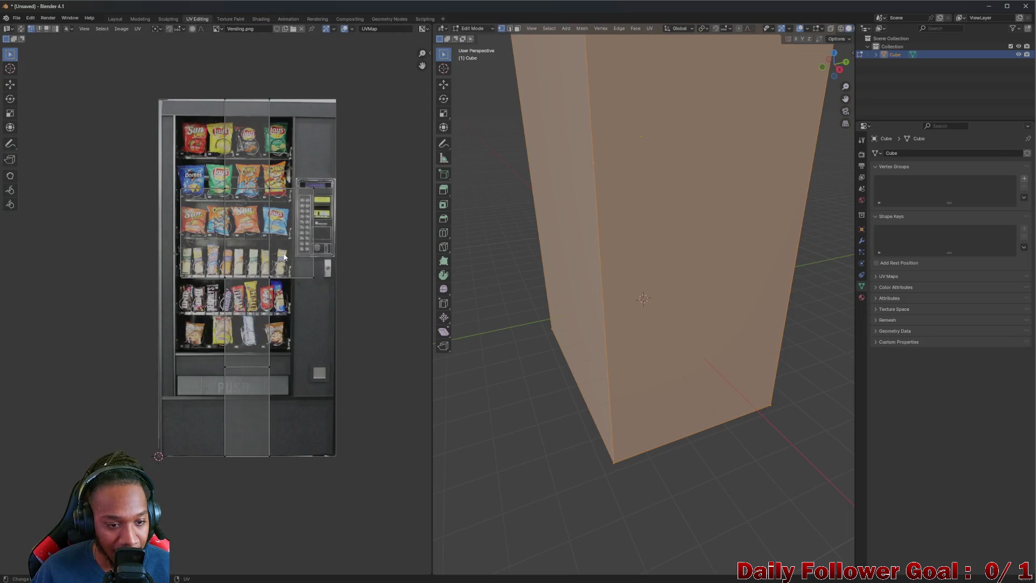
scroll(284, 257, "up", 3)
scroll(233, 261, "down", 5)
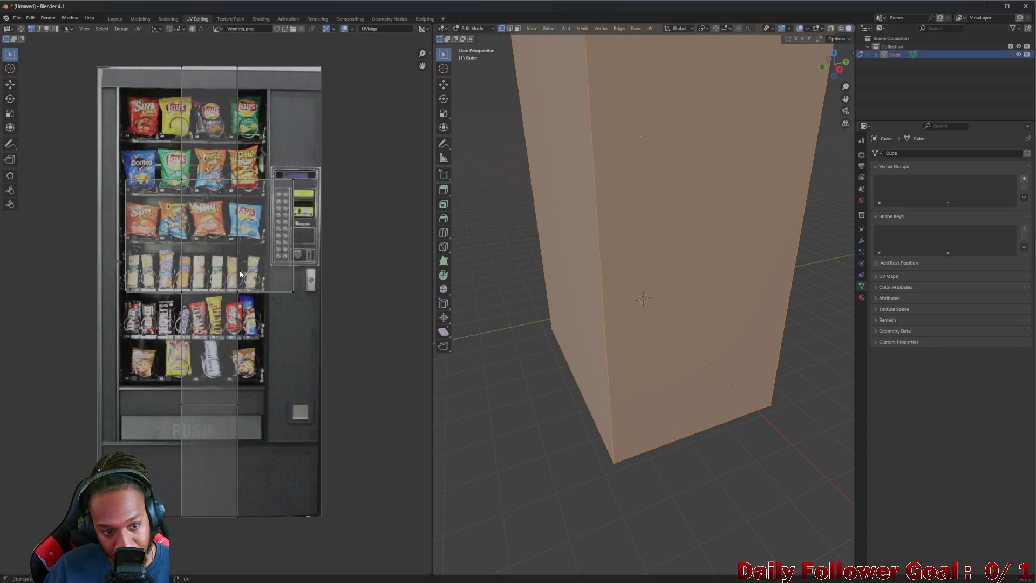
scroll(243, 261, "up", 3)
scroll(249, 263, "down", 3)
scroll(249, 263, "down", 1)
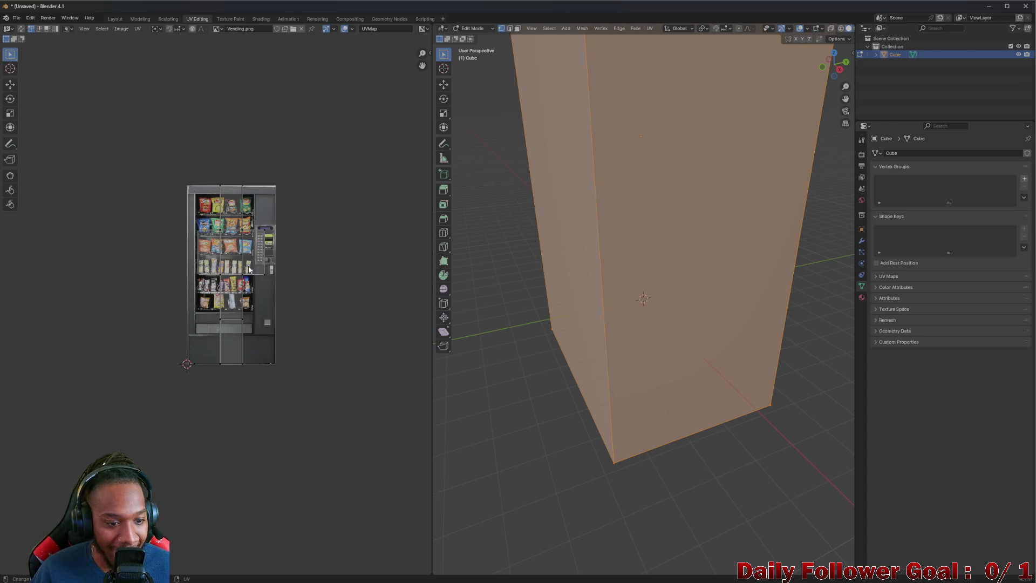
scroll(252, 270, "up", 3)
scroll(254, 146, "up", 1)
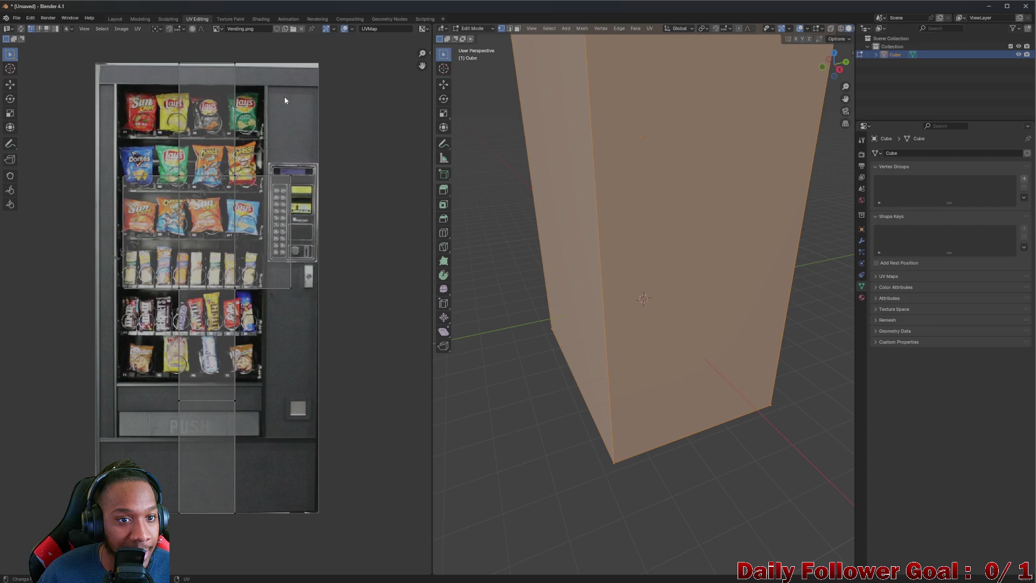
scroll(221, 212, "down", 2)
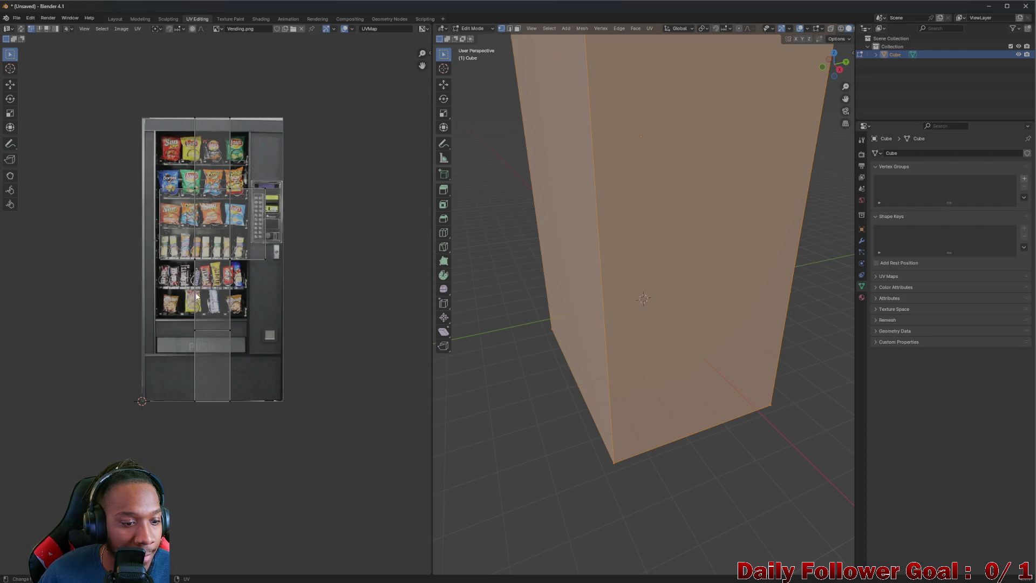
Select the vertical UV strip and central island, then start scaling them with S
key("a")
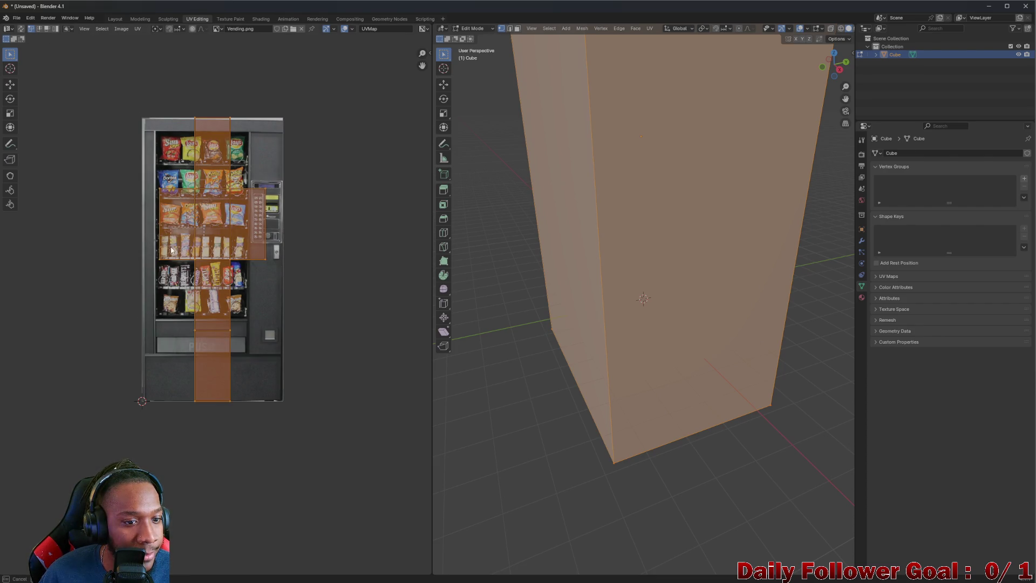
left_click(153, 140)
left_click_drag(144, 115, 331, 477)
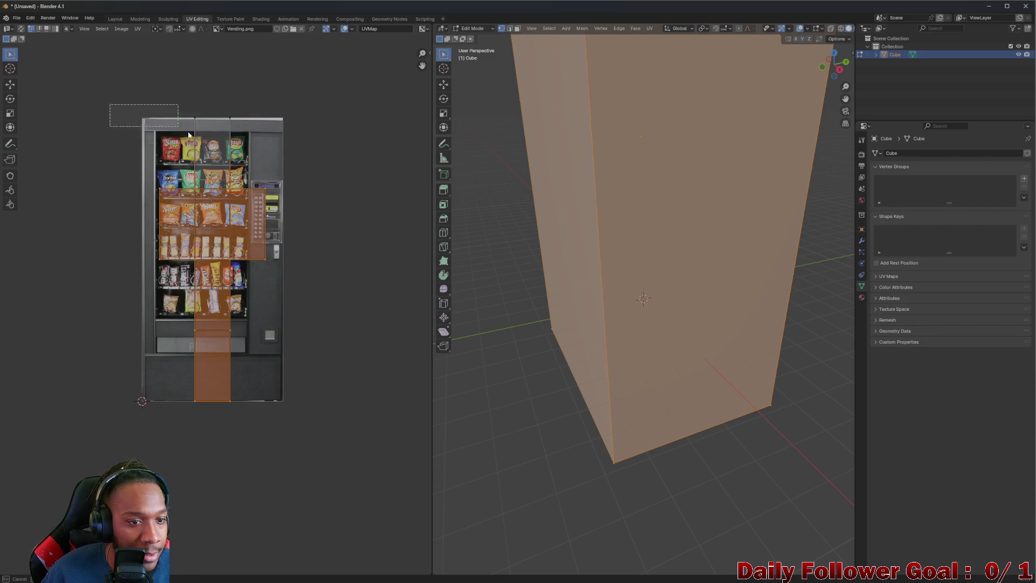
left_click_drag(111, 105, 360, 416)
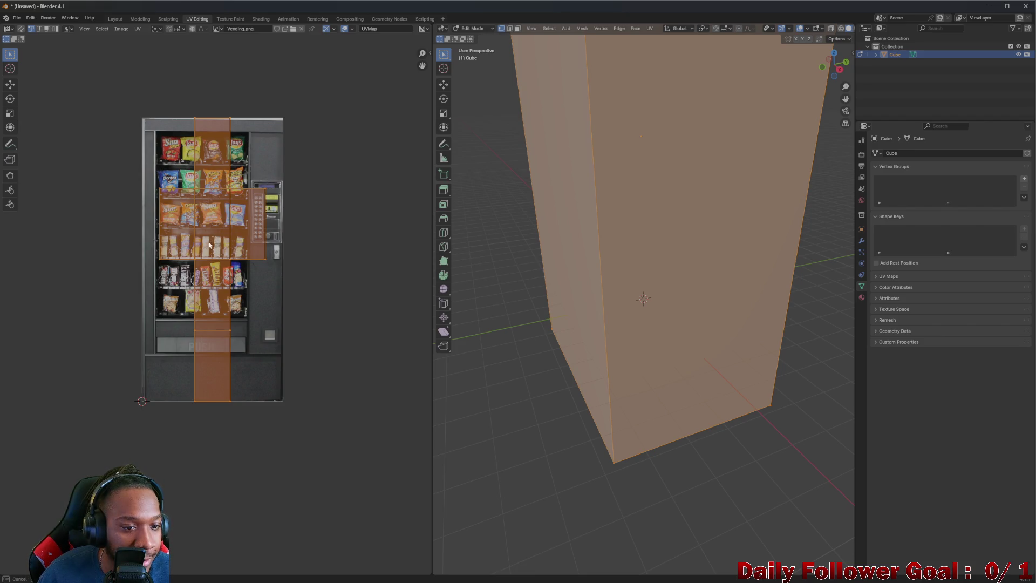
key("alt+a")
left_click_drag(161, 125, 329, 453)
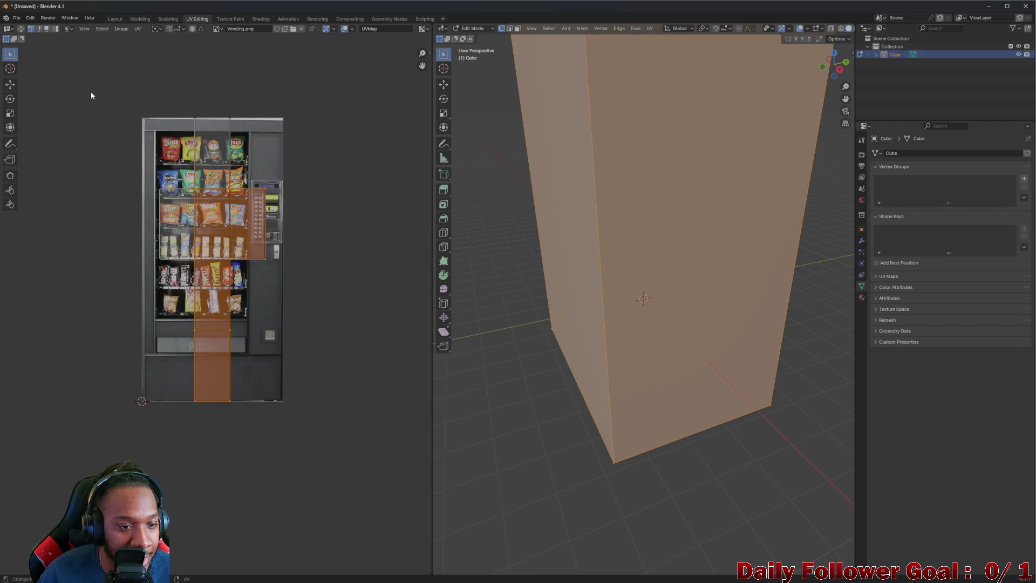
left_click_drag(91, 96, 324, 446)
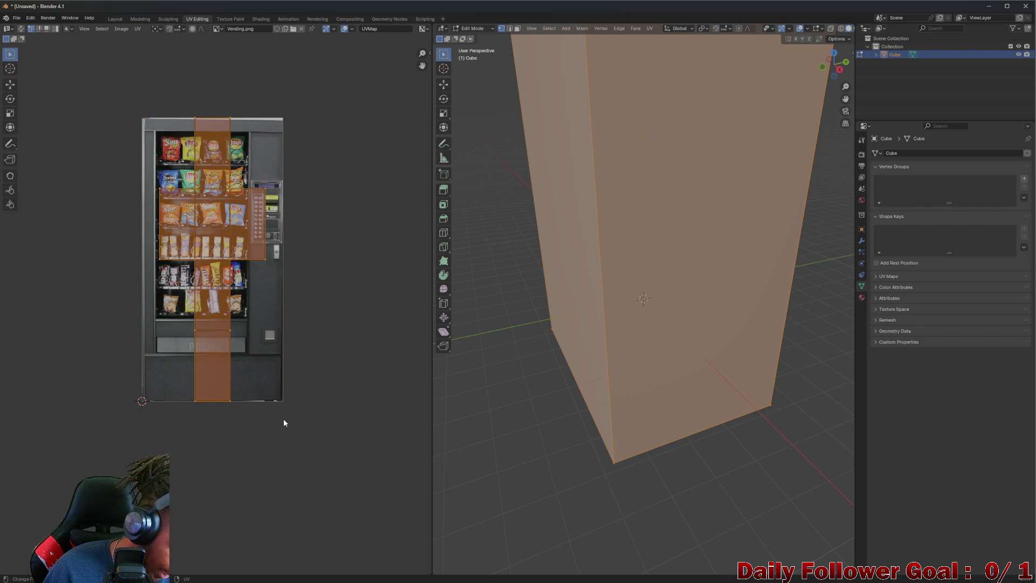
key("s")
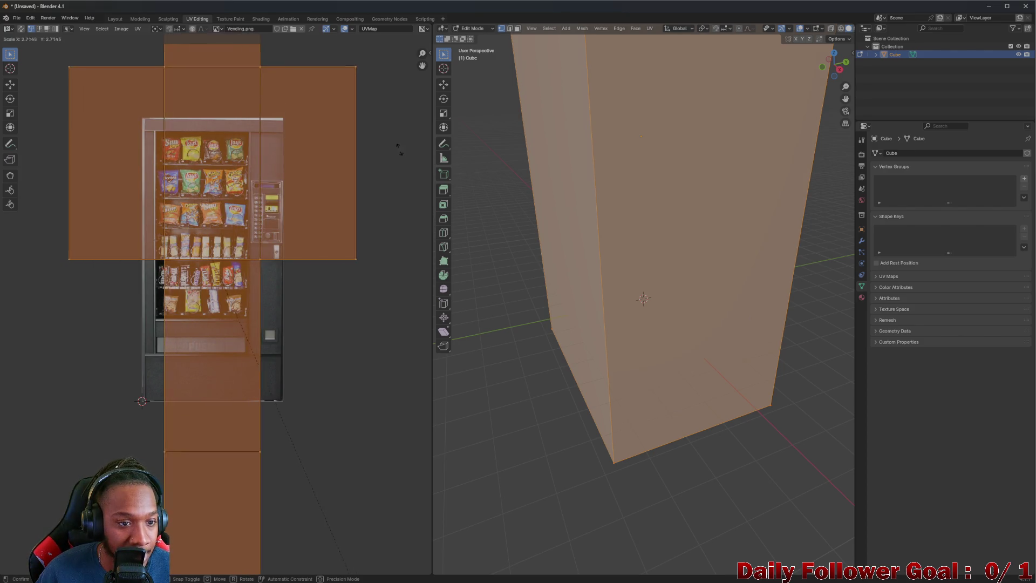
Confirm the enlarged UVs and move the layout so the front face covers the vending image
left_click(418, 385)
scroll(185, 92, "down", 3)
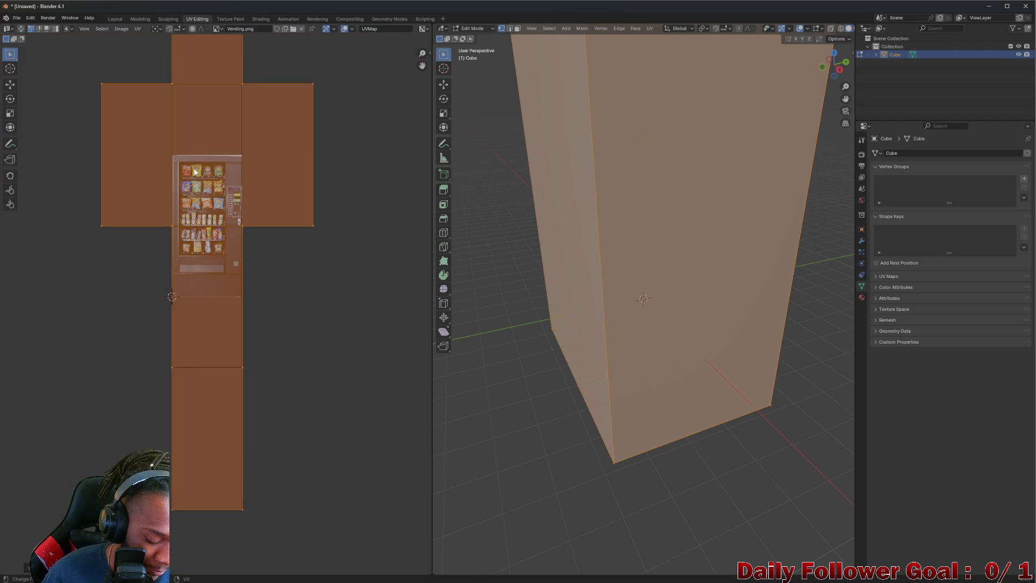
key("g")
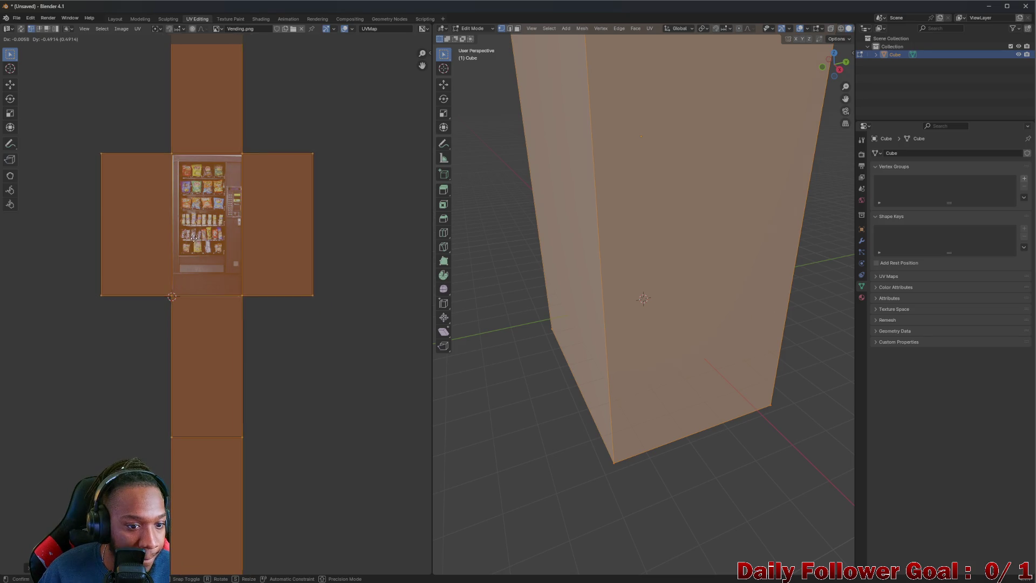
left_click(195, 244)
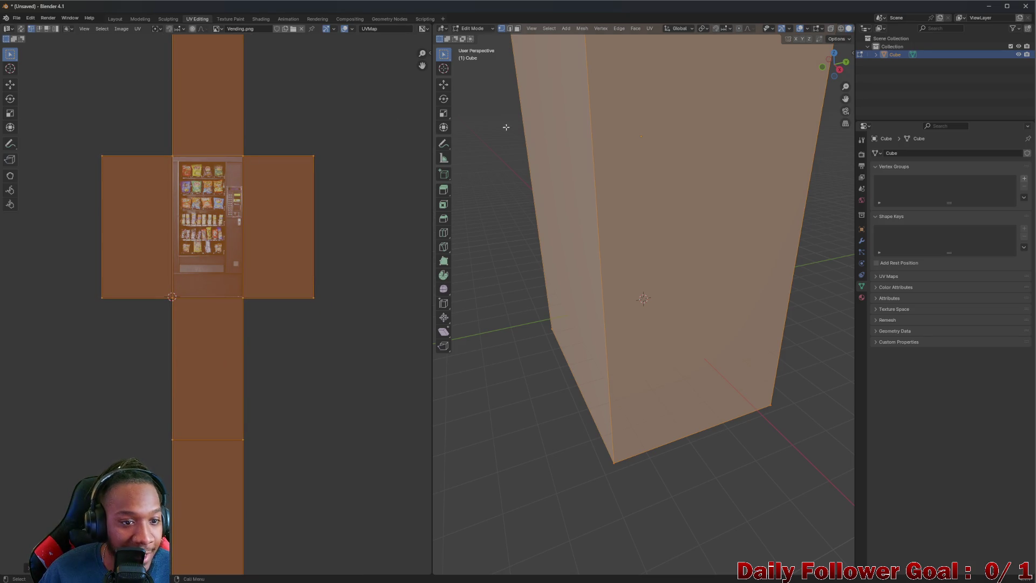
left_click(354, 119)
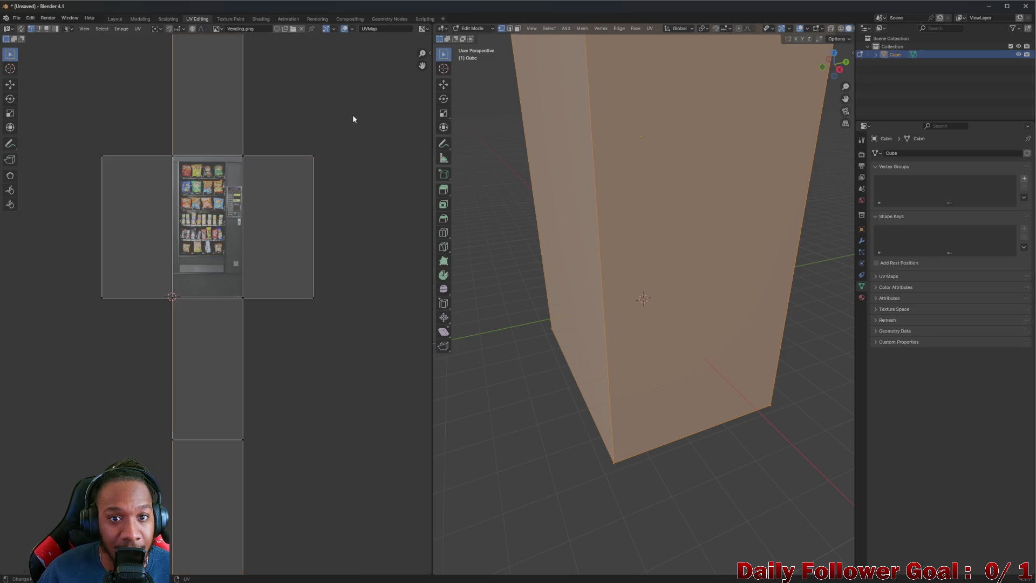
left_click(120, 20)
mouse_move(360, 170)
left_mouse_down()
mouse_move(178, 157)
mouse_move(322, 137)
mouse_move(526, 190)
mouse_move(503, 165)
left_mouse_up()
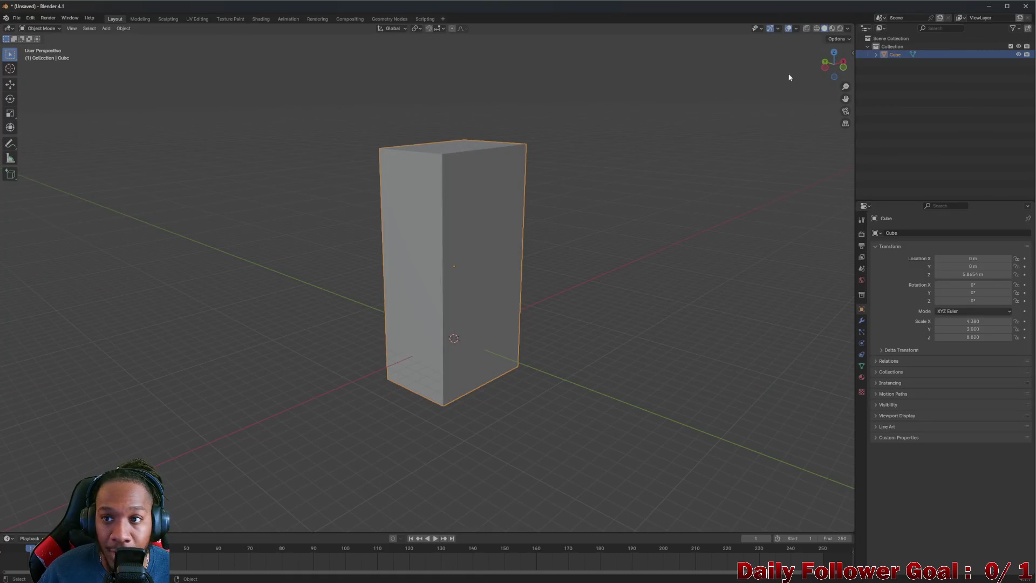
Preview the vending texture in Material Preview, then view the deselected cube from the back in UV Editing
left_click(832, 28)
mouse_move(713, 115)
left_mouse_down()
mouse_move(363, 199)
mouse_move(467, 195)
mouse_move(580, 274)
mouse_move(720, 200)
mouse_move(252, 63)
left_mouse_up()
left_click(197, 19)
mouse_move(469, 212)
left_mouse_down()
mouse_move(582, 201)
mouse_move(569, 189)
mouse_move(593, 186)
mouse_move(555, 167)
mouse_move(557, 182)
mouse_move(512, 139)
mouse_move(766, 116)
left_mouse_up()
key("alt+a")
left_click(837, 66)
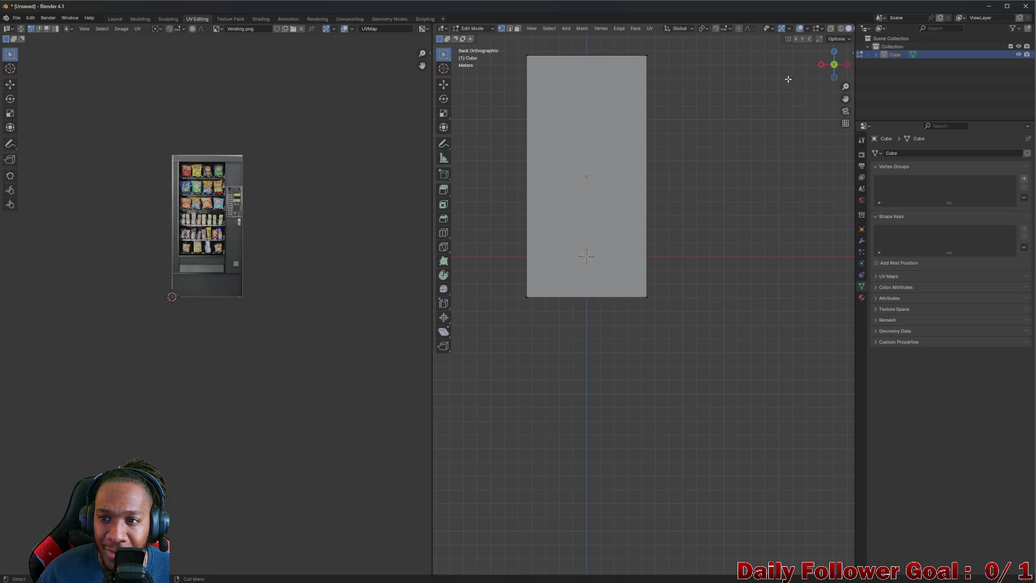
Select the cube's back face in face mode with UV Sync Selection enabled
left_click(516, 28)
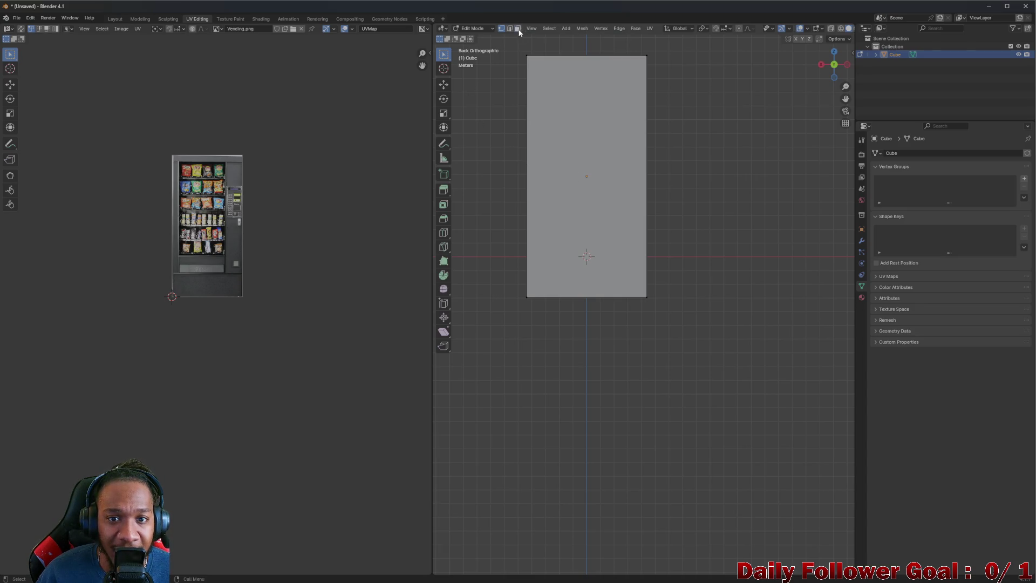
left_click(594, 167)
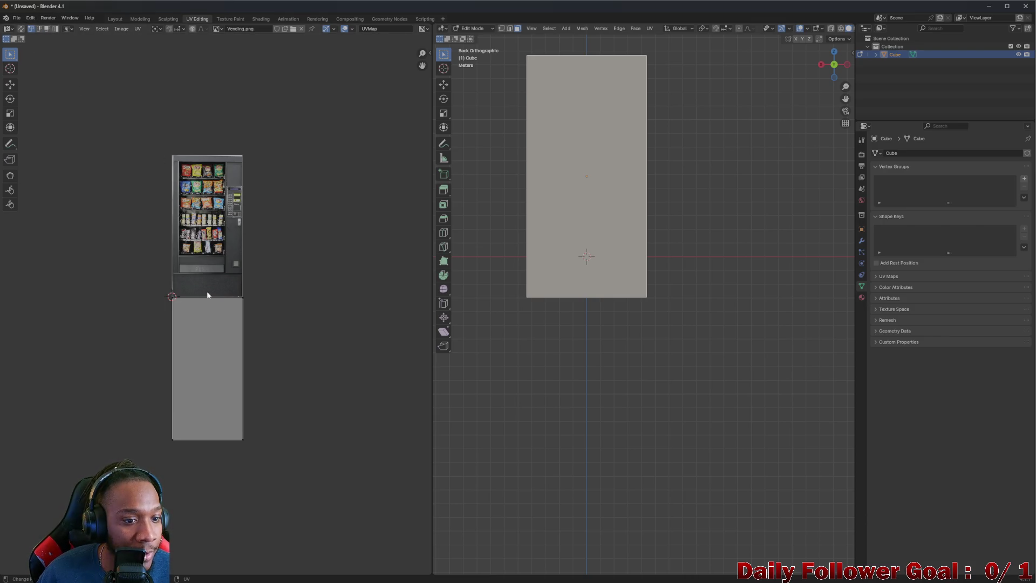
left_click_drag(77, 51, 278, 342)
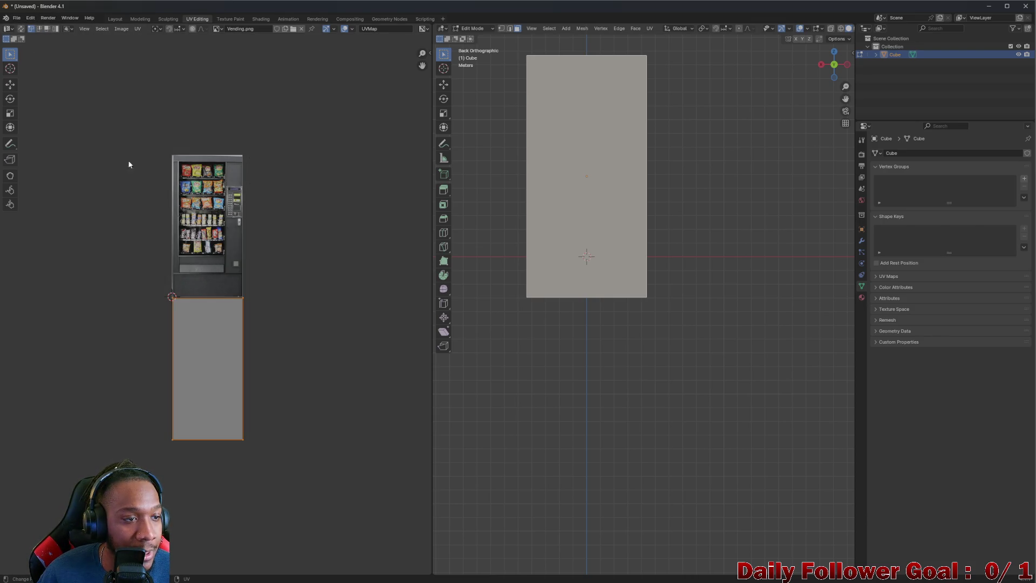
left_click(20, 28)
scroll(150, 174, "down", 4)
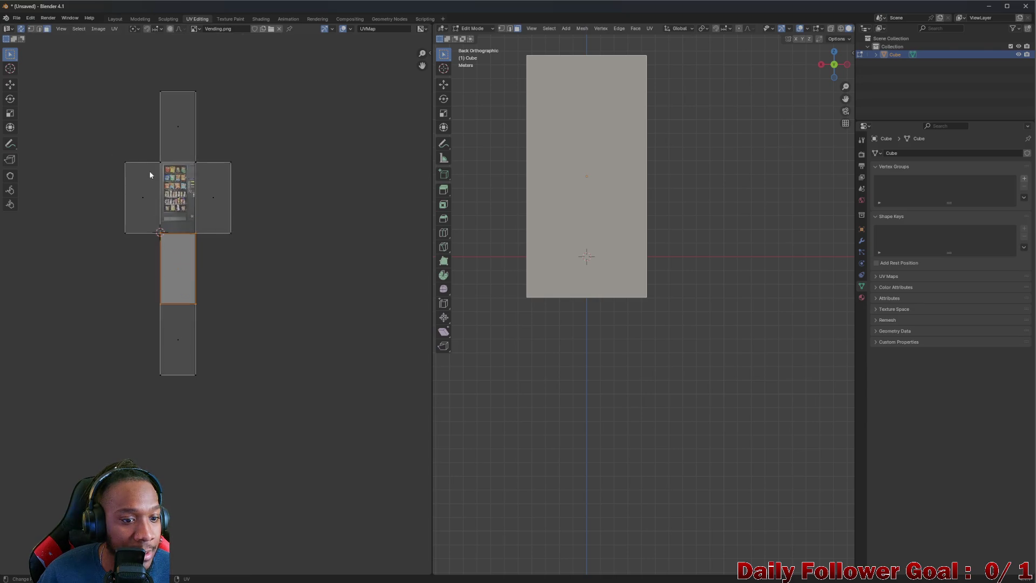
key("g")
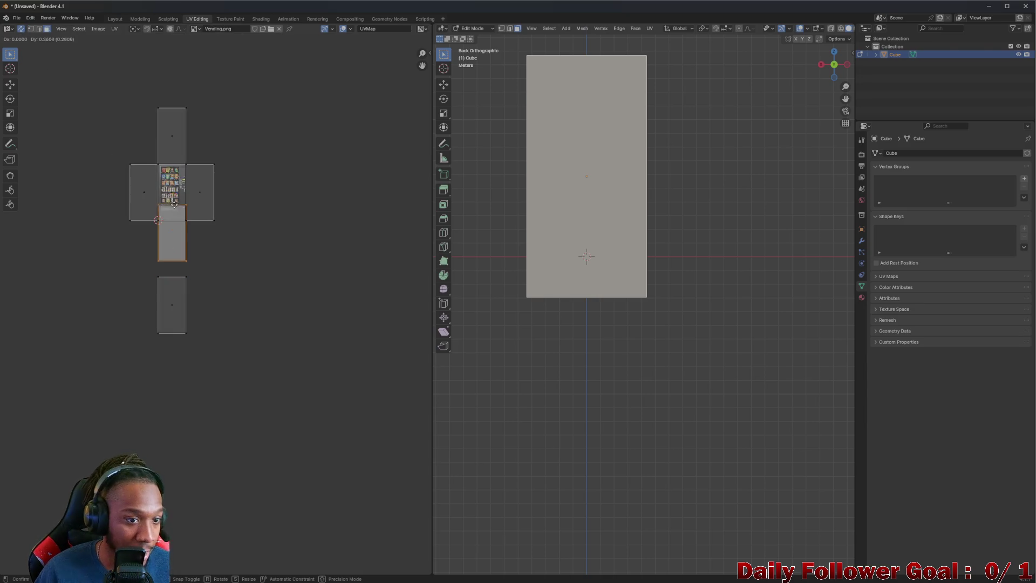
right_click(174, 223)
Select the other UV faces and move them upward off the vending image, then deselect
left_click_drag(112, 81, 324, 432)
scroll(233, 289, "up", 4)
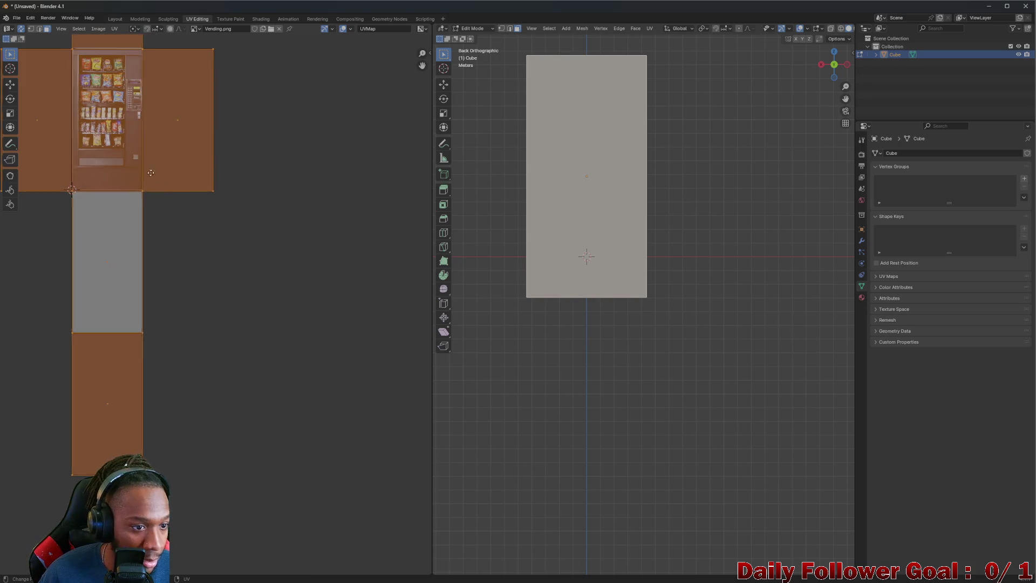
key("g")
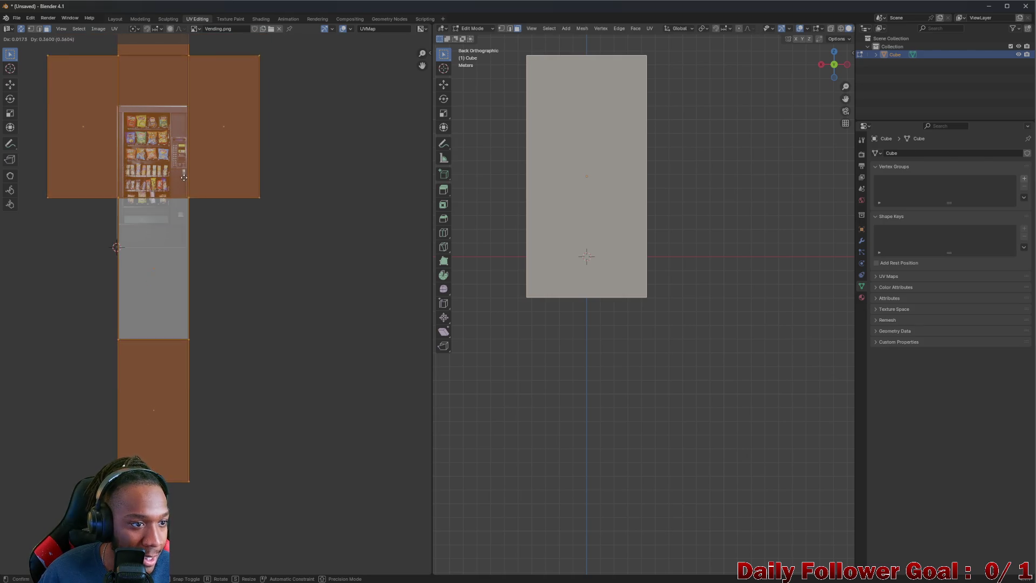
key("Escape")
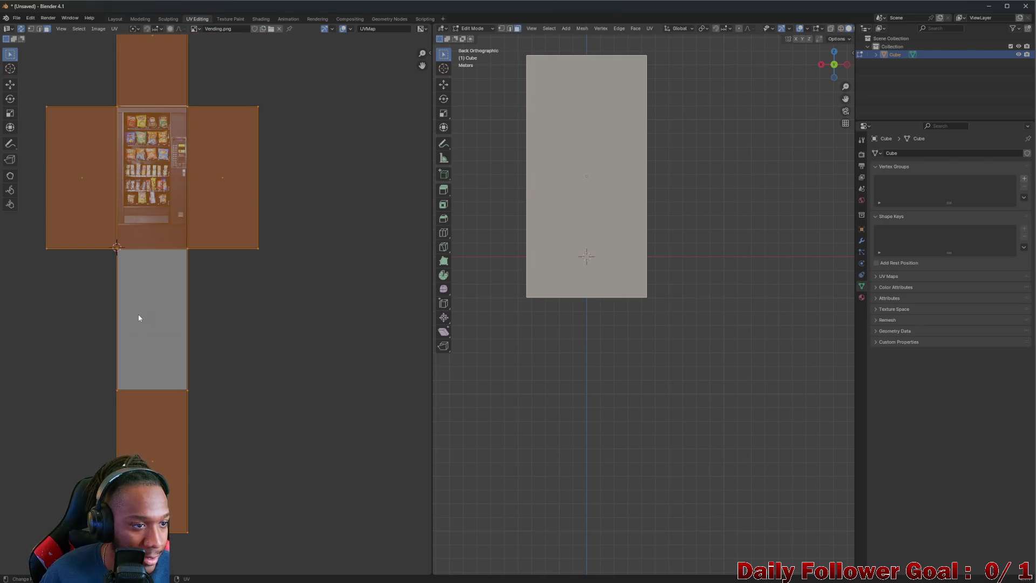
left_click(139, 318)
scroll(118, 290, "down", 1)
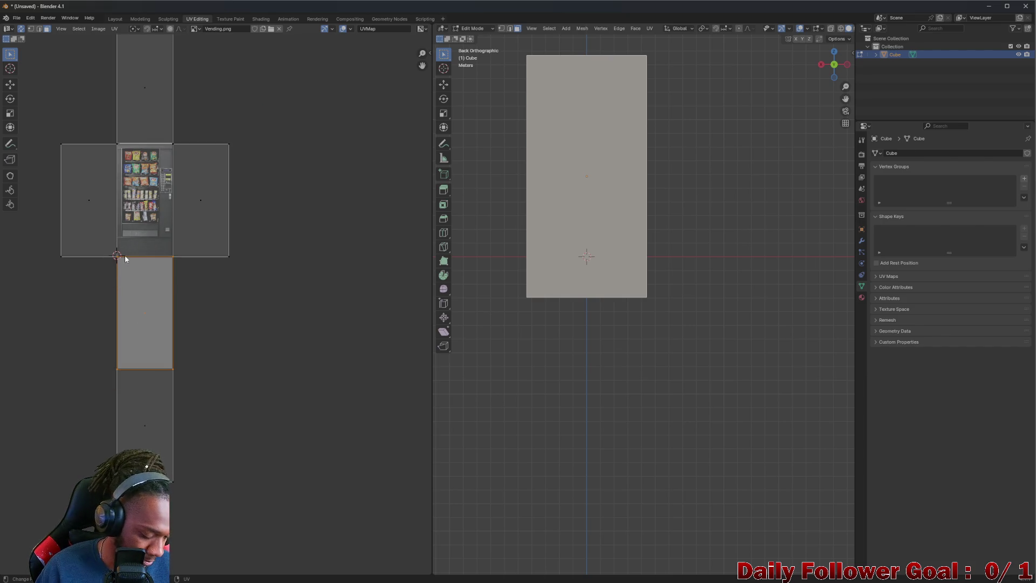
scroll(218, 183, "down", 2)
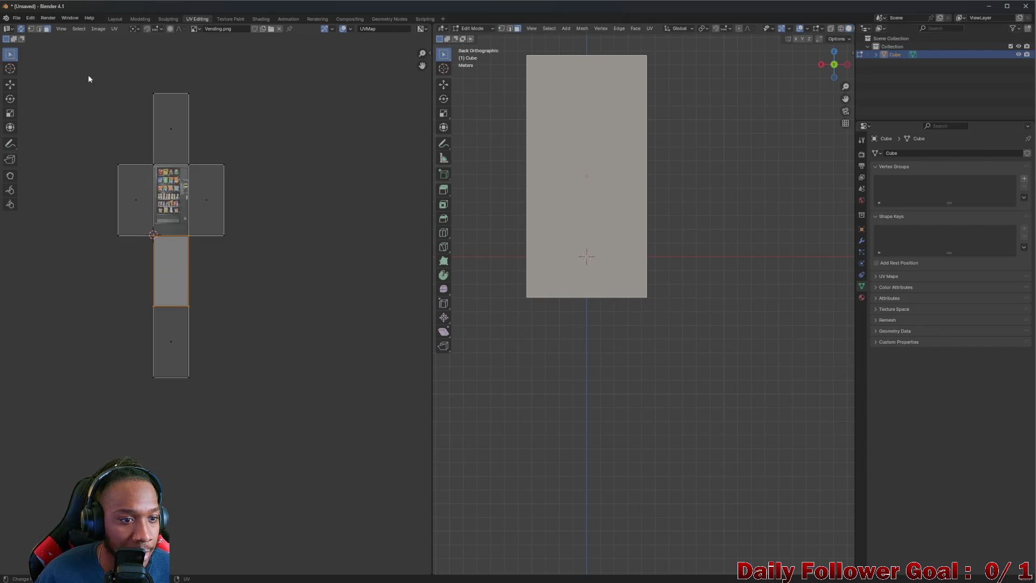
left_click_drag(88, 76, 264, 439)
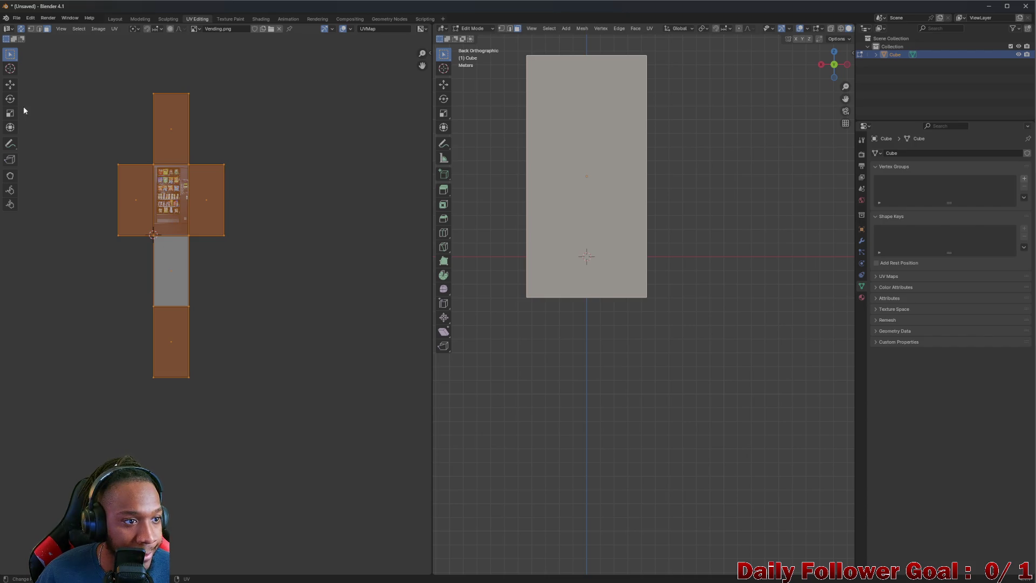
key("g")
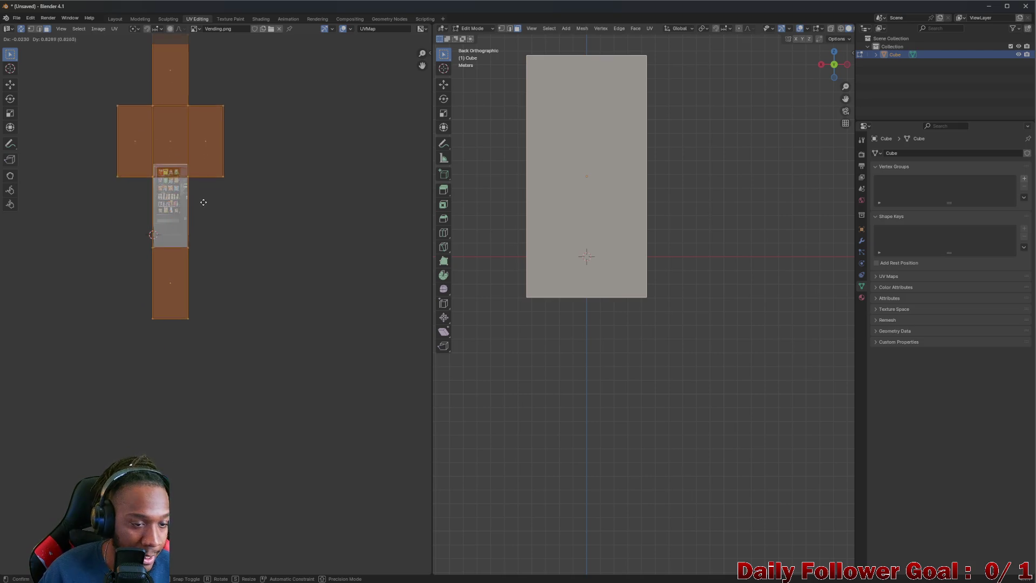
left_click(202, 191)
scroll(164, 212, "up", 6)
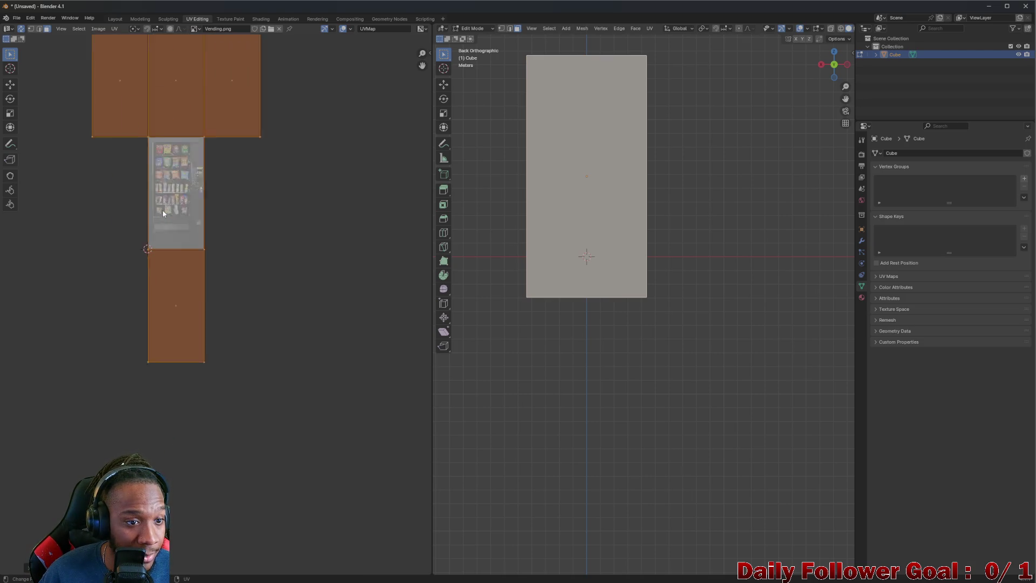
scroll(175, 207, "up", 3)
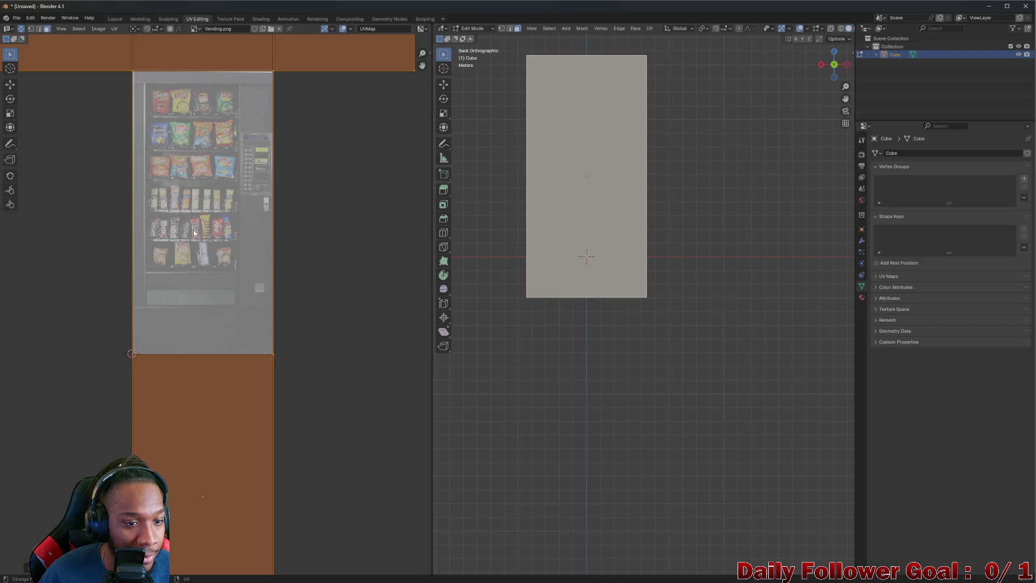
left_click(367, 258)
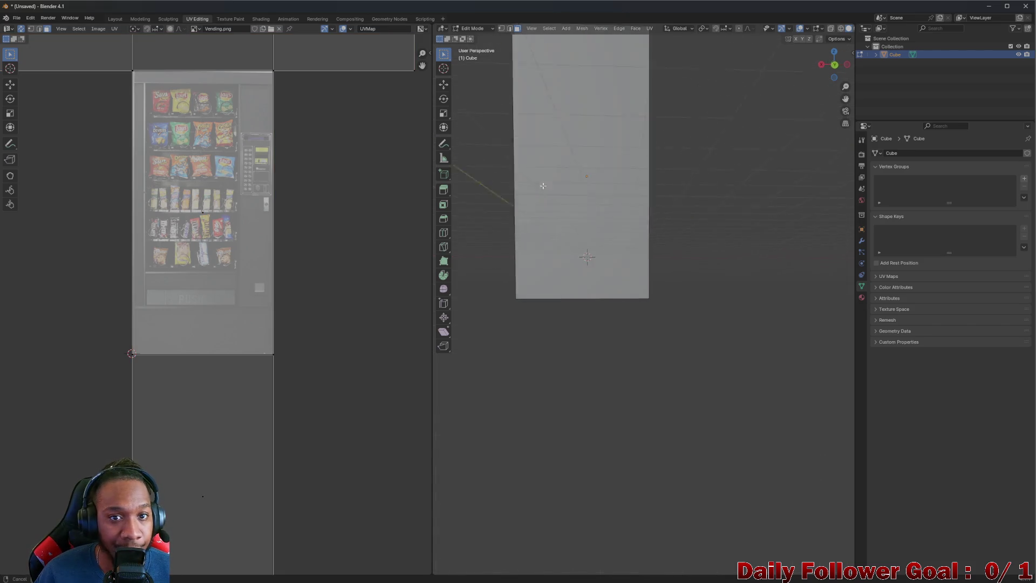
left_click(115, 19)
mouse_move(450, 212)
left_mouse_down()
mouse_move(577, 252)
mouse_move(659, 192)
mouse_move(624, 199)
mouse_move(542, 154)
mouse_move(457, 186)
mouse_move(487, 251)
mouse_move(613, 226)
mouse_move(655, 197)
mouse_move(456, 205)
mouse_move(458, 233)
left_mouse_up()
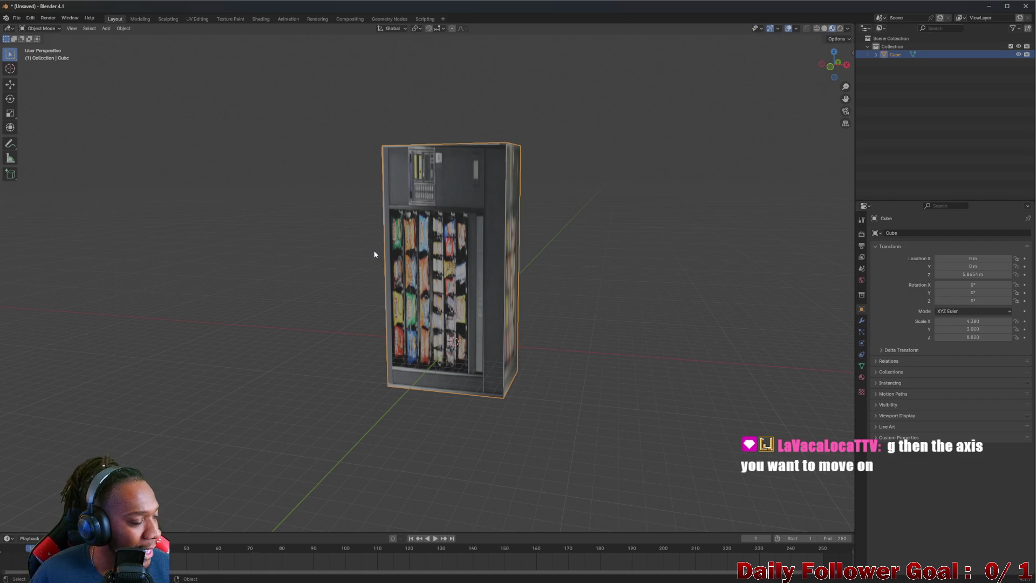
left_click(200, 19)
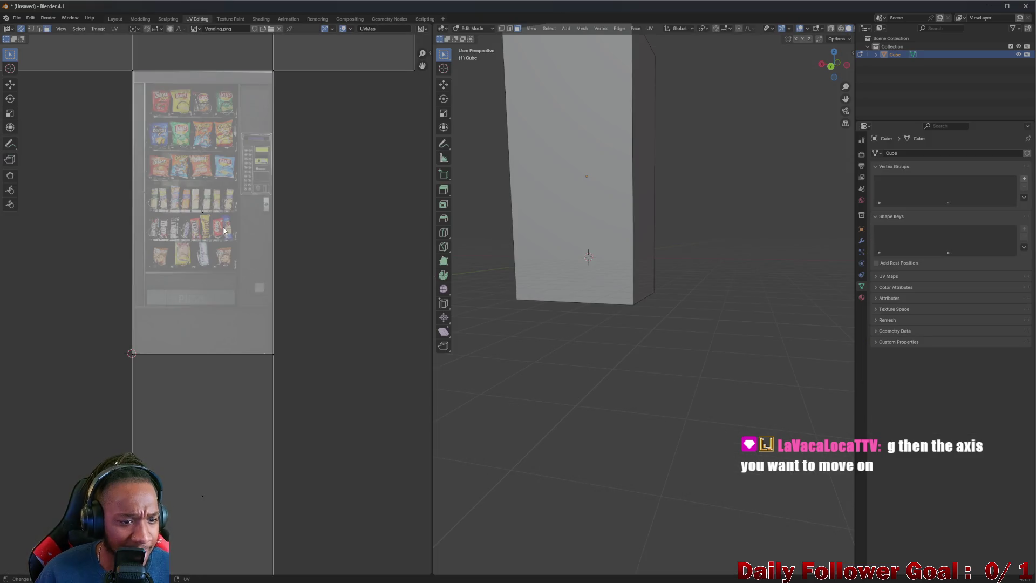
Slide the back face's UV island along X until it lines up over the vending image
scroll(207, 220, "down", 3)
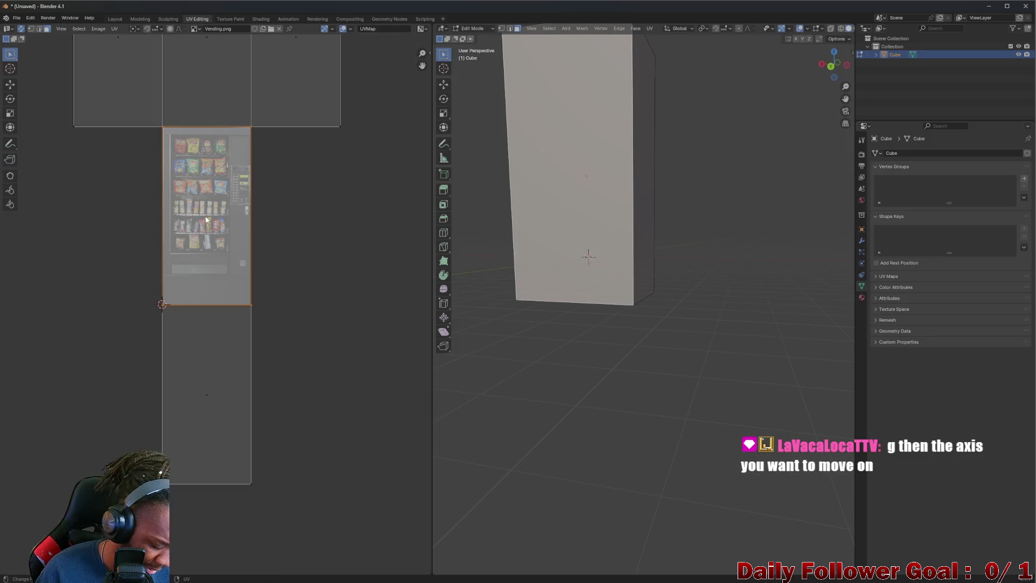
key("g")
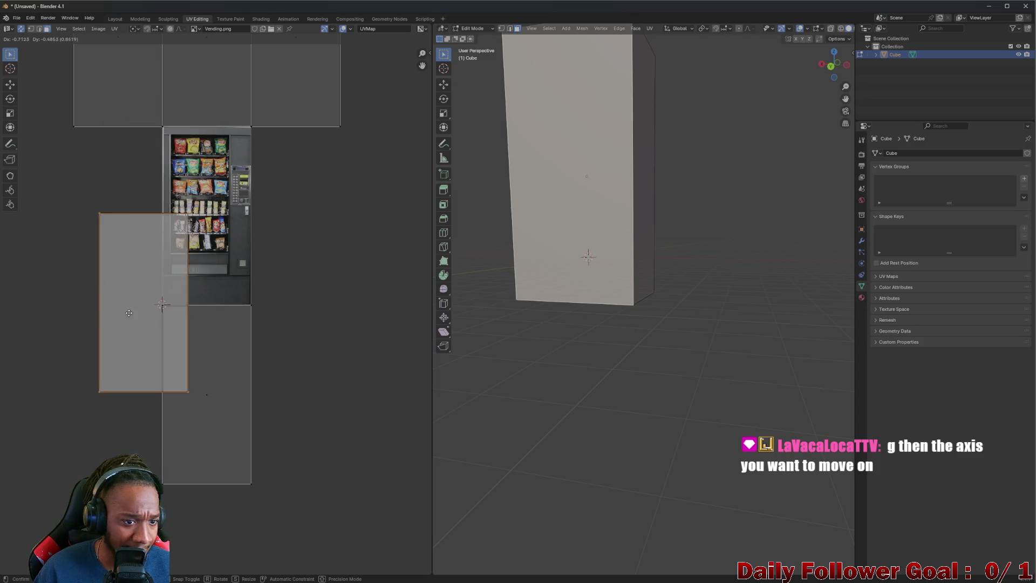
key("x")
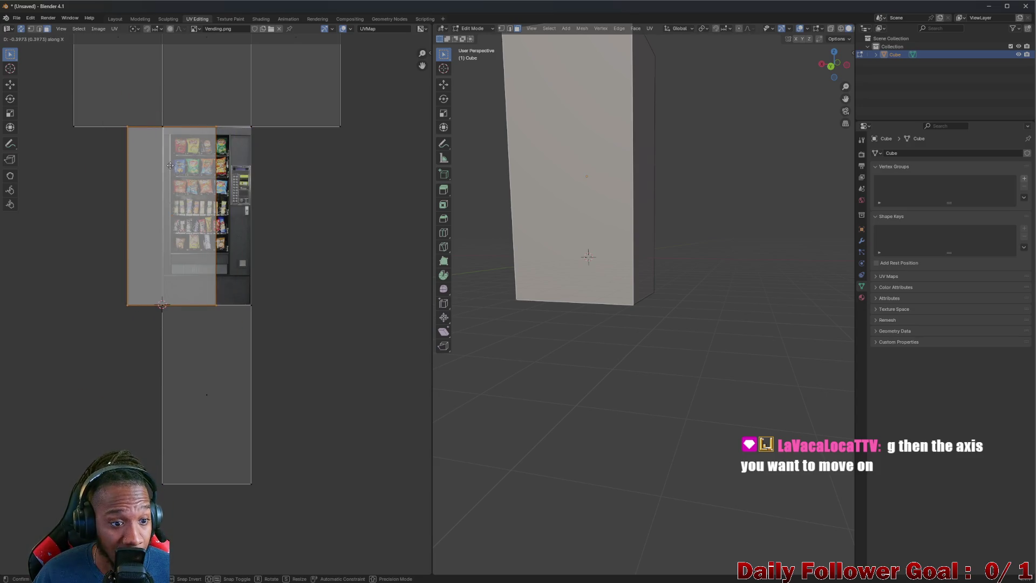
left_click(217, 351)
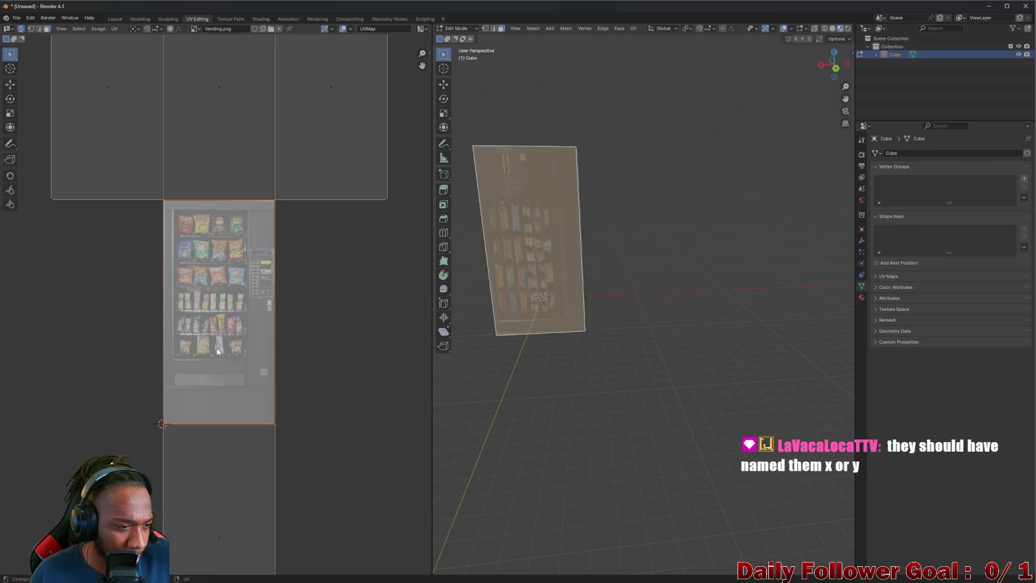
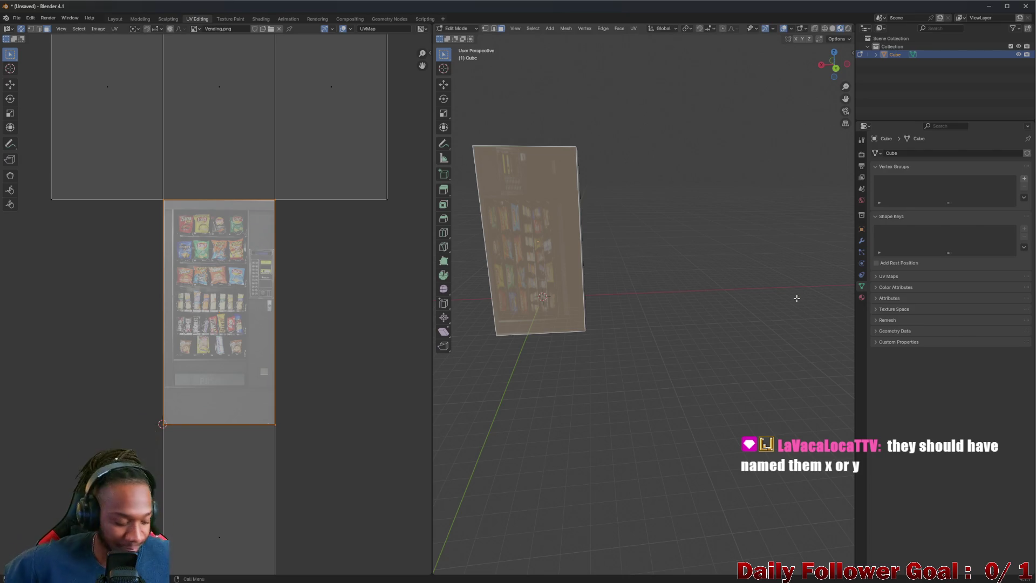
Show the cube's Object properties so its location, rotation and scale values are visible
scroll(339, 208, "up", 1)
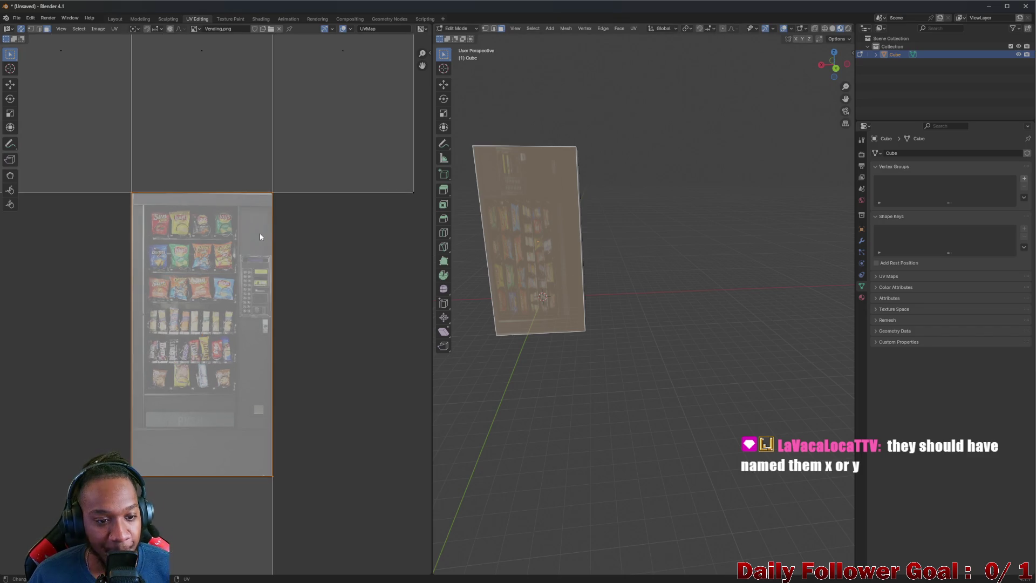
scroll(260, 232, "down", 2)
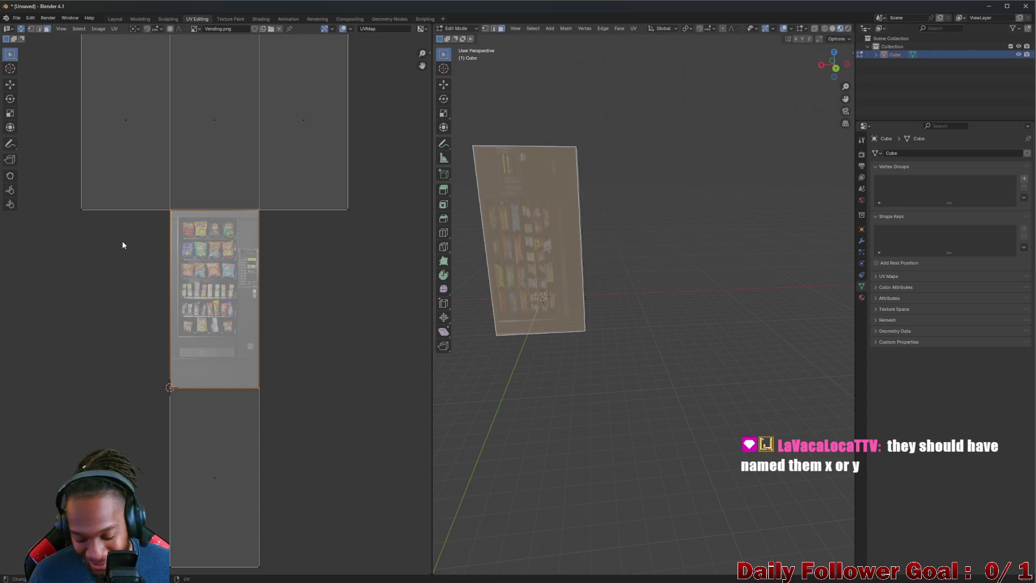
scroll(86, 231, "down", 2)
scroll(121, 291, "up", 3)
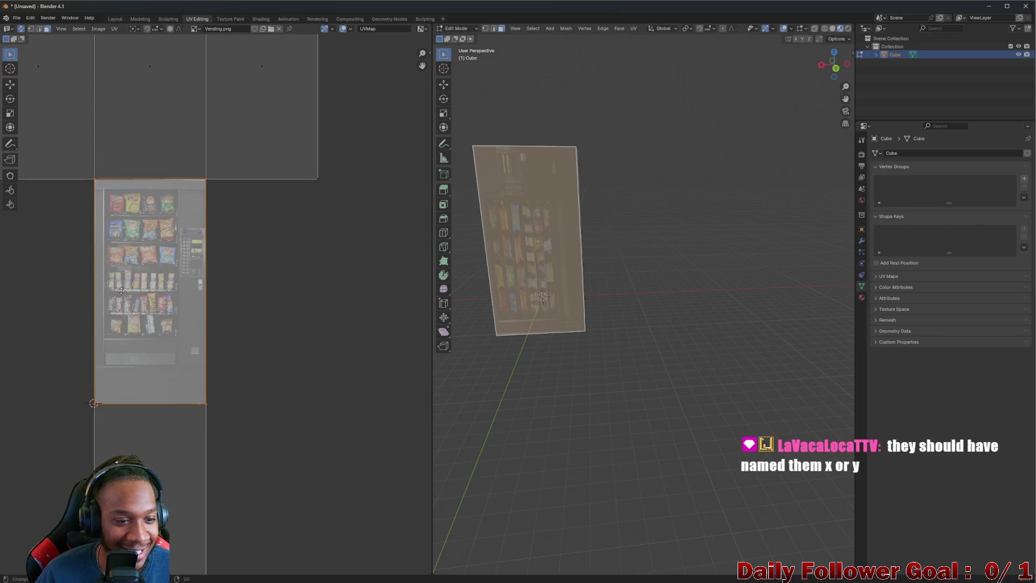
scroll(121, 291, "up", 1)
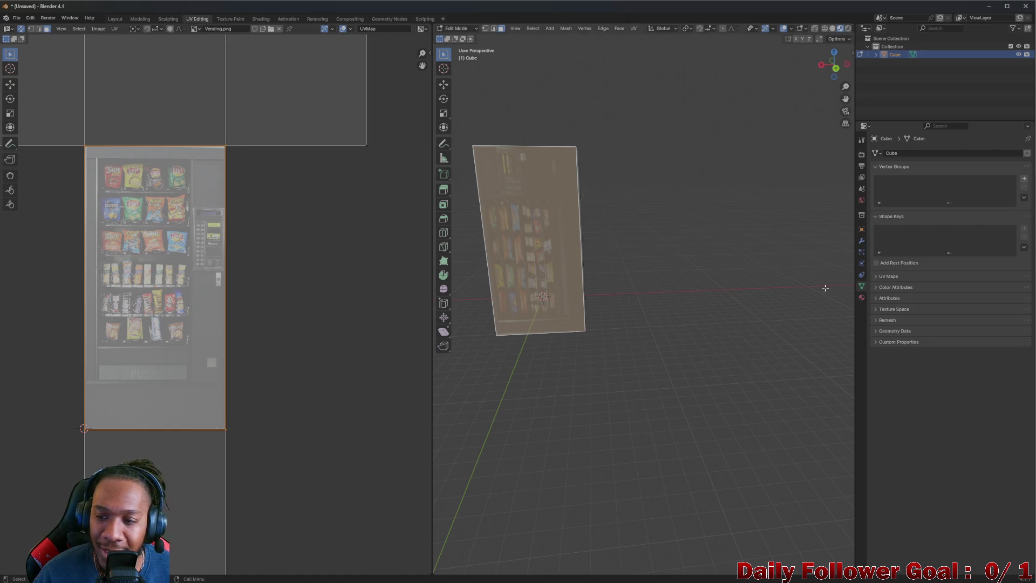
left_click(861, 229)
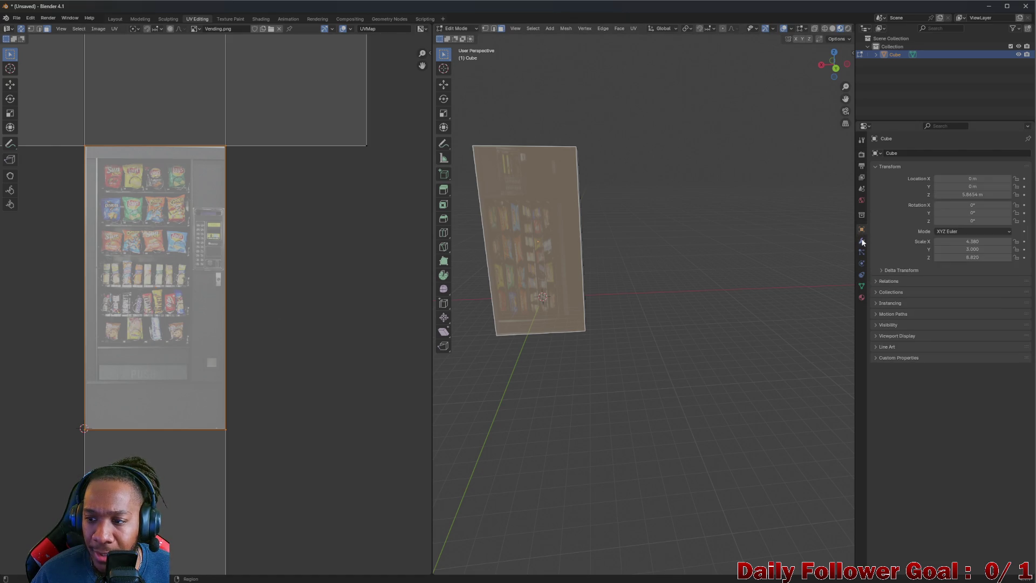
Set the cube's scale to X 8.82 and Z 4.38, then view its front face
left_click(979, 242)
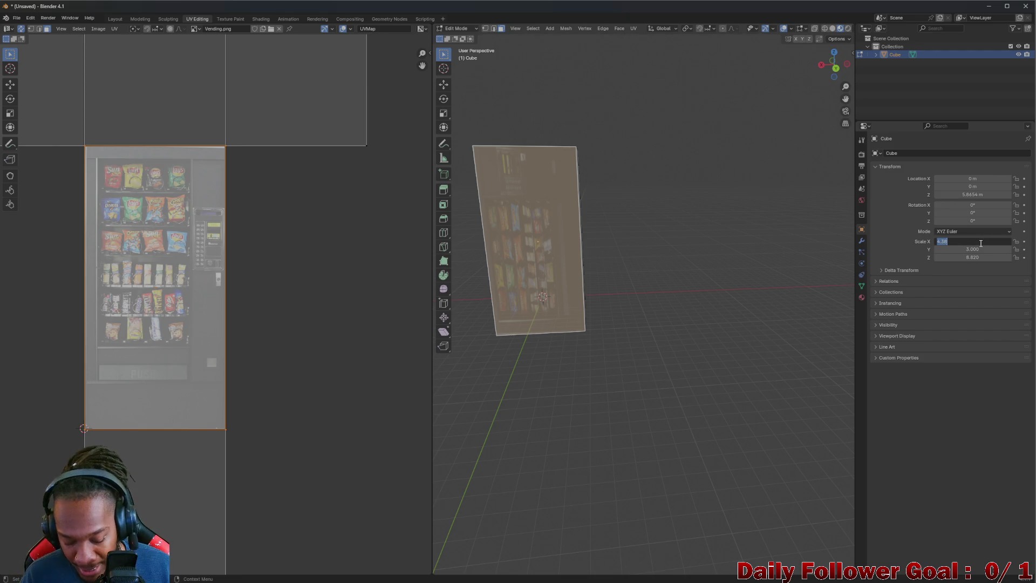
key("Return")
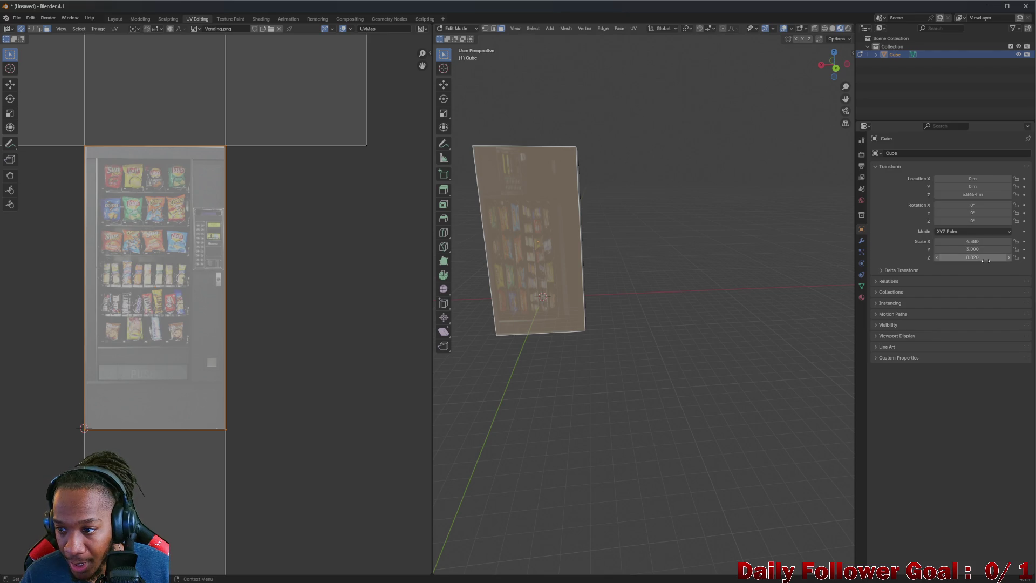
left_click(986, 257)
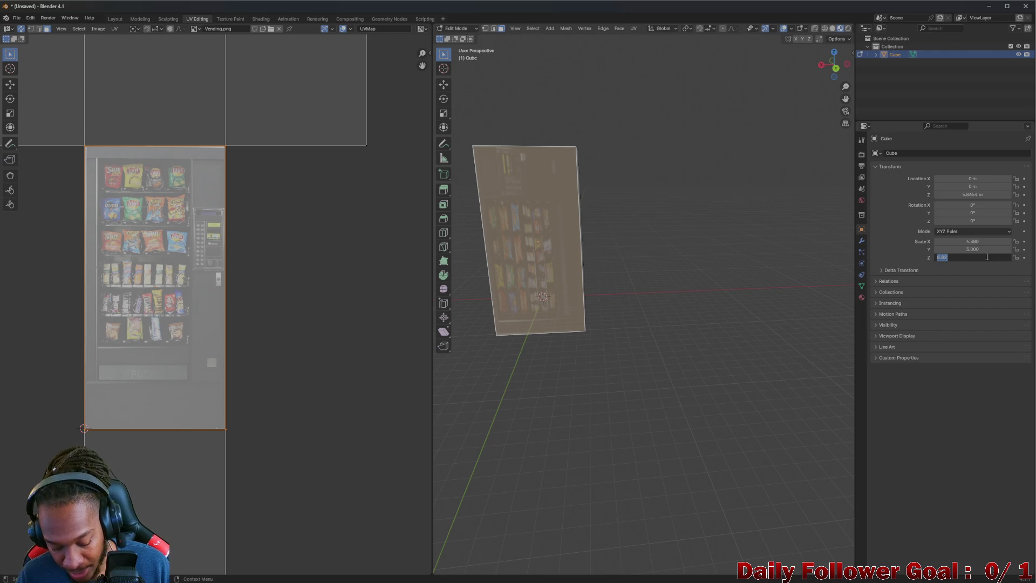
type("4.38")
key("Return")
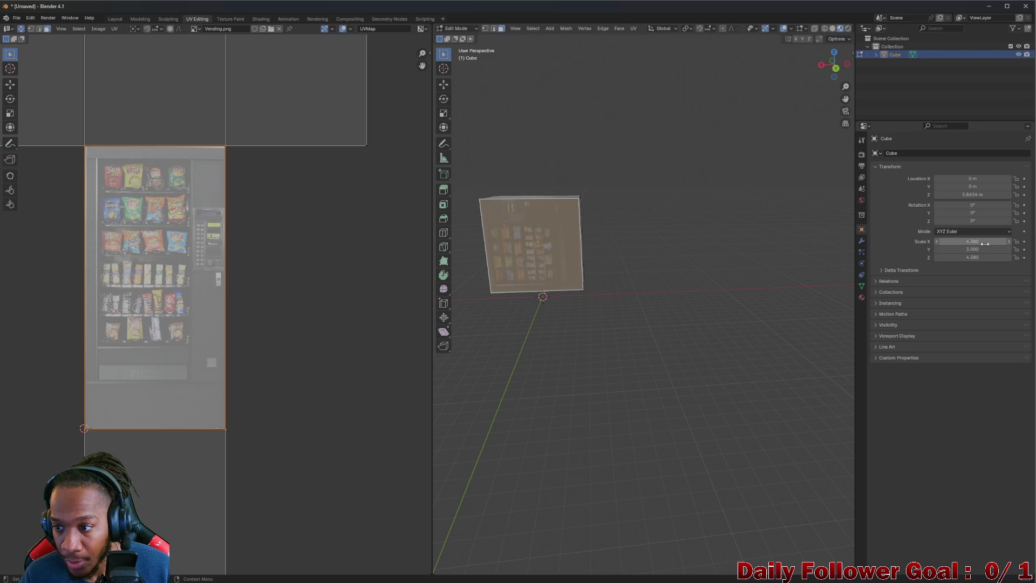
left_click(984, 243)
key("BackSpace")
type("8")
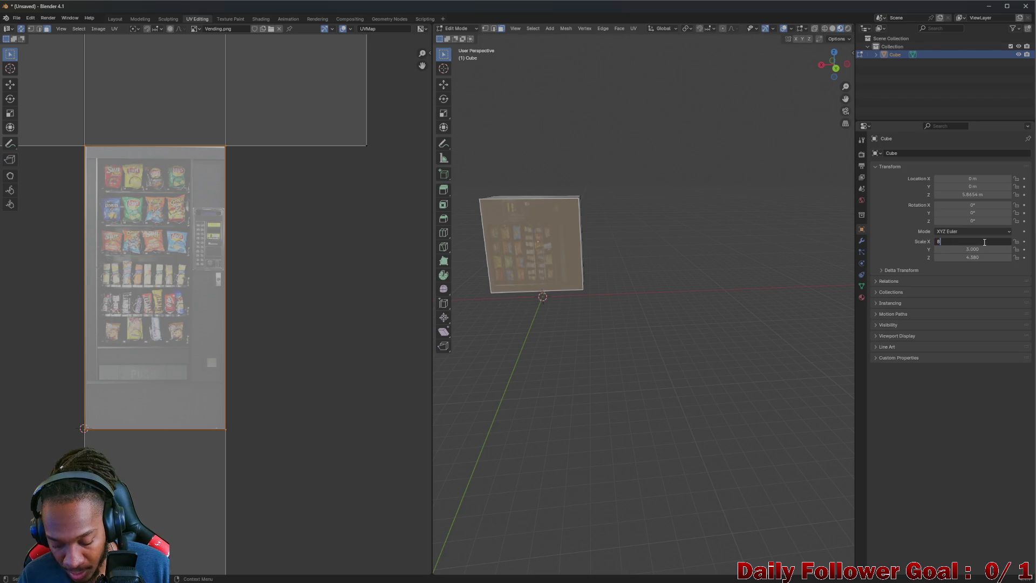
type(".82")
key("Return")
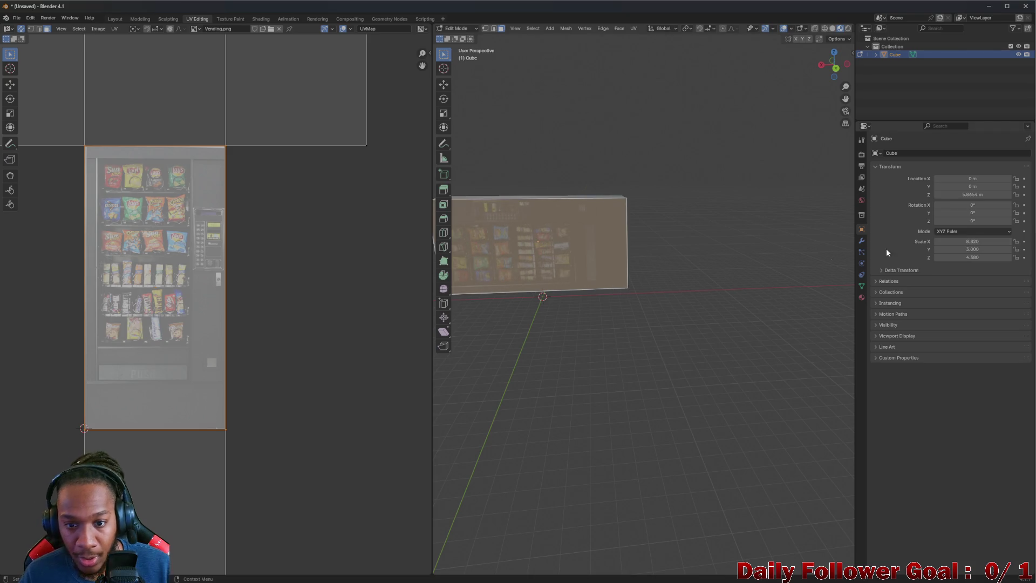
left_click_drag(507, 239, 571, 206)
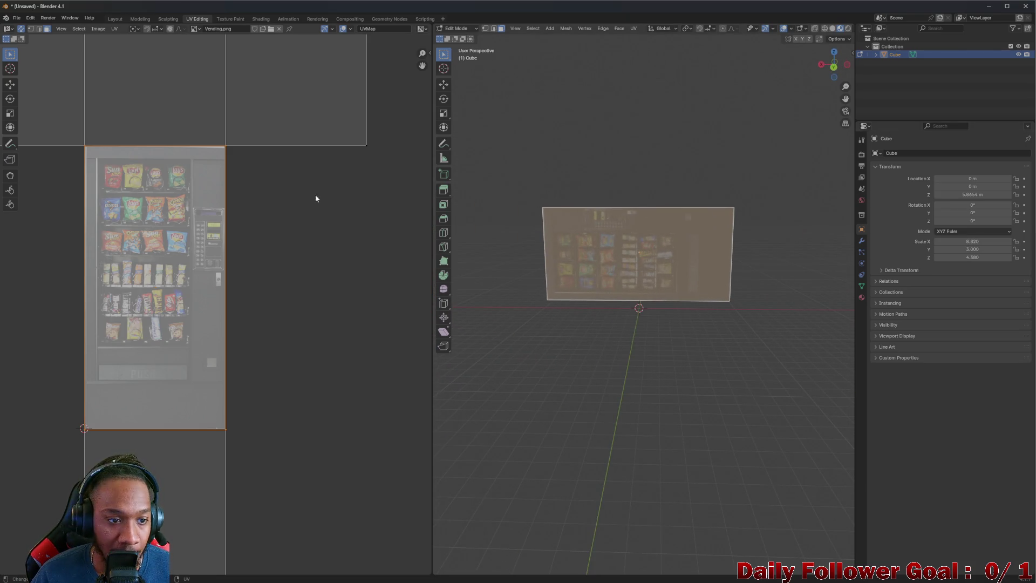
left_click(17, 17)
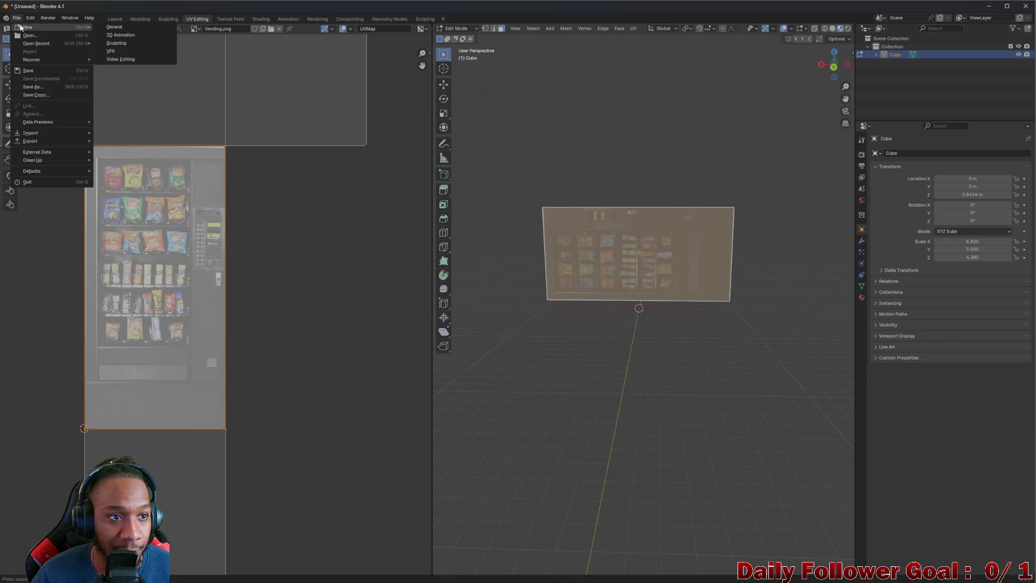
In the Layout workspace, rotate the textured cube -90° about Y so it stands upright
left_click(115, 19)
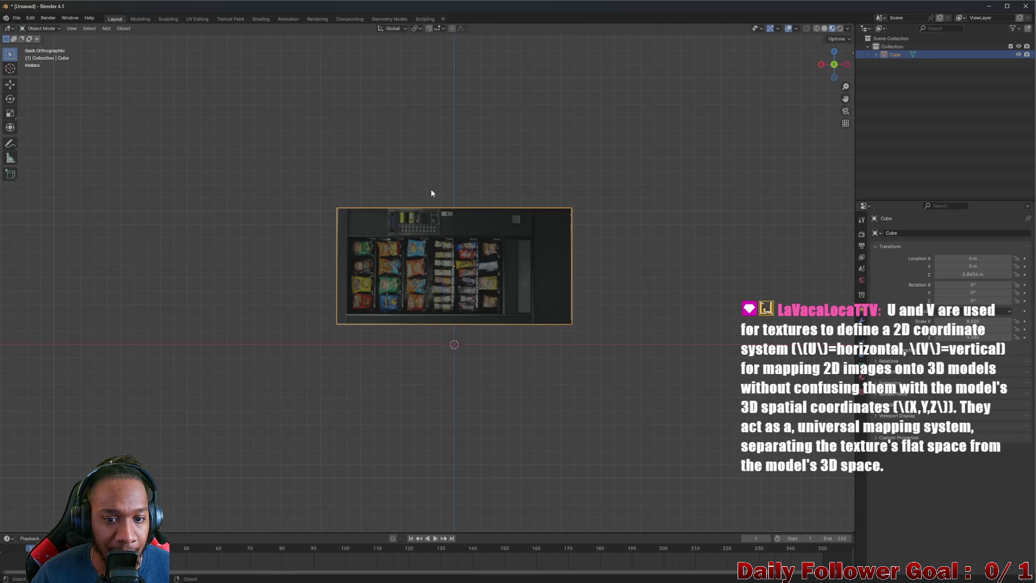
scroll(461, 236, "down", 1)
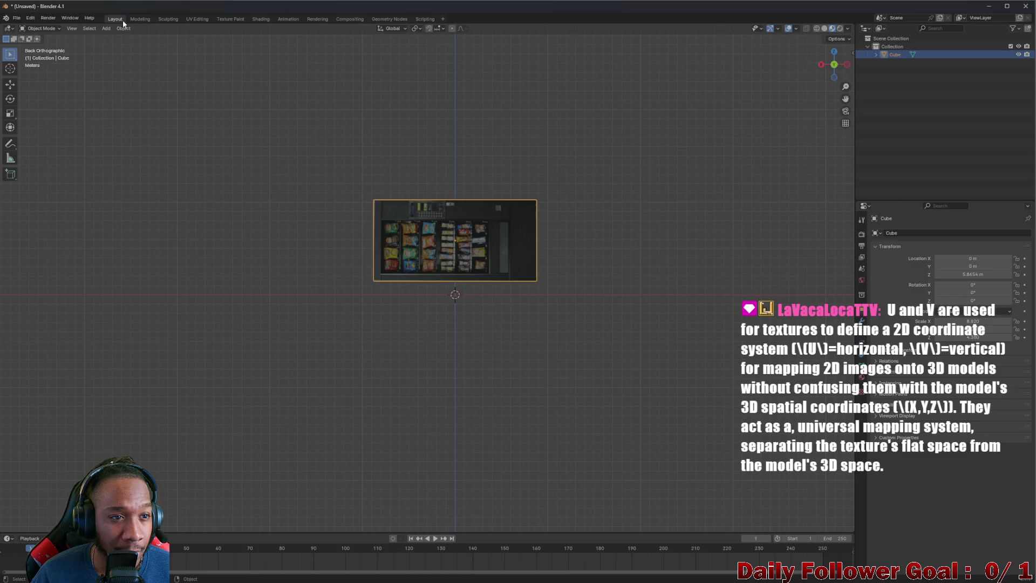
mouse_move(426, 226)
left_mouse_down()
mouse_move(435, 208)
mouse_move(438, 226)
left_mouse_up()
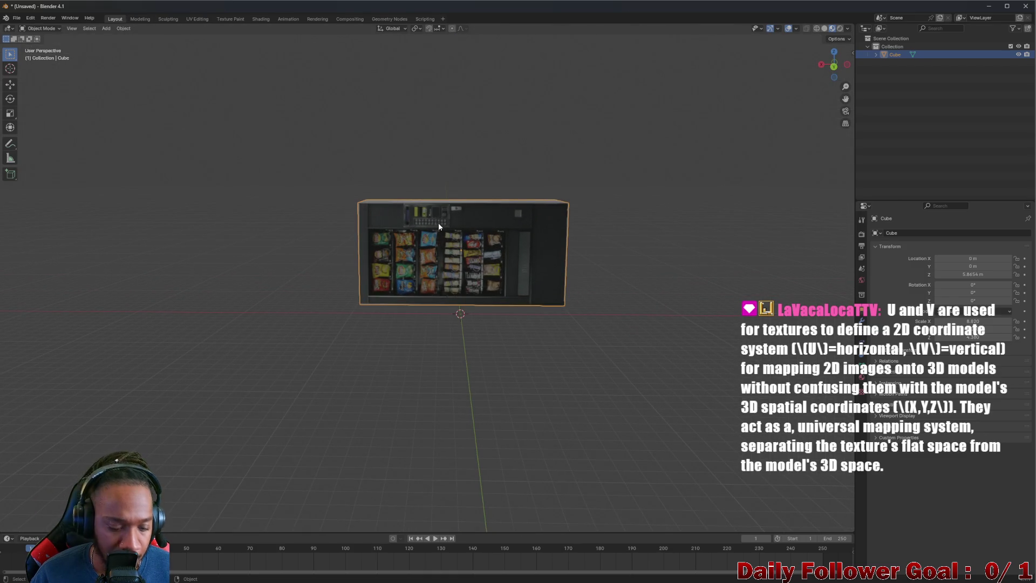
key("r")
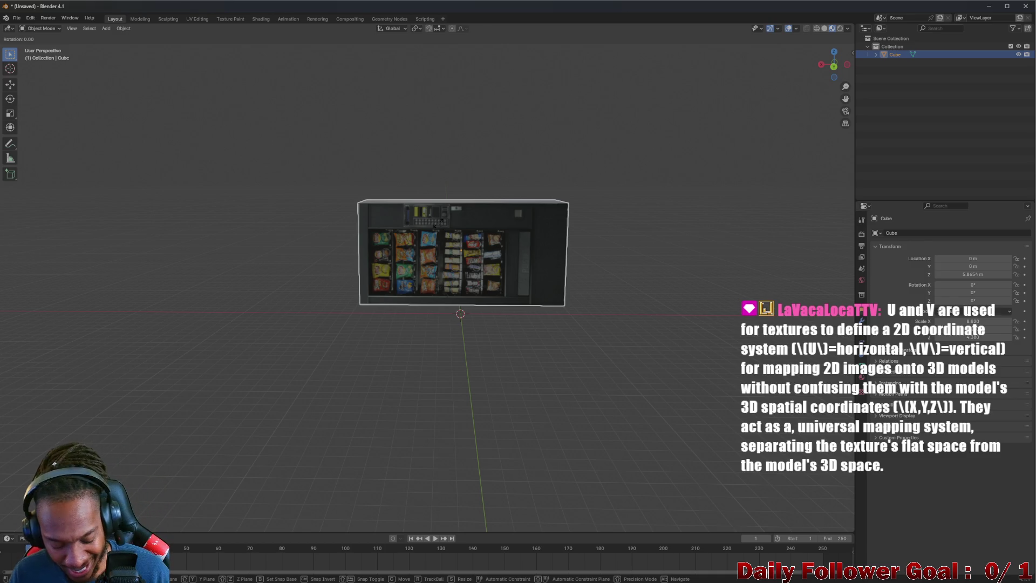
right_click(490, 213)
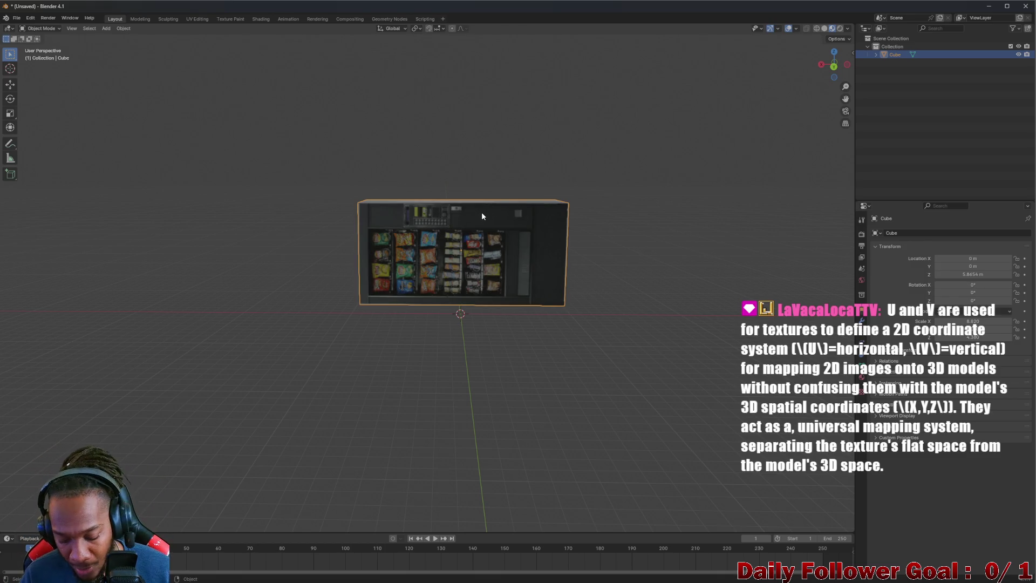
key("r")
key("y")
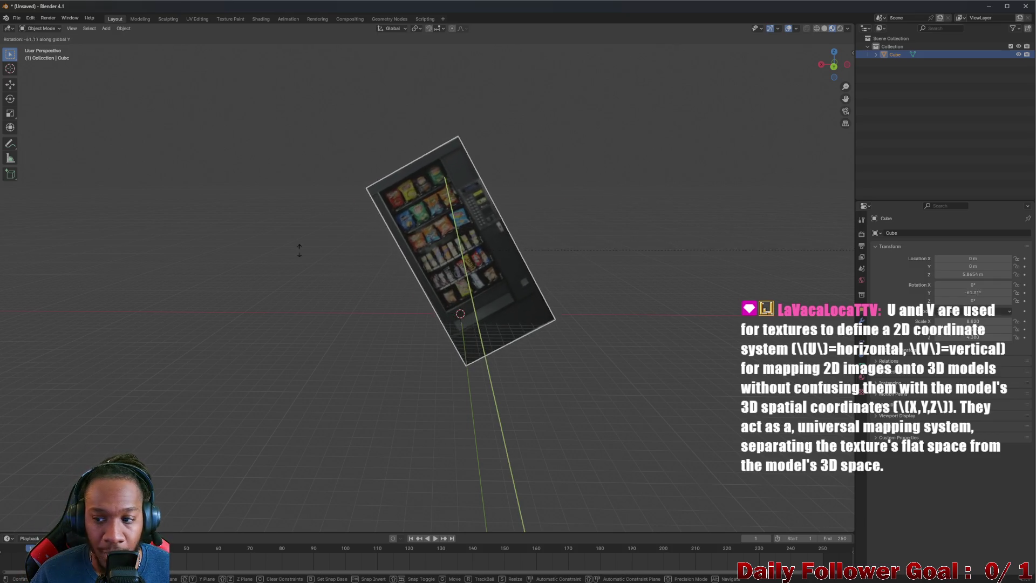
type("90")
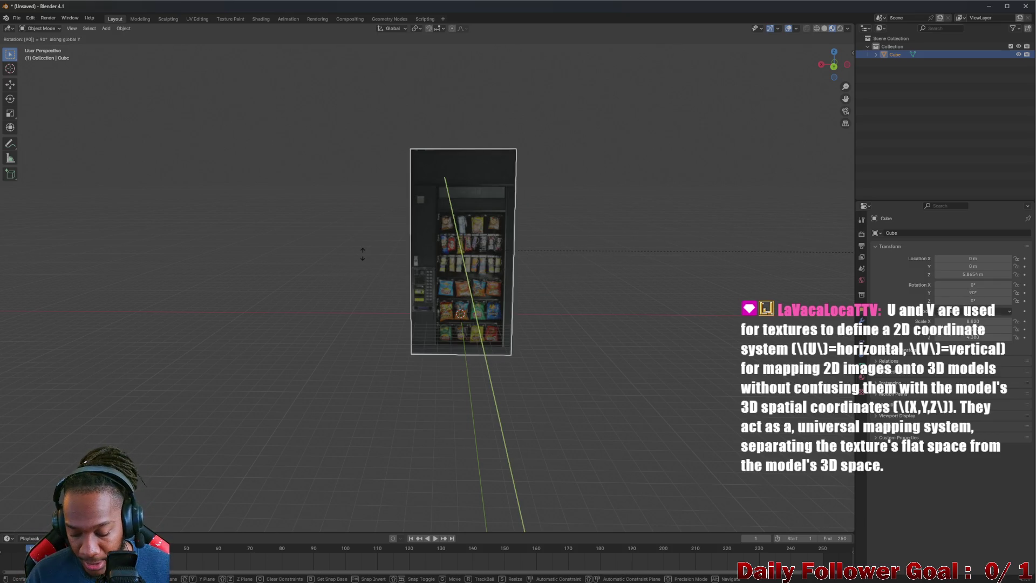
type("-90")
key("Return")
Frame the machine and raise it along Z until its base rests on the grid
key("KP_Decimal")
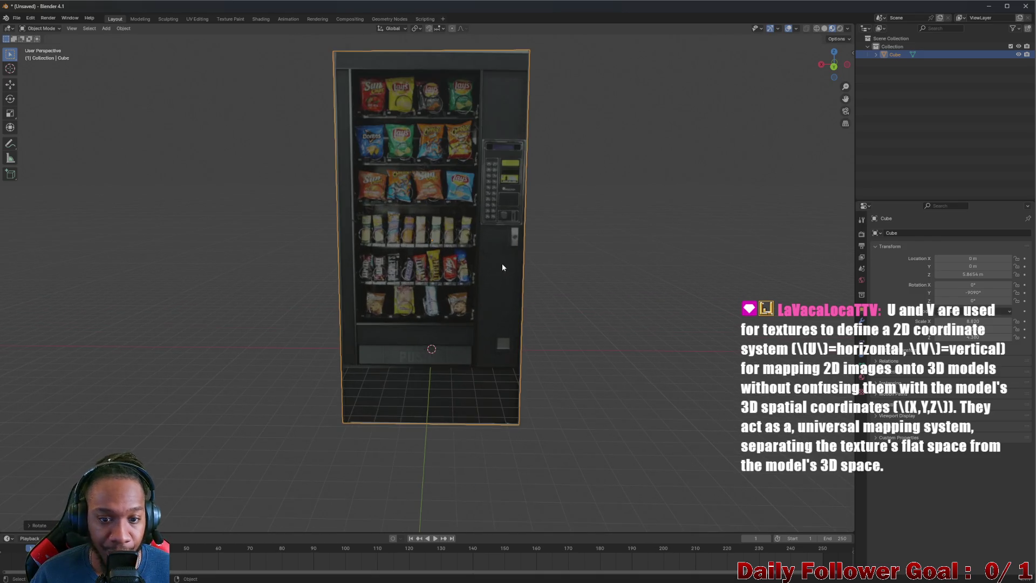
key("g")
key("z")
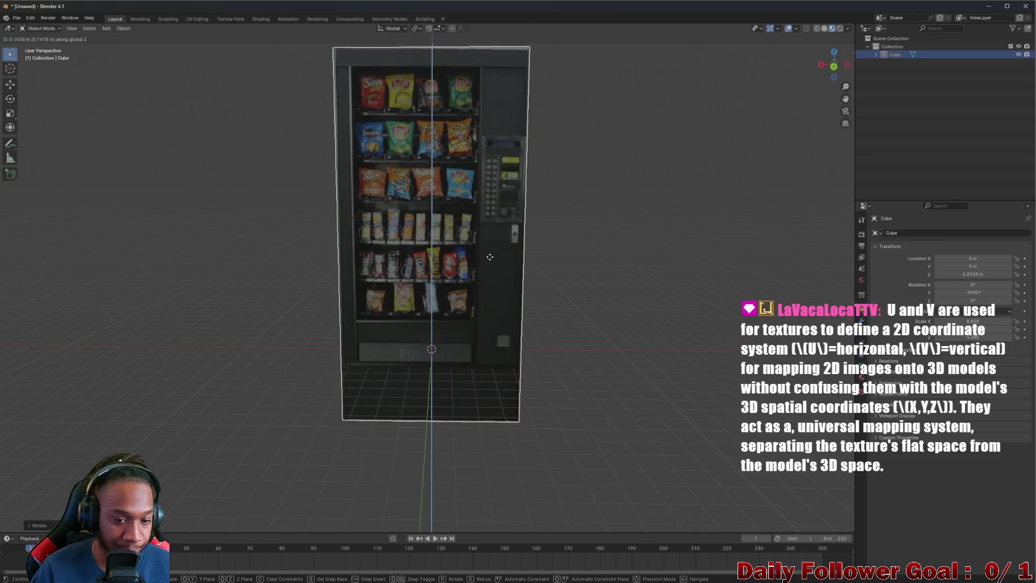
left_click(460, 225)
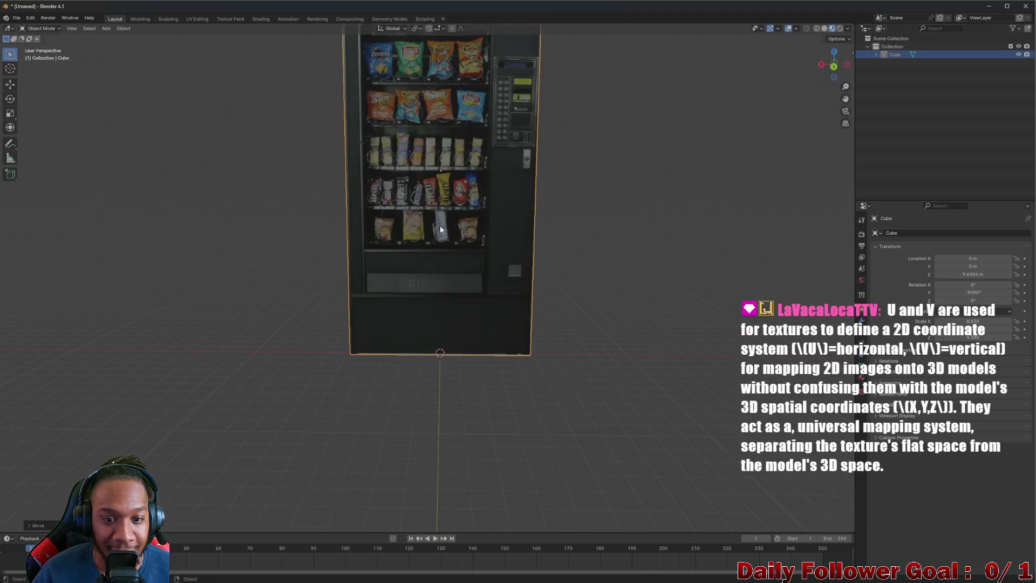
scroll(416, 231, "down", 3)
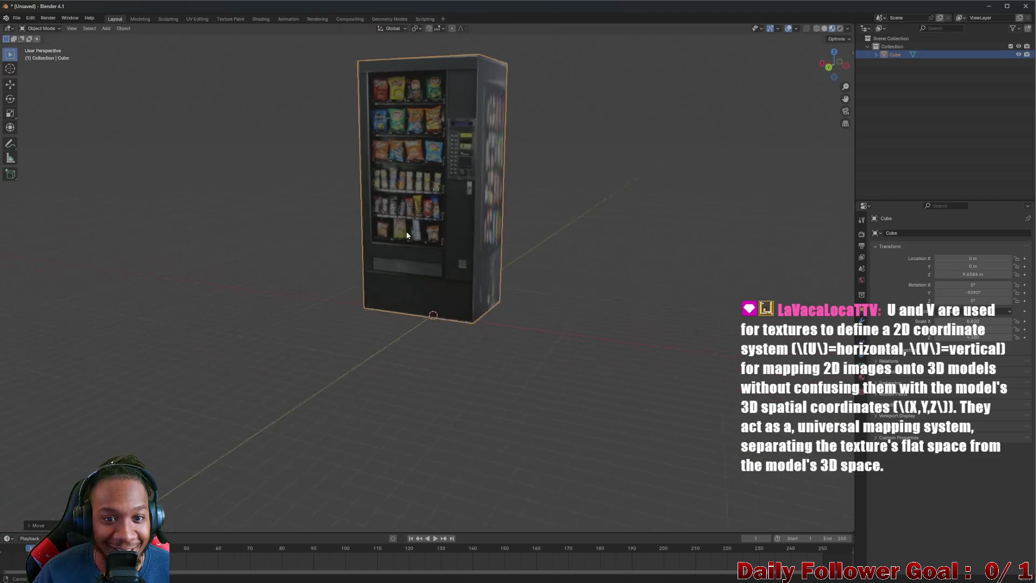
scroll(432, 212, "up", 4)
scroll(436, 214, "down", 2)
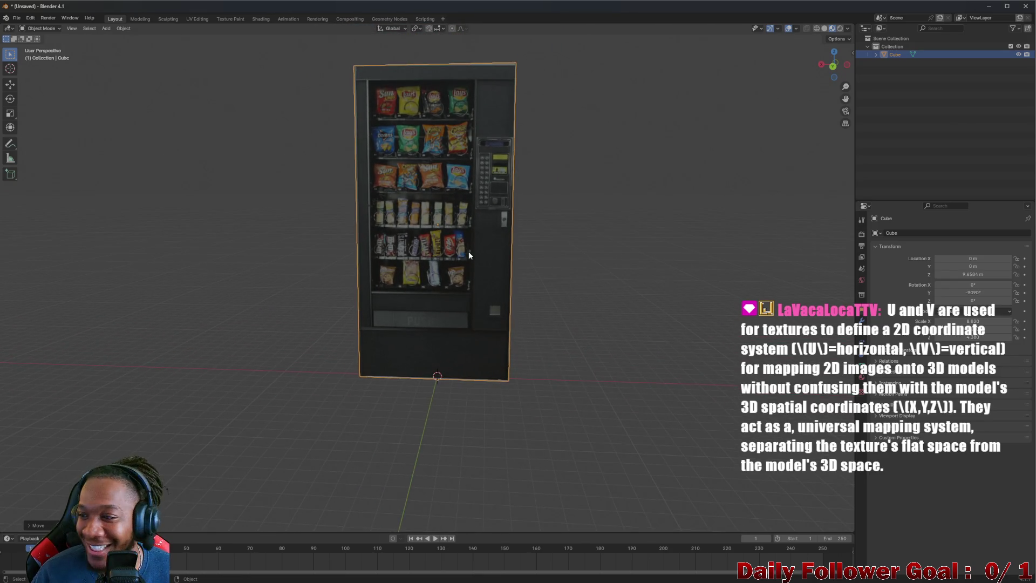
mouse_move(540, 226)
left_mouse_down()
mouse_move(381, 245)
mouse_move(437, 237)
mouse_move(490, 254)
mouse_move(423, 241)
mouse_move(325, 318)
mouse_move(99, 233)
mouse_move(477, 243)
mouse_move(477, 254)
left_mouse_up()
scroll(448, 237, "up", 3)
scroll(477, 254, "down", 3)
scroll(458, 231, "up", 5)
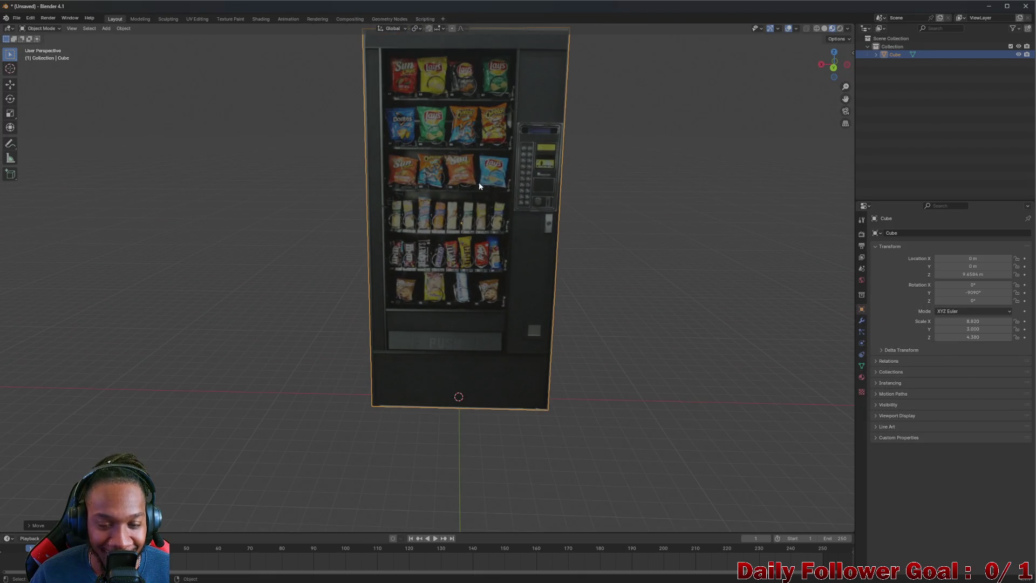
mouse_move(480, 167)
left_mouse_down()
mouse_move(532, 176)
mouse_move(478, 168)
mouse_move(477, 215)
mouse_move(442, 242)
mouse_move(461, 216)
mouse_move(496, 322)
mouse_move(649, 331)
mouse_move(627, 340)
mouse_move(646, 273)
left_mouse_up()
scroll(458, 230, "down", 4)
left_click(575, 281)
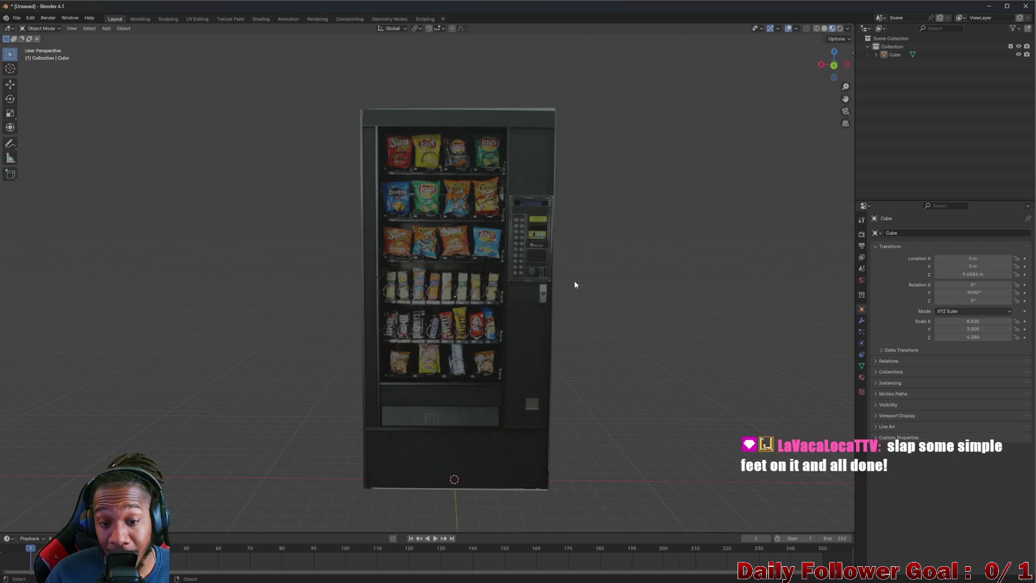
mouse_move(574, 281)
left_mouse_down()
mouse_move(545, 356)
mouse_move(387, 351)
mouse_move(456, 364)
mouse_move(272, 226)
mouse_move(338, 256)
left_mouse_up()
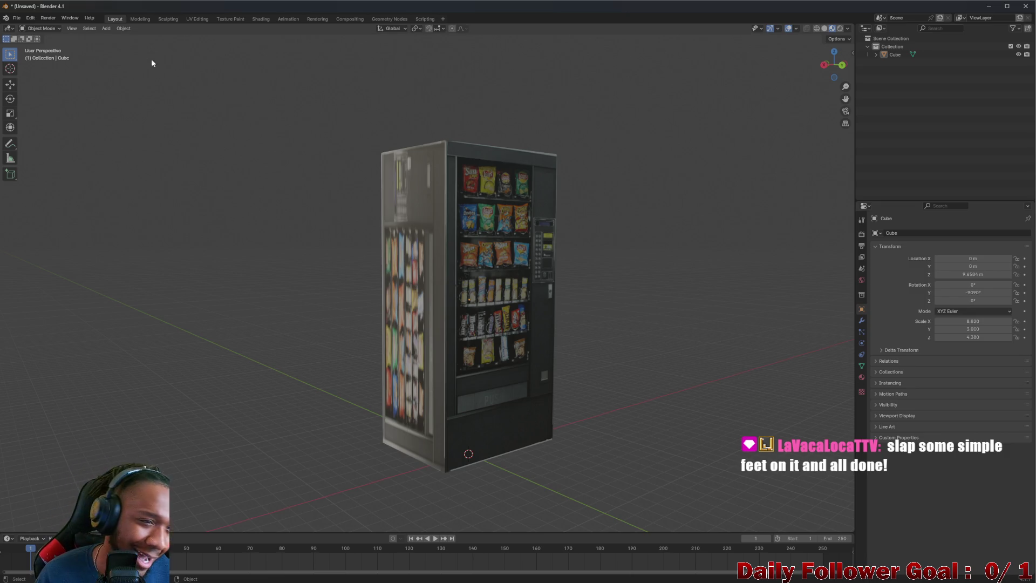
mouse_move(153, 63)
left_mouse_down()
mouse_move(135, 83)
mouse_move(255, 70)
mouse_move(152, 68)
mouse_move(518, 267)
mouse_move(458, 293)
mouse_move(326, 280)
mouse_move(458, 272)
mouse_move(444, 270)
left_mouse_up()
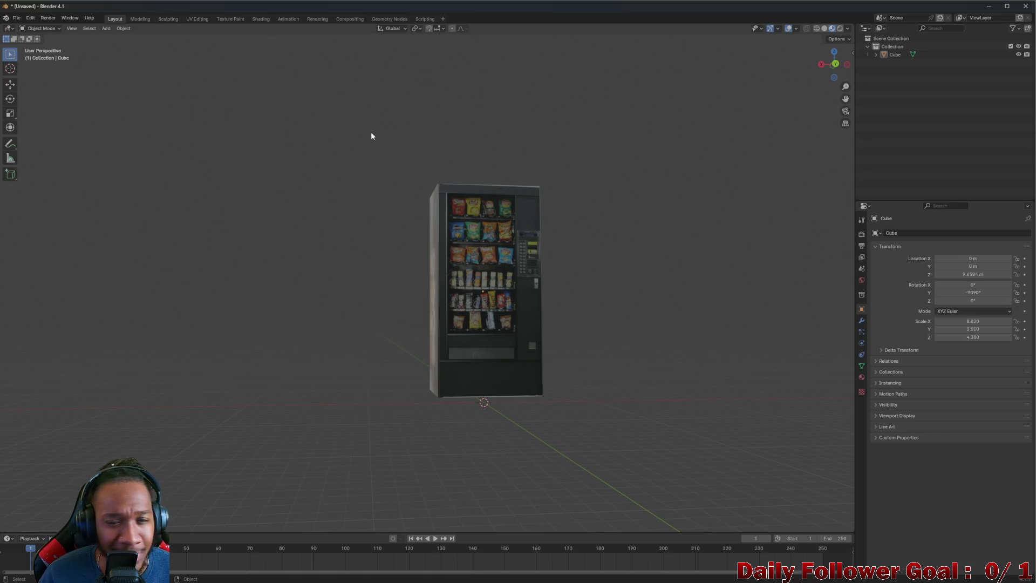
Look through the World, Collection, Object and Material property tabs, scrolling the material settings
left_click(862, 280)
left_click(861, 295)
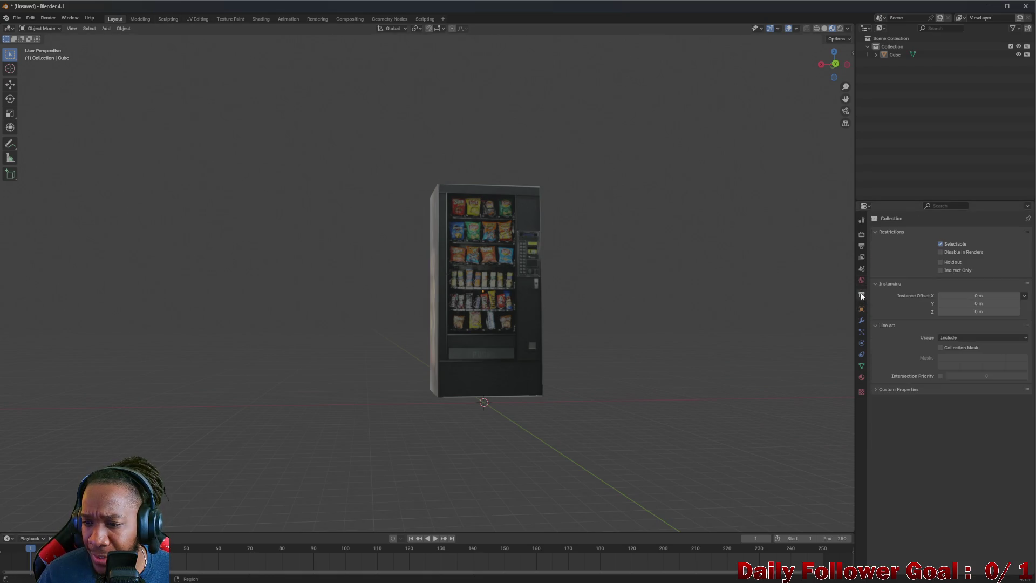
left_click(861, 309)
left_click(862, 377)
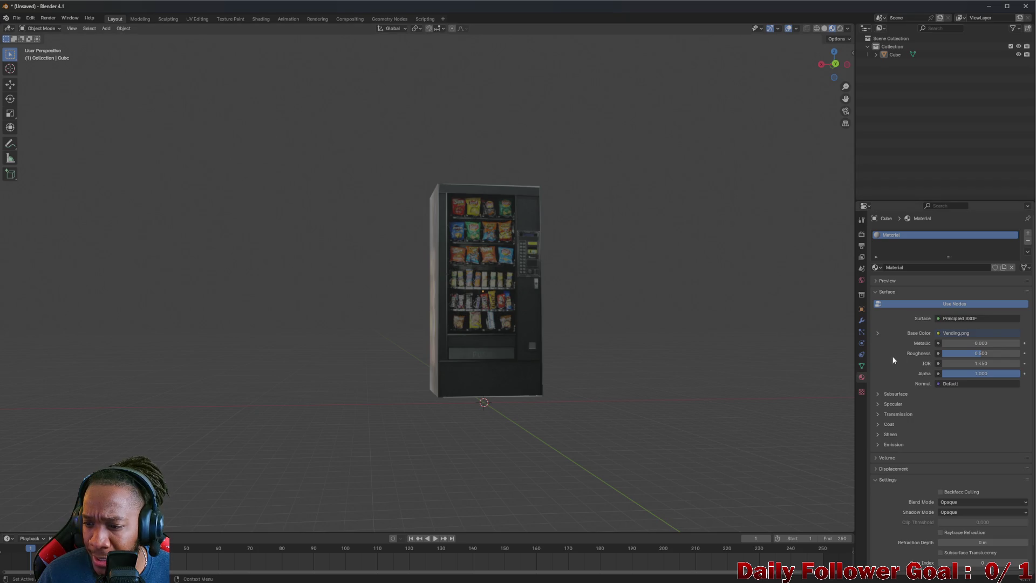
scroll(907, 347, "down", 2)
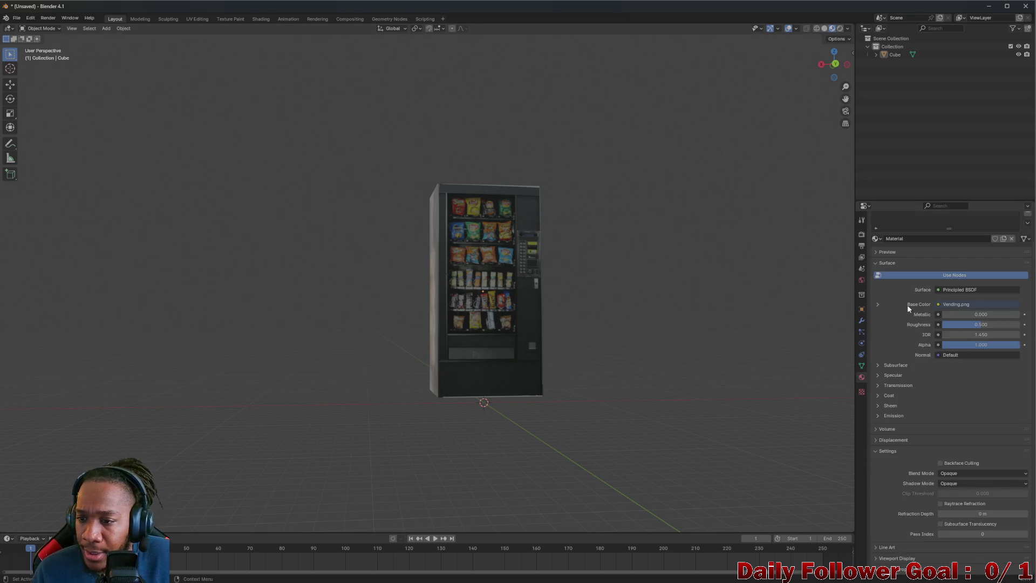
scroll(907, 304, "up", 2)
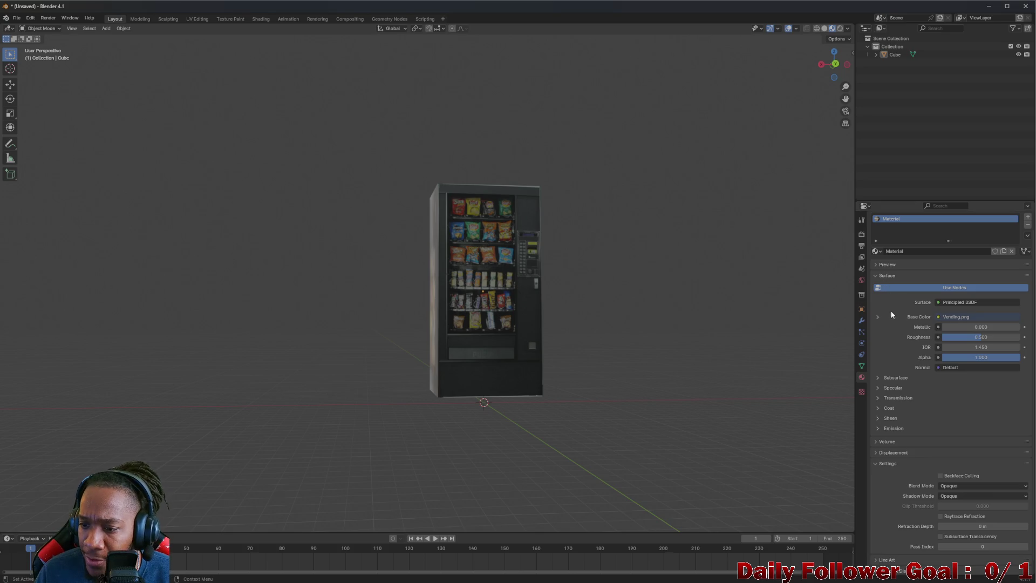
scroll(921, 364, "down", 1)
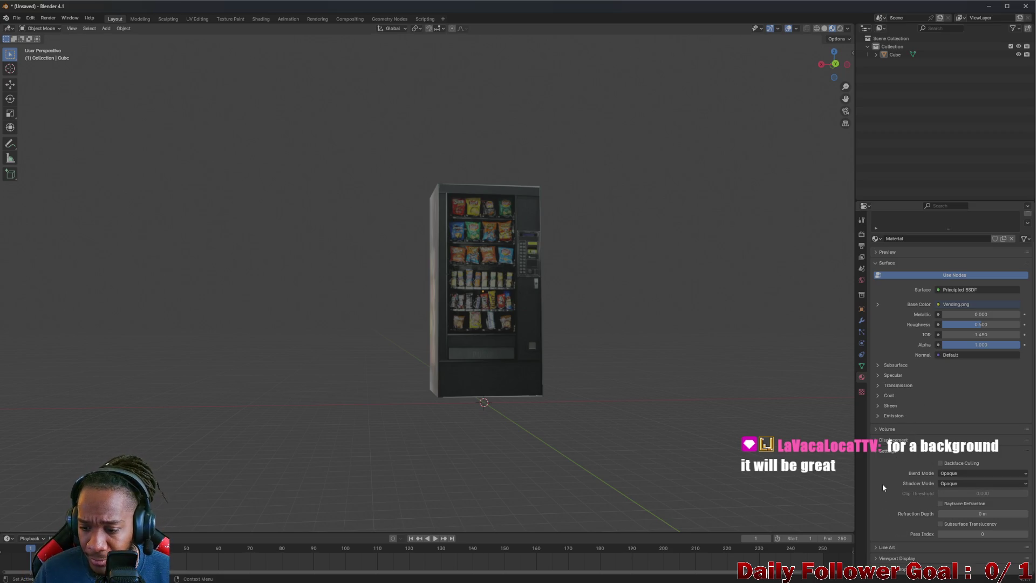
scroll(428, 305, "up", 8)
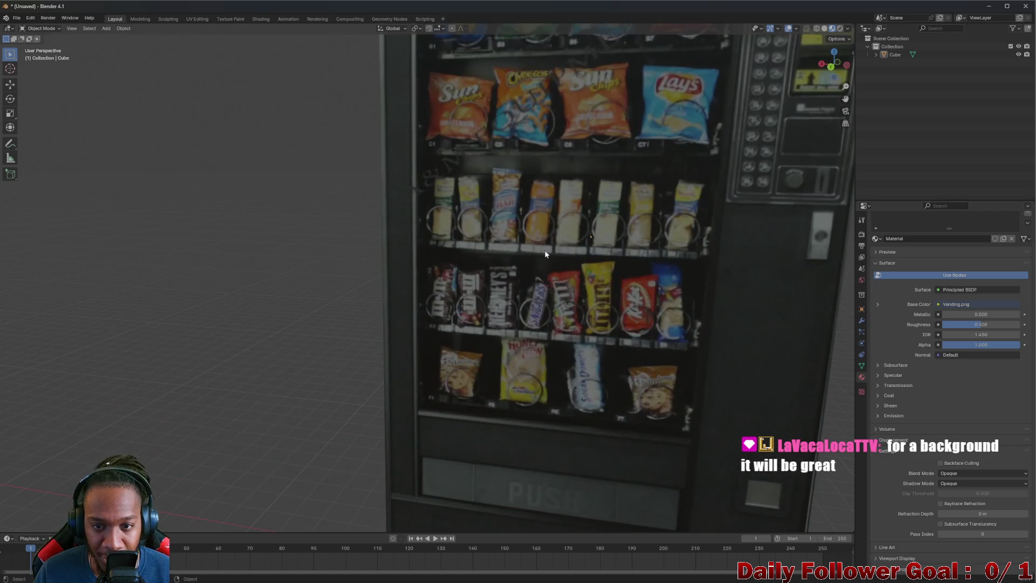
scroll(520, 279, "down", 6)
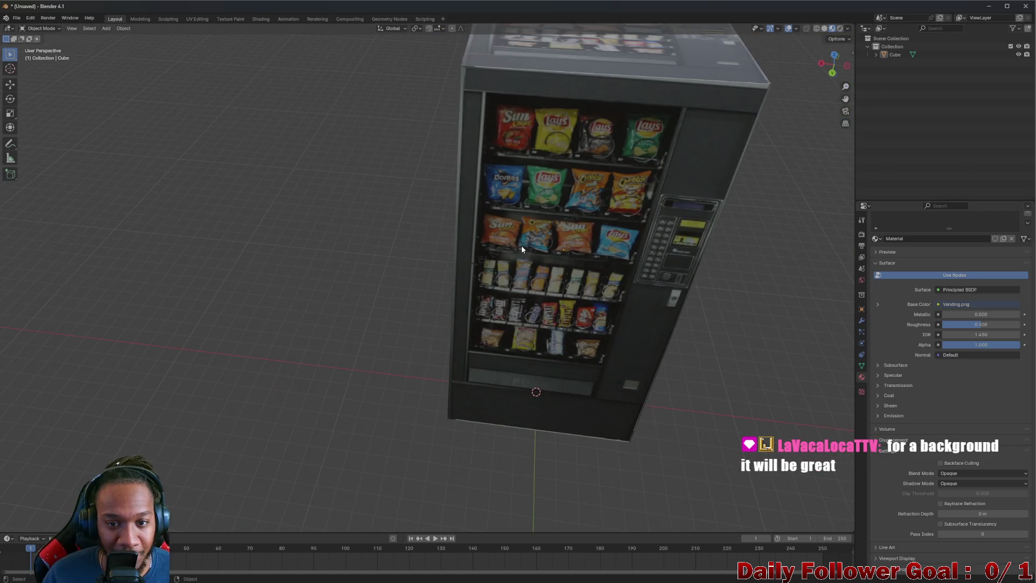
scroll(531, 237, "up", 4)
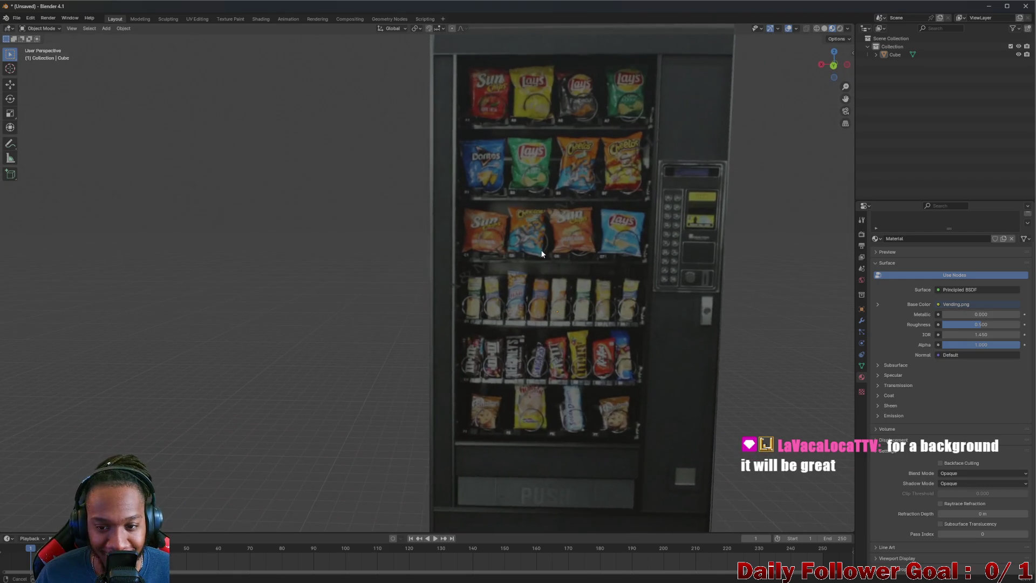
scroll(592, 232, "down", 5)
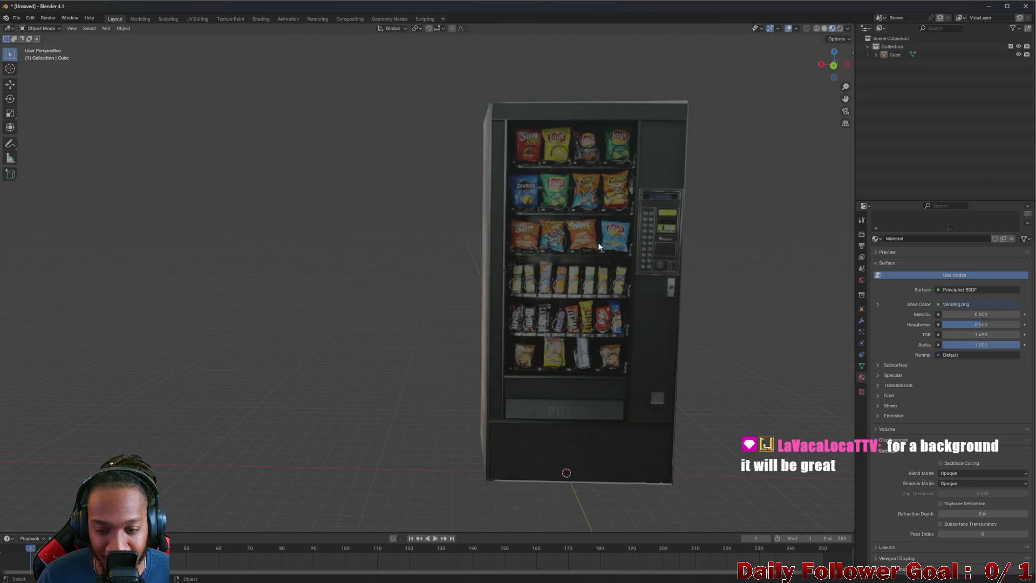
scroll(583, 232, "down", 4)
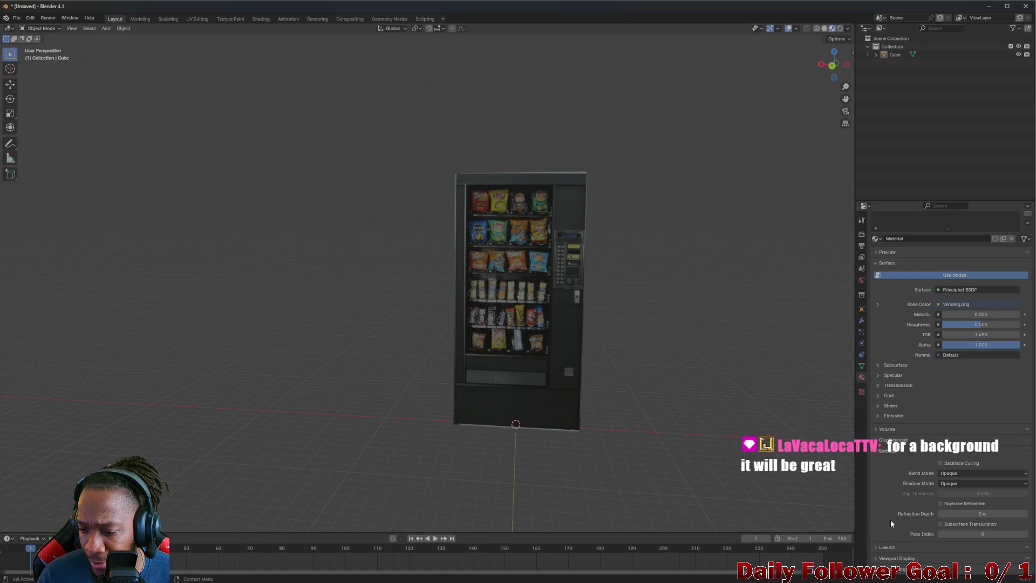
Inspect the material's Line Art, Settings and Preview panels, then open the Shading workspace
left_click(880, 546)
scroll(887, 518, "down", 2)
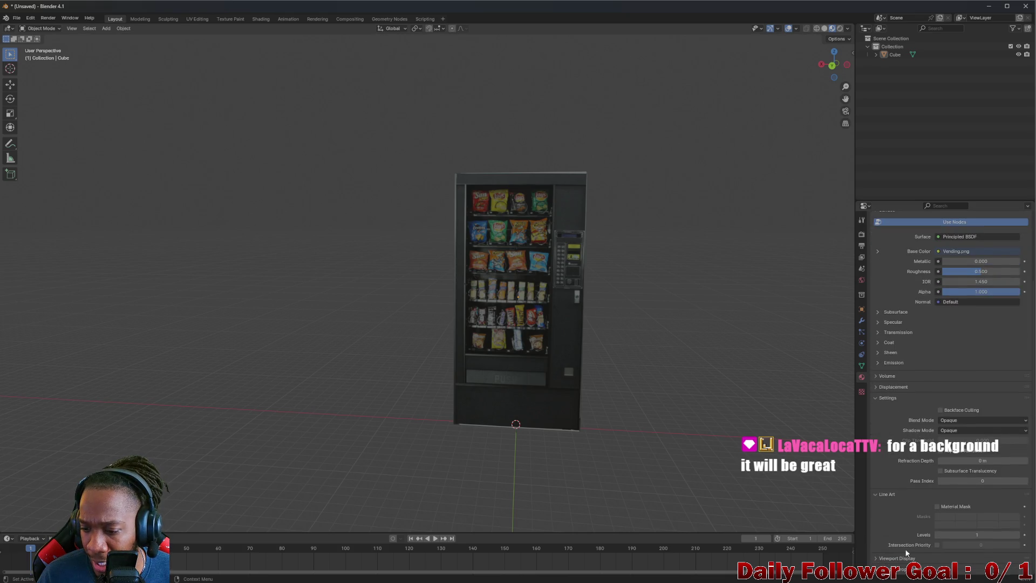
scroll(880, 508, "down", 2)
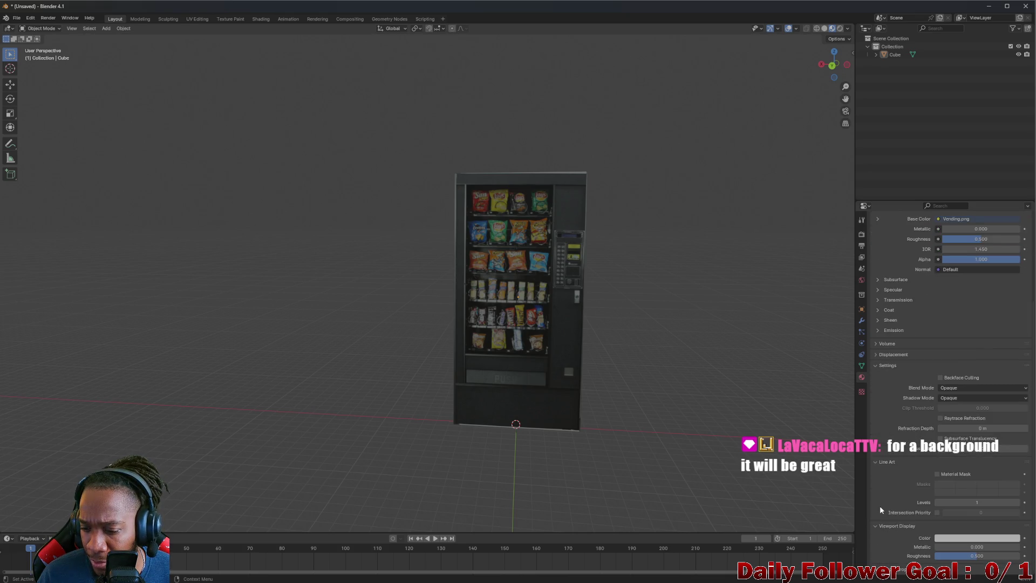
left_click(879, 369)
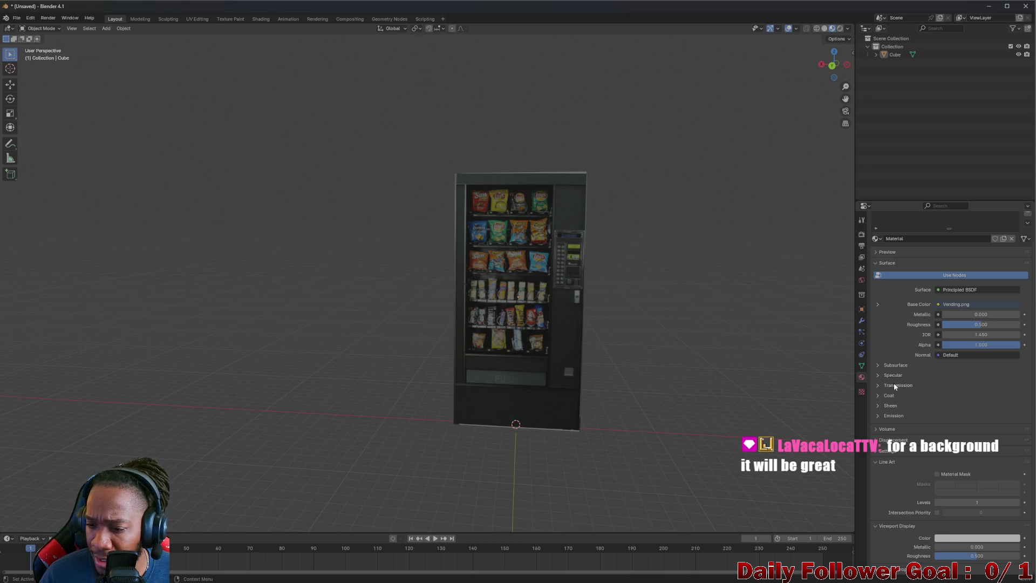
left_click(887, 253)
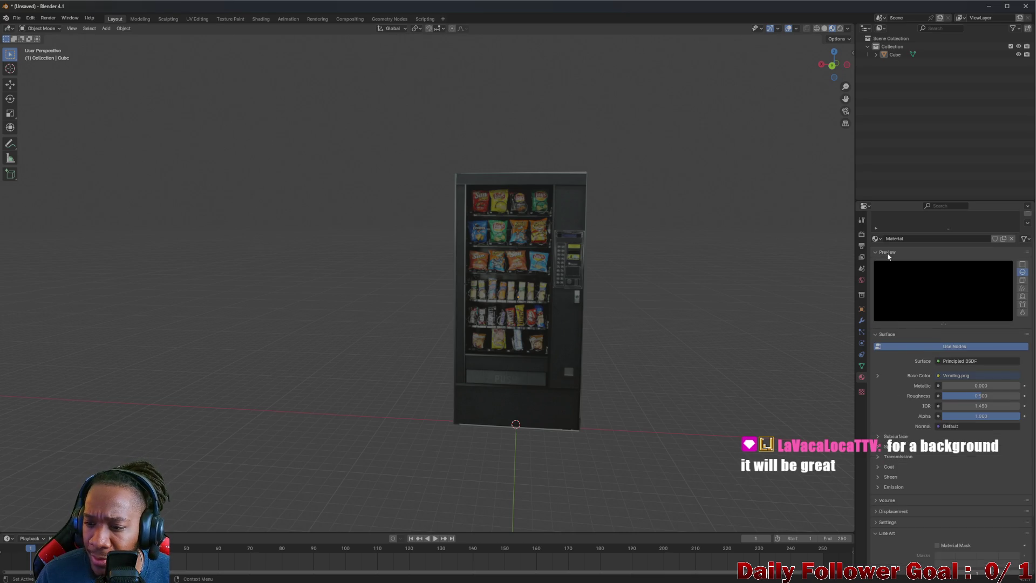
left_click(887, 253)
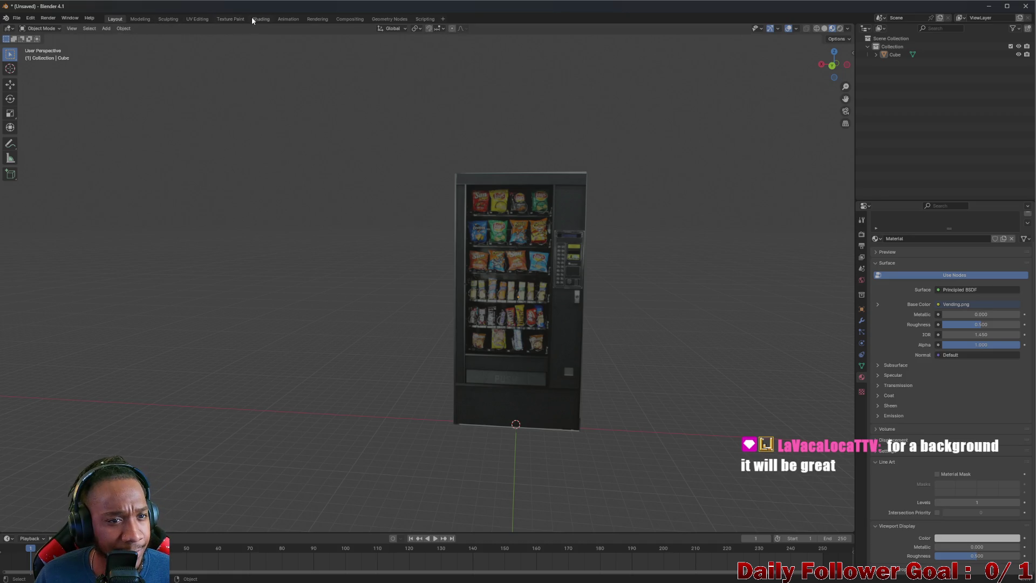
left_click(255, 19)
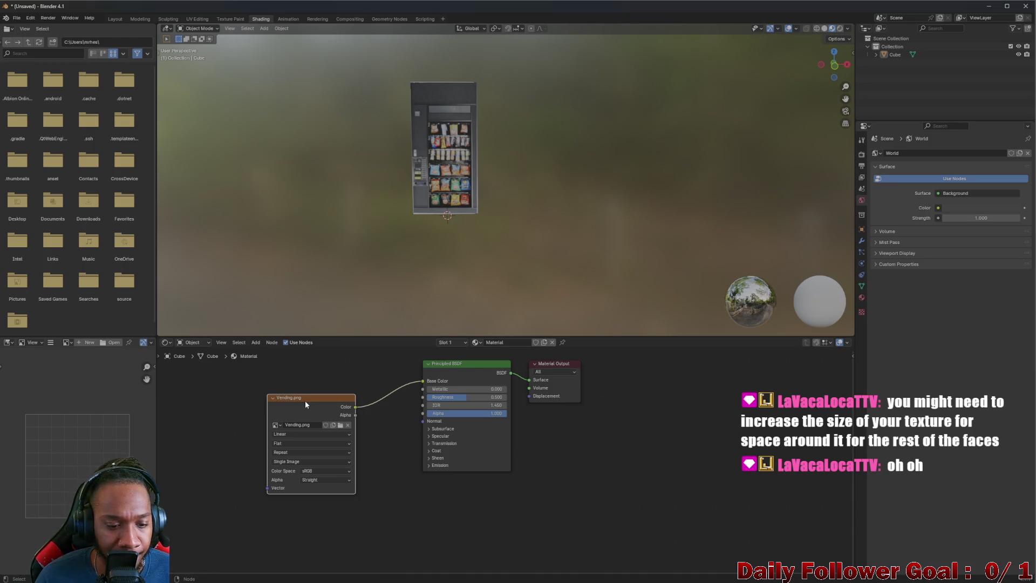
Change the Vending.png Image Texture extension from Repeat to Clip and orbit to check the sides
left_click_drag(290, 399, 301, 391)
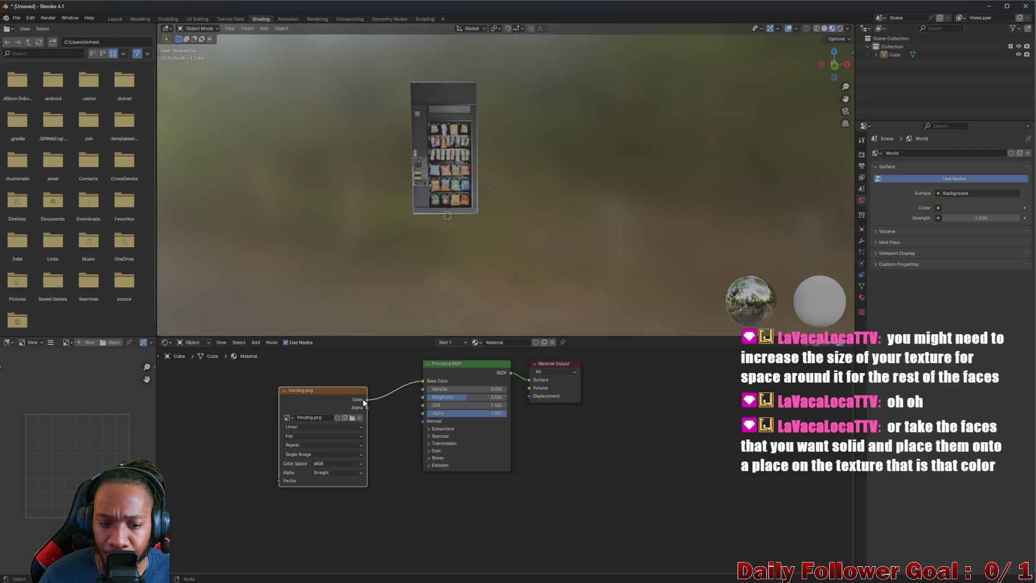
left_click(319, 426)
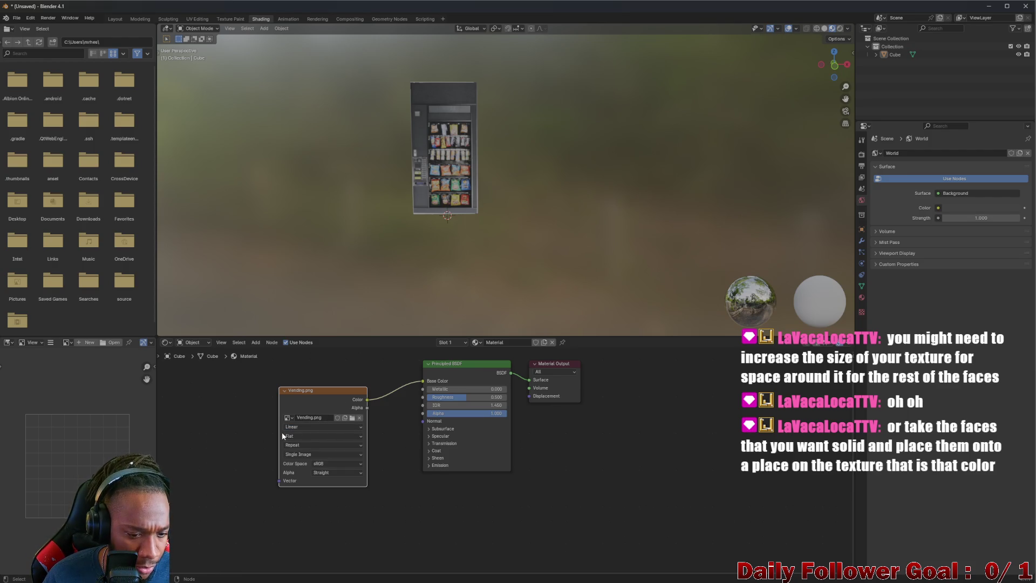
left_click(296, 437)
left_click(300, 444)
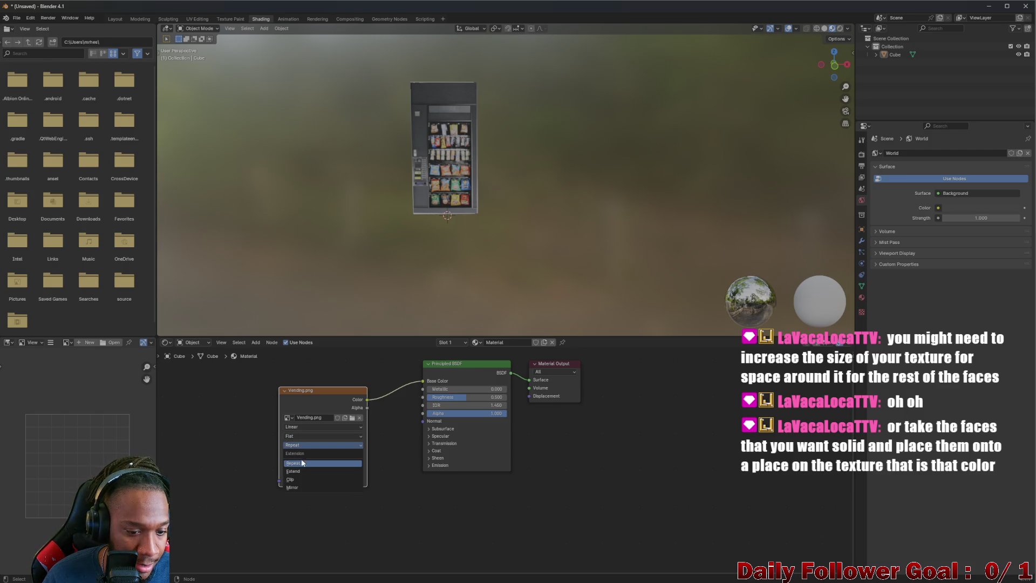
left_click(292, 479)
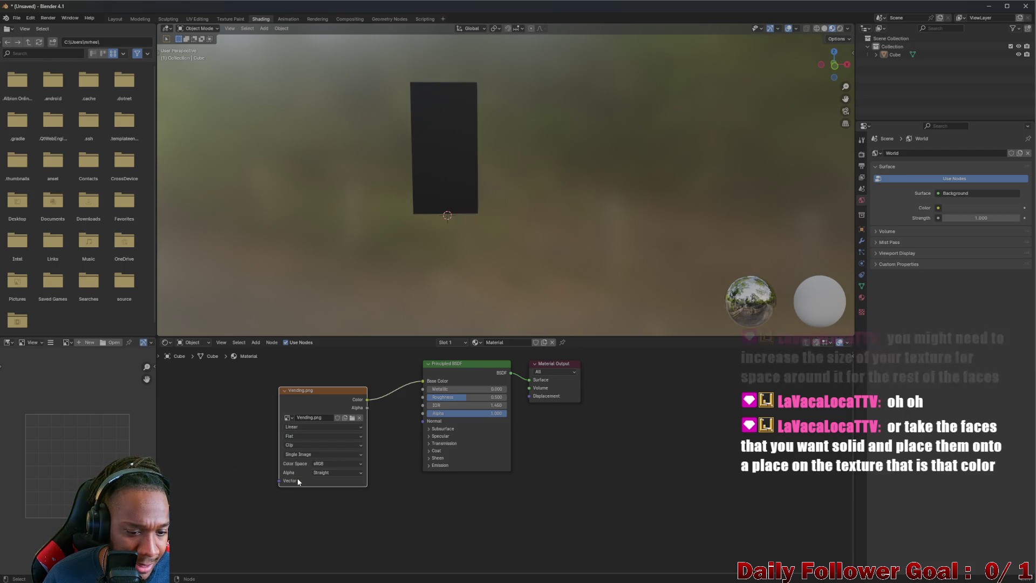
mouse_move(377, 238)
left_mouse_down()
mouse_move(419, 205)
mouse_move(536, 276)
mouse_move(607, 250)
mouse_move(361, 247)
mouse_move(235, 263)
mouse_move(208, 234)
left_mouse_up()
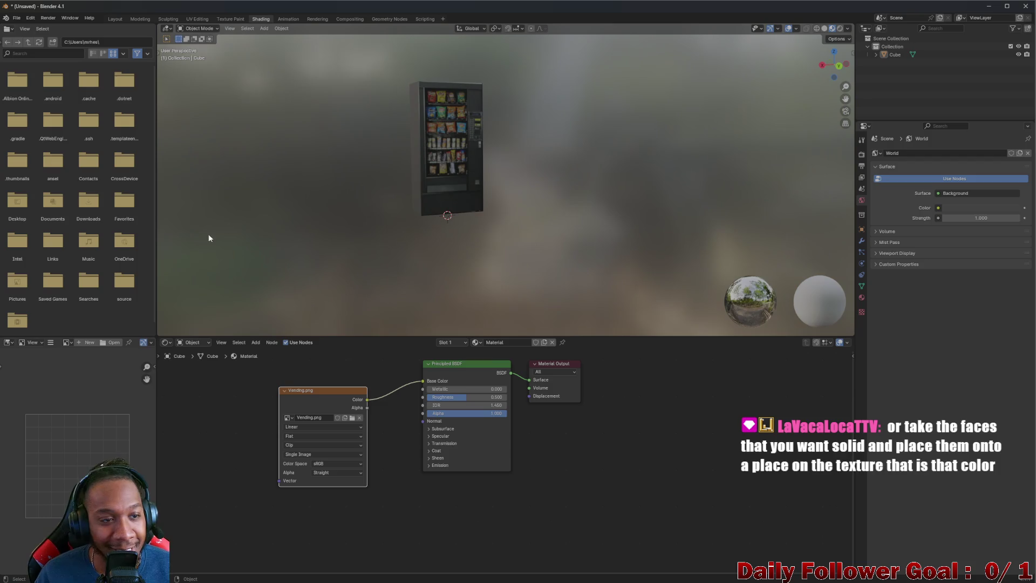
Back in Layout, orbit and zoom around the machine to confirm its dark, unsmeared sides
left_click(111, 24)
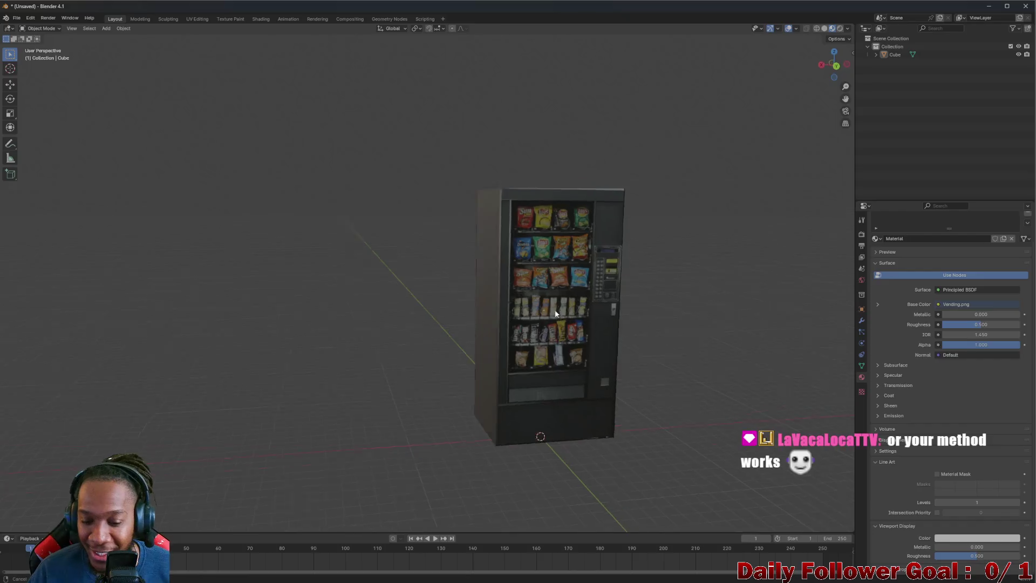
mouse_move(486, 270)
left_mouse_down()
mouse_move(568, 303)
mouse_move(616, 365)
mouse_move(569, 363)
mouse_move(444, 409)
mouse_move(301, 307)
mouse_move(255, 353)
mouse_move(287, 371)
mouse_move(516, 363)
mouse_move(504, 399)
left_mouse_up()
scroll(255, 352, "down", 2)
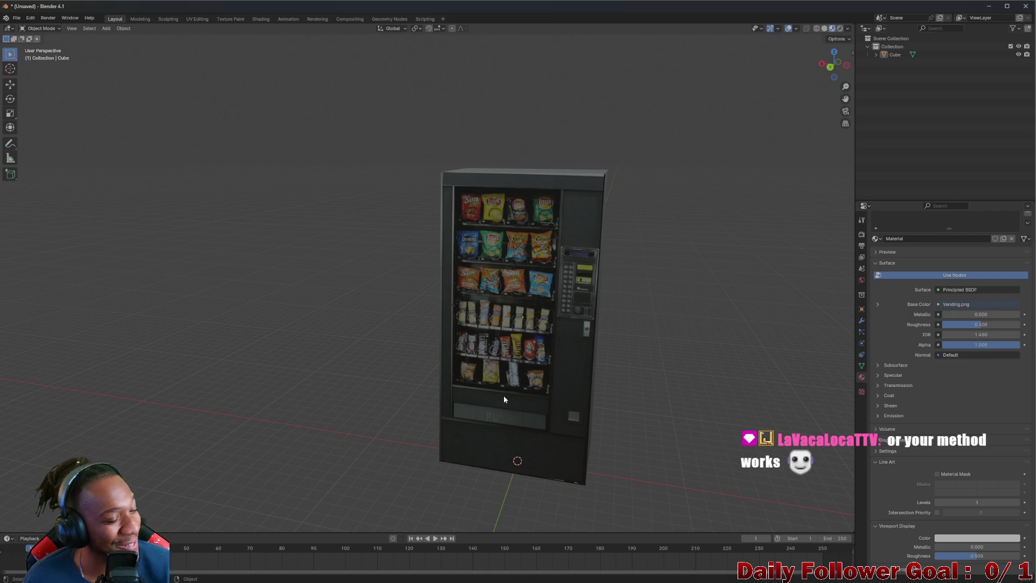
scroll(525, 372, "up", 3)
scroll(534, 356, "down", 2)
mouse_move(541, 343)
left_mouse_down()
mouse_move(588, 341)
mouse_move(554, 342)
left_mouse_up()
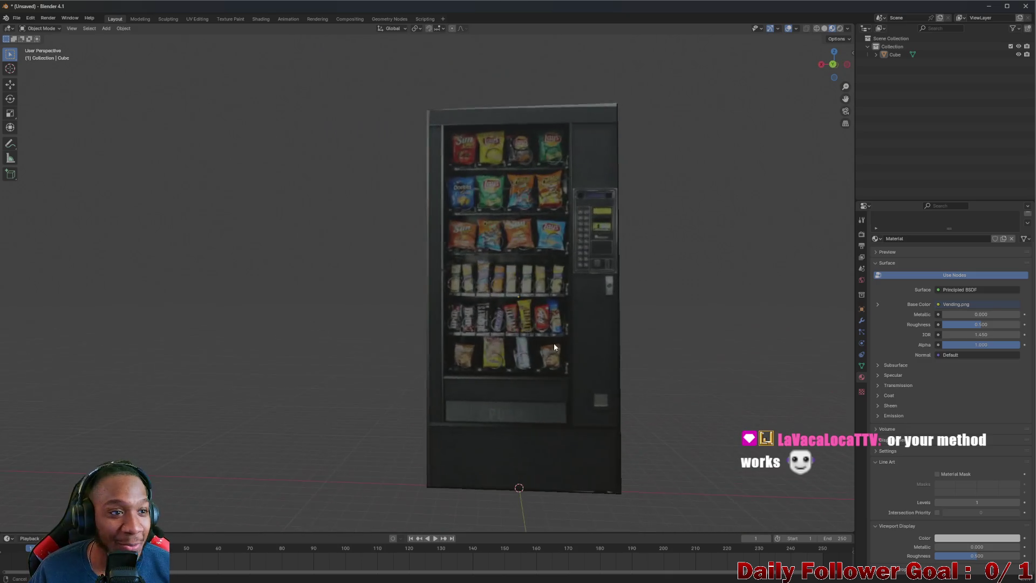
left_click(848, 28)
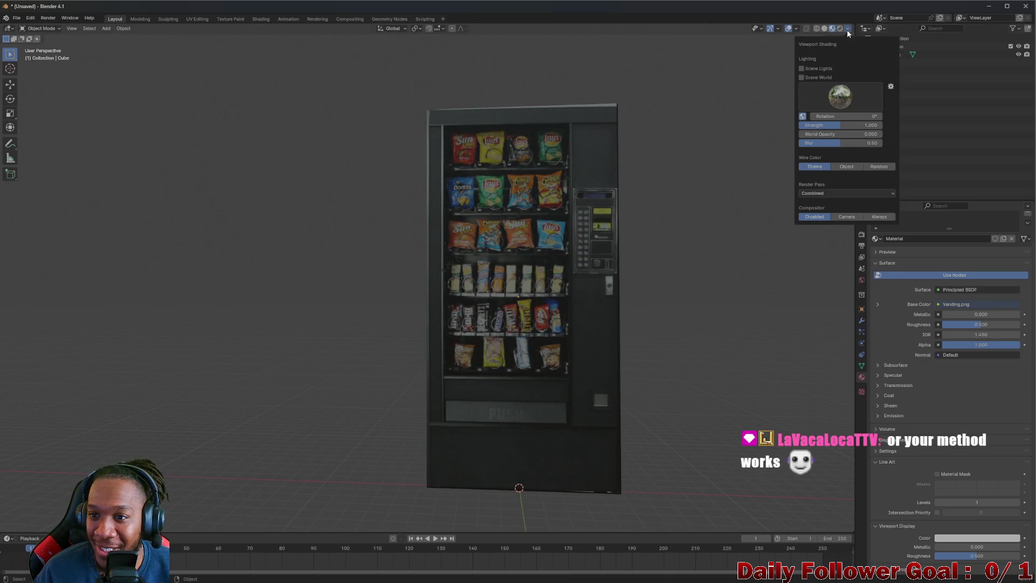
left_click(796, 28)
left_click(796, 29)
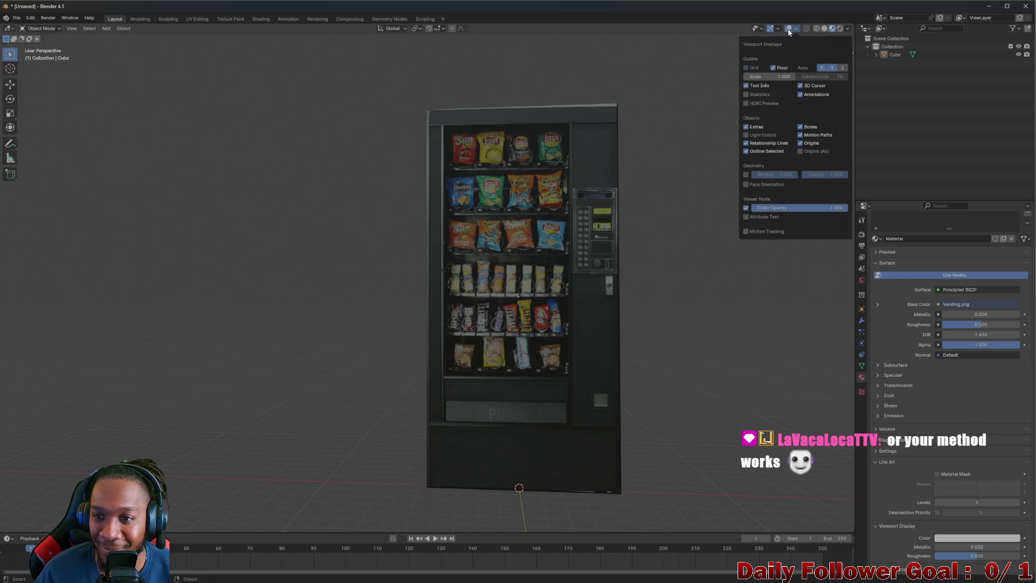
left_click(796, 29)
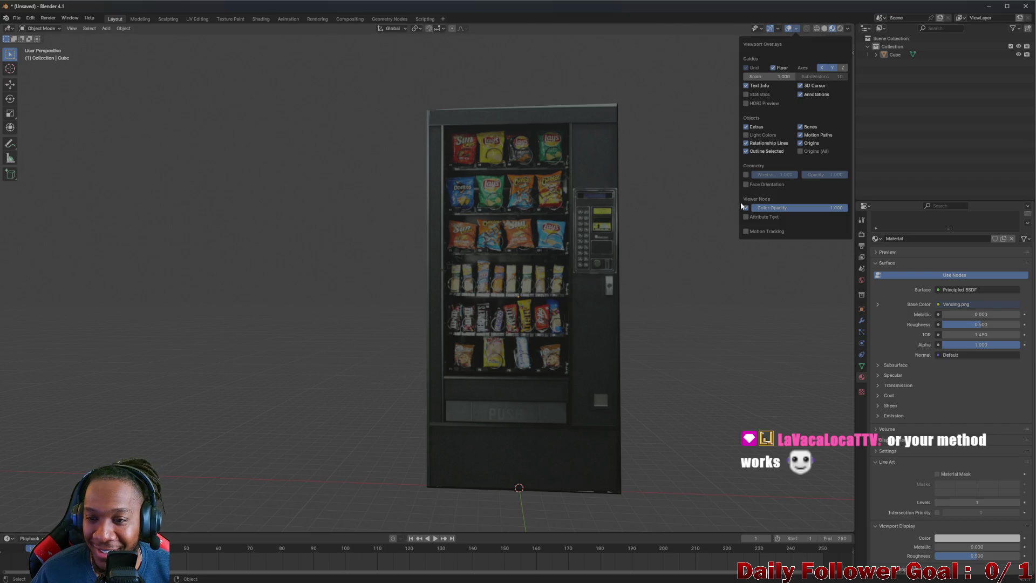
mouse_move(756, 28)
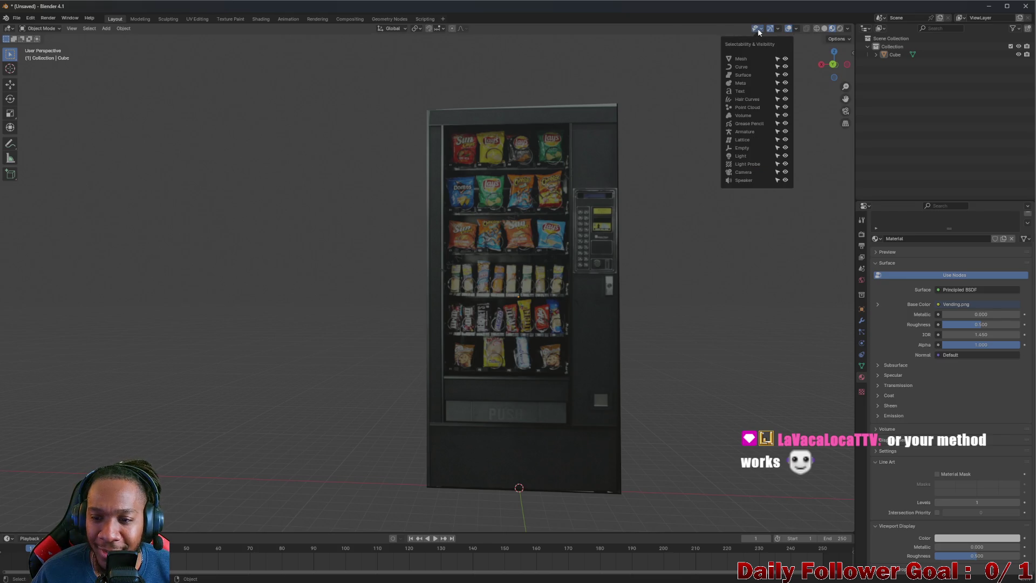
mouse_move(799, 30)
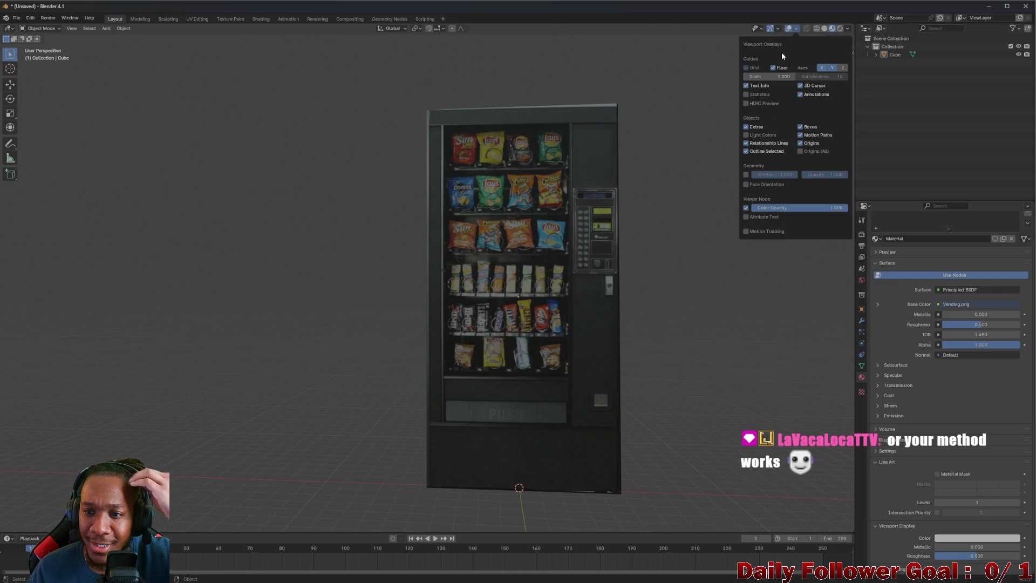
left_click(746, 94)
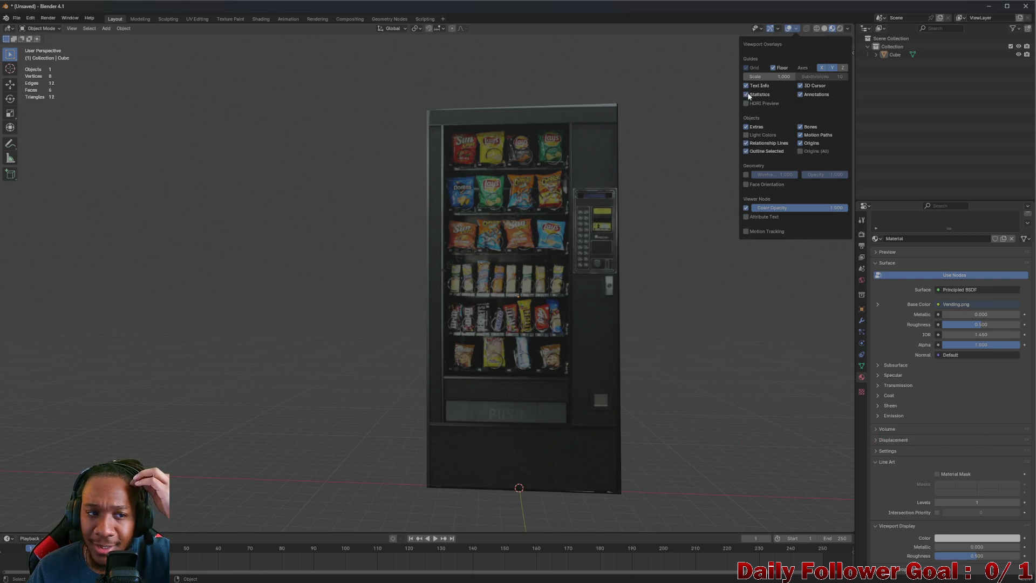
mouse_move(337, 151)
left_mouse_down()
mouse_move(361, 215)
mouse_move(347, 196)
mouse_move(393, 224)
mouse_move(335, 266)
mouse_move(162, 69)
left_mouse_up()
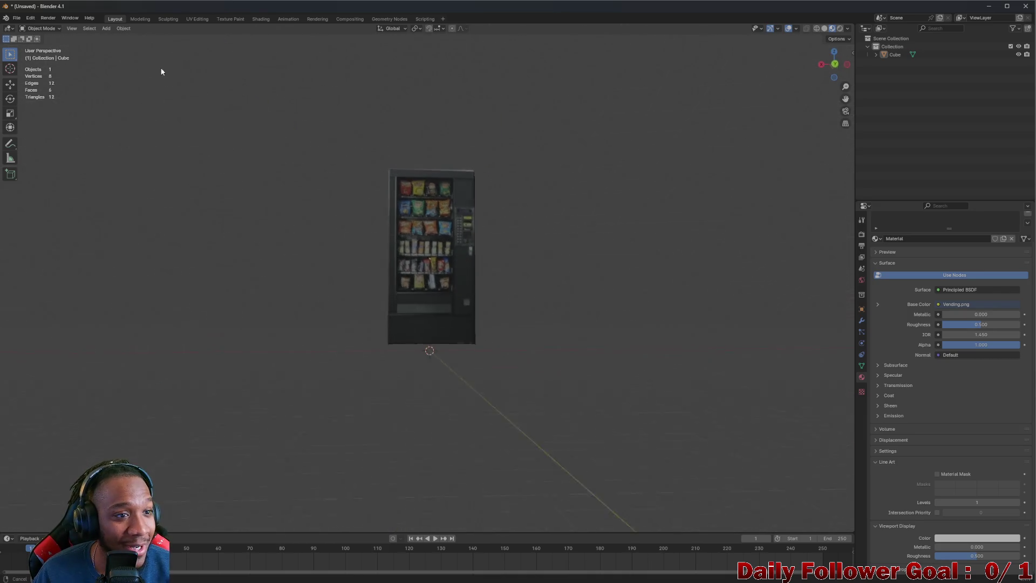
left_click(72, 27)
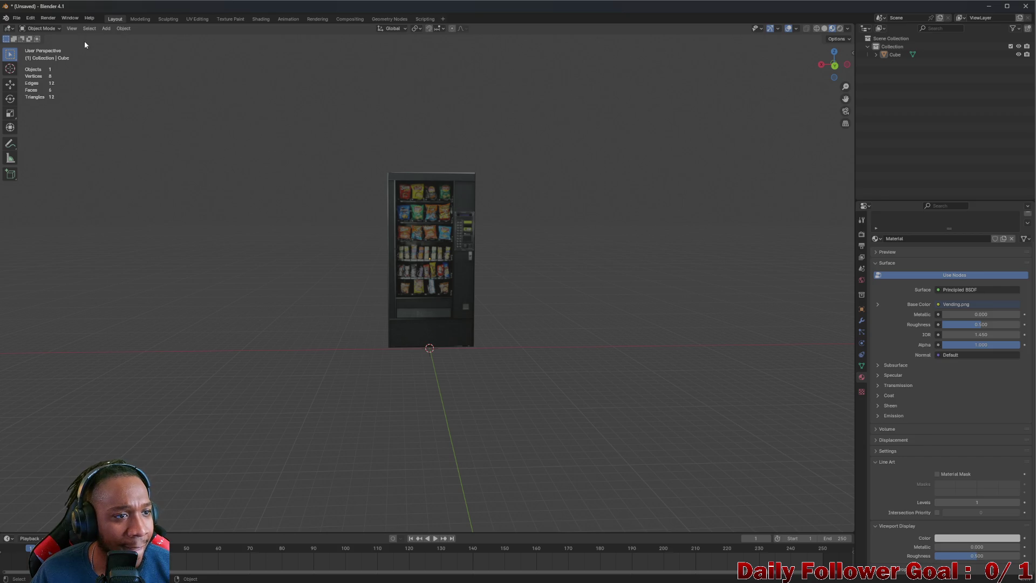
left_click(44, 29)
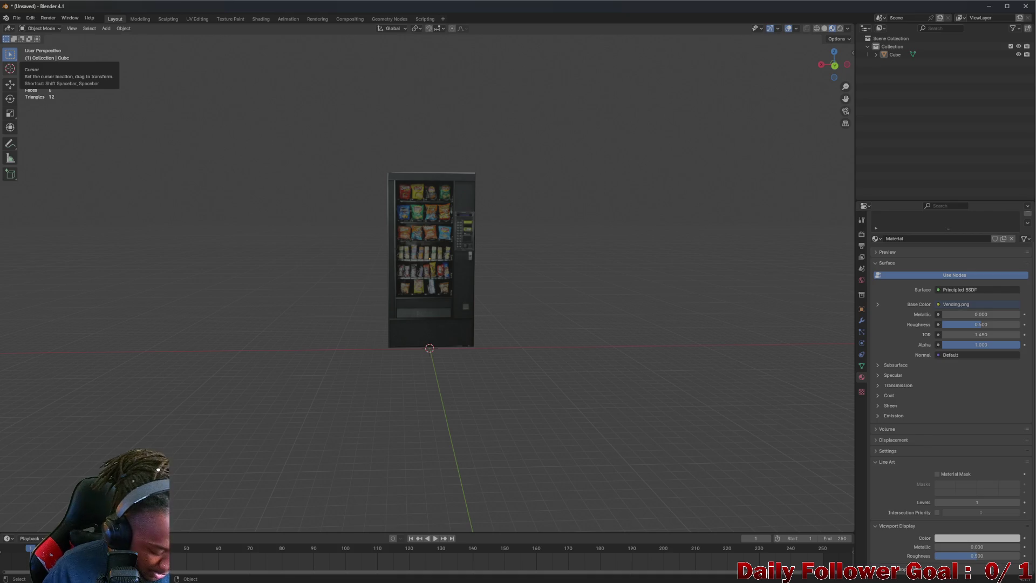
mouse_move(654, 224)
left_mouse_down()
mouse_move(456, 281)
mouse_move(224, 201)
mouse_move(147, 30)
left_mouse_up()
Add a new mesh cube and scale it down twice to leg size
left_click(107, 28)
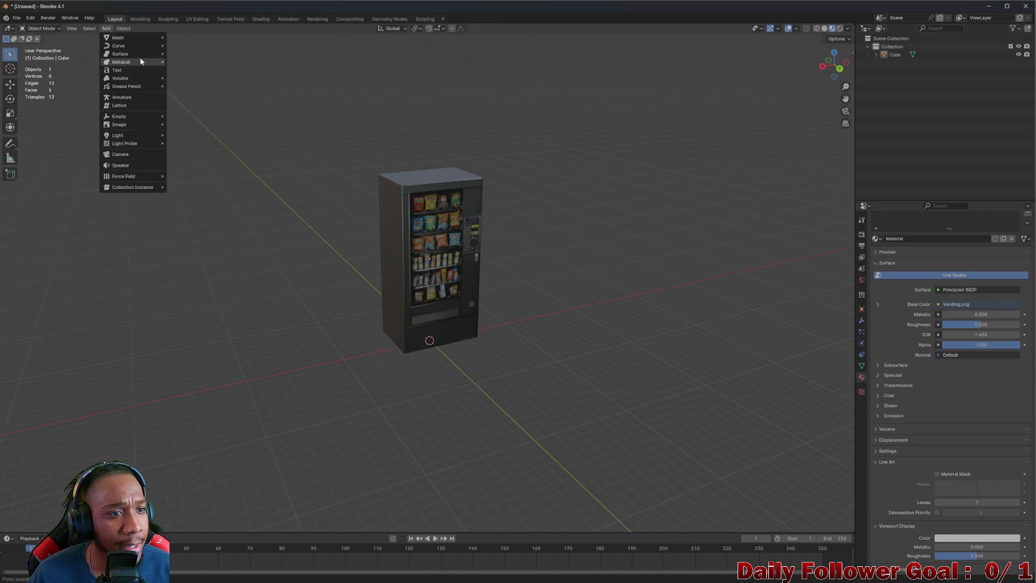
mouse_move(146, 41)
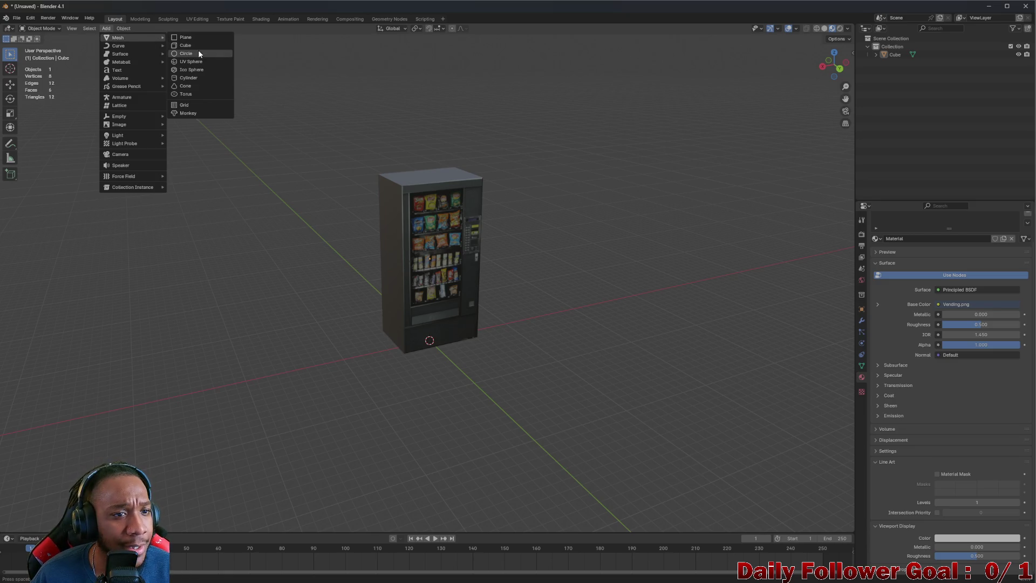
left_click(199, 49)
scroll(467, 345, "up", 4)
left_click_drag(467, 348, 447, 387)
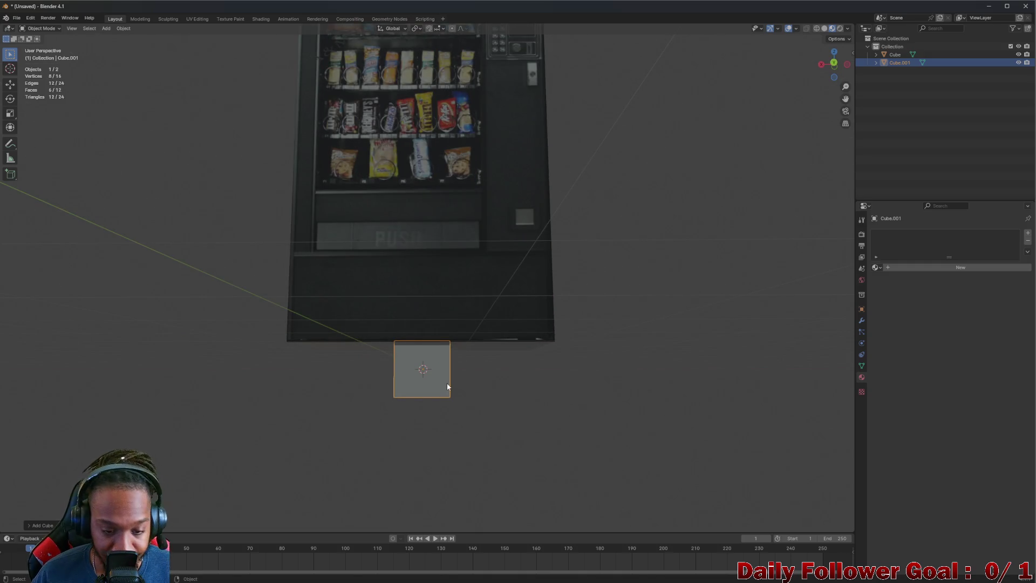
key("s")
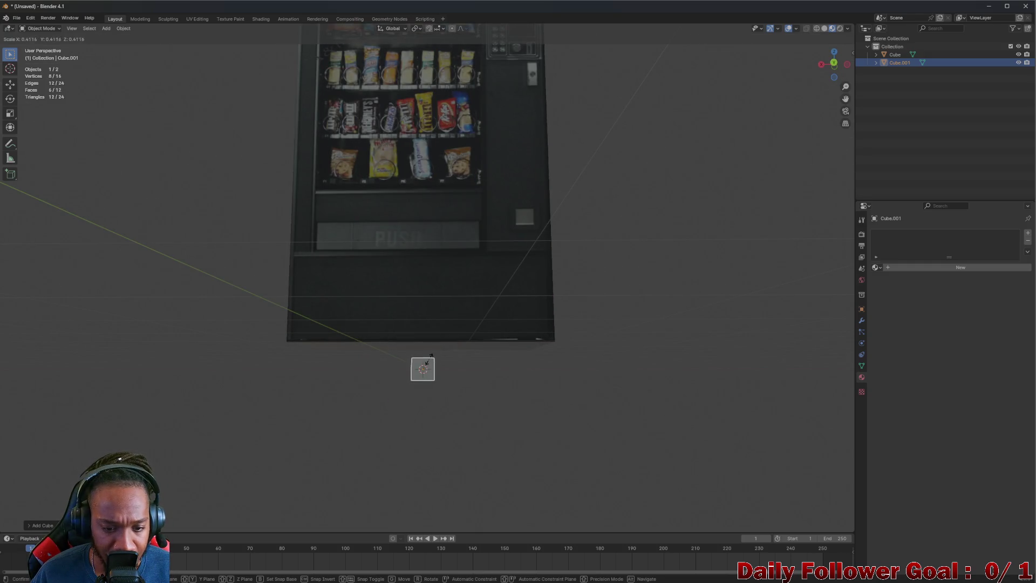
left_click(426, 363)
mouse_move(426, 363)
left_mouse_down()
mouse_move(399, 395)
mouse_move(432, 383)
left_mouse_up()
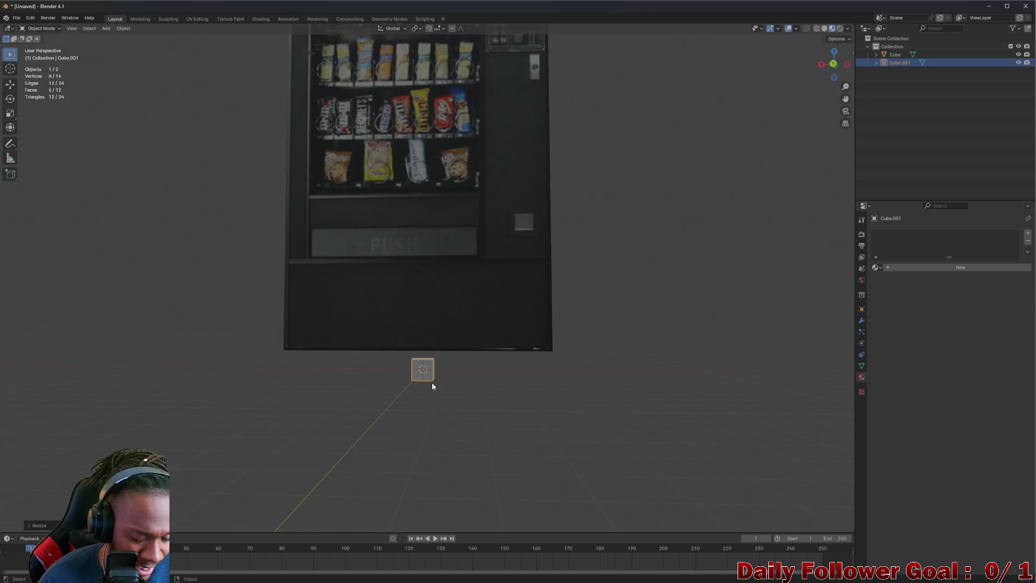
key("s")
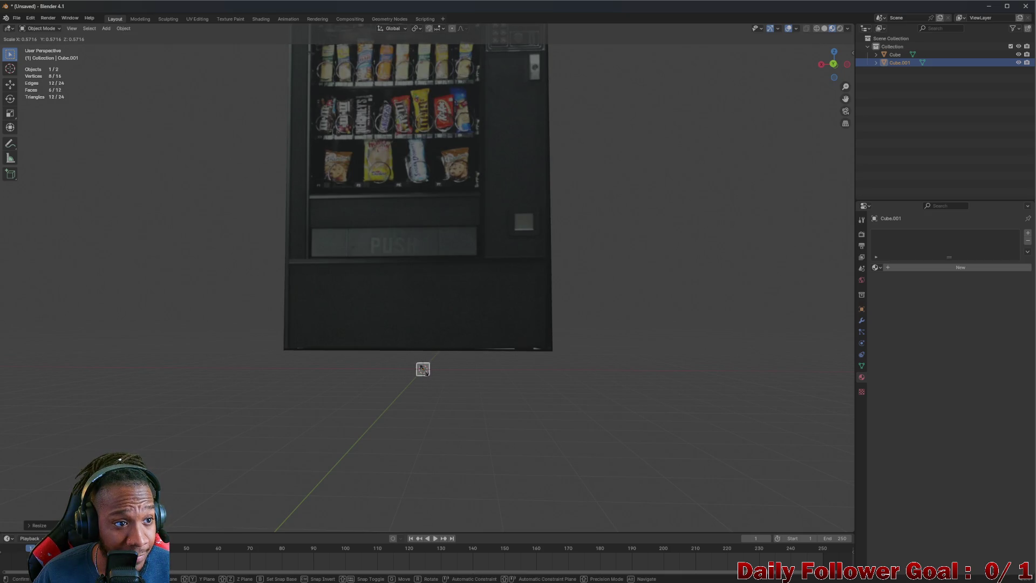
left_click(424, 370)
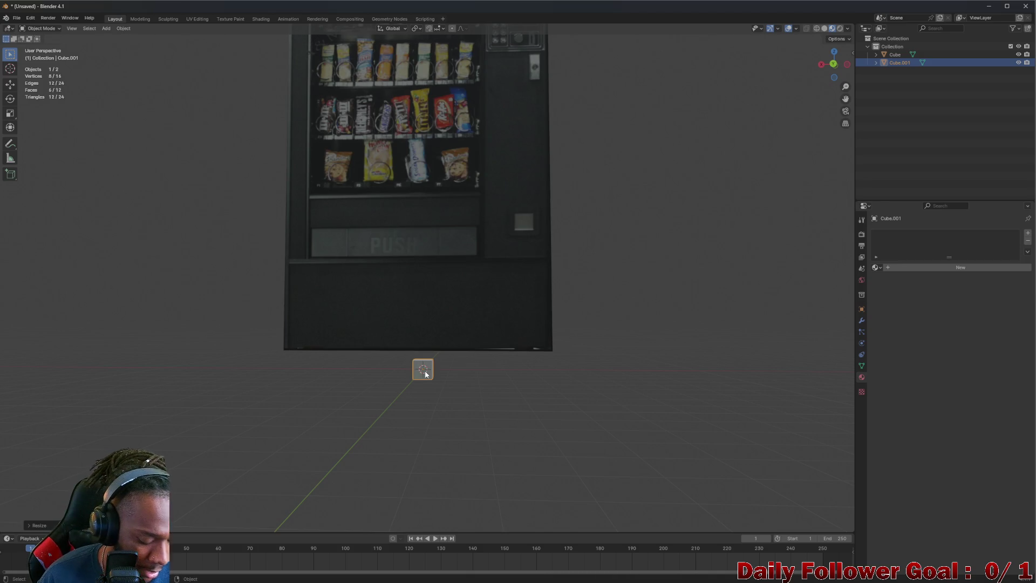
Stretch the small cube along Z into a narrow upright leg
key("s")
key("z")
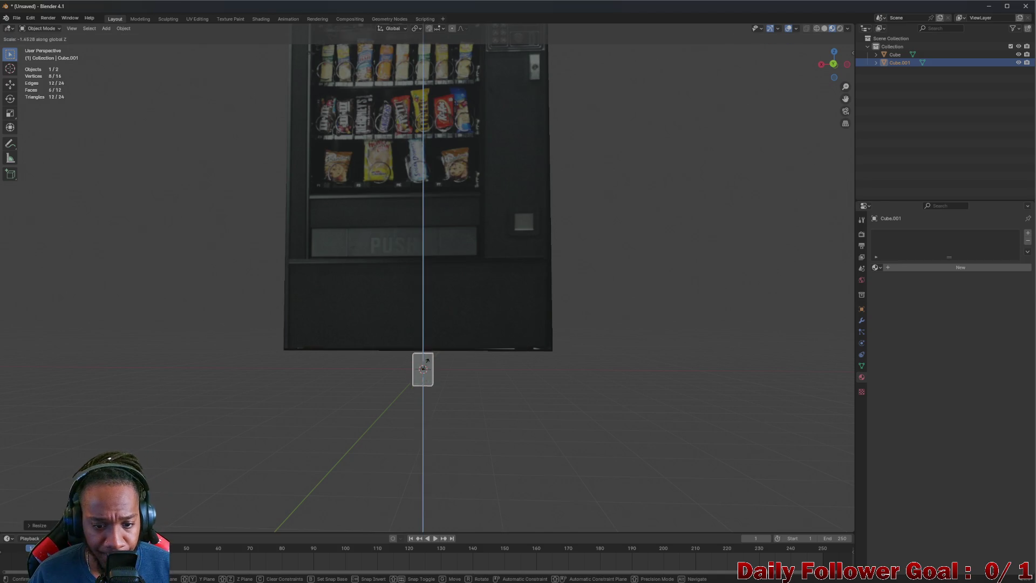
left_click(425, 364)
mouse_move(424, 364)
left_mouse_down()
mouse_move(317, 354)
mouse_move(432, 382)
left_mouse_up()
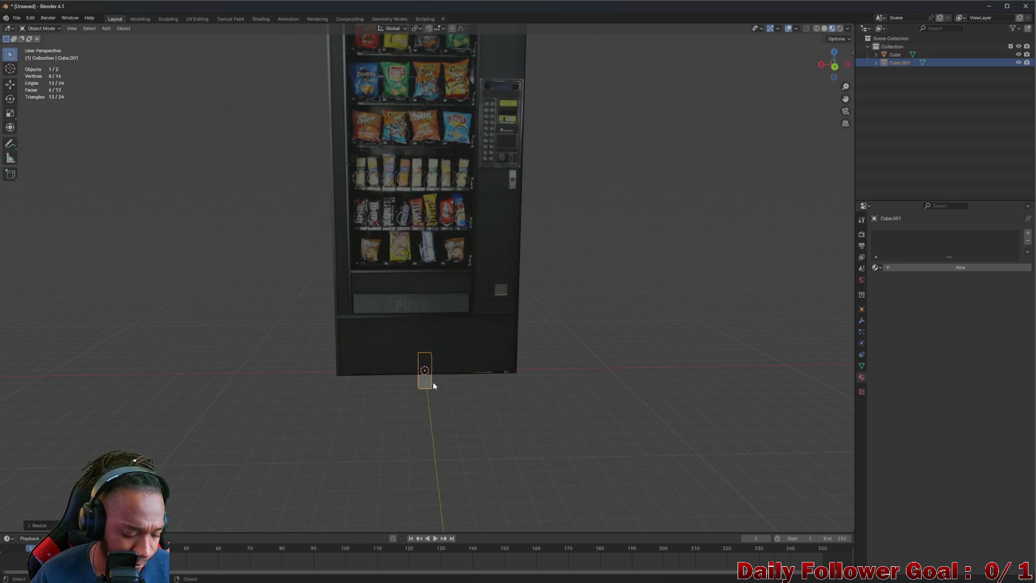
Position the leg under one side of the machine, moving along X in Back view and Y in Right view
key("g")
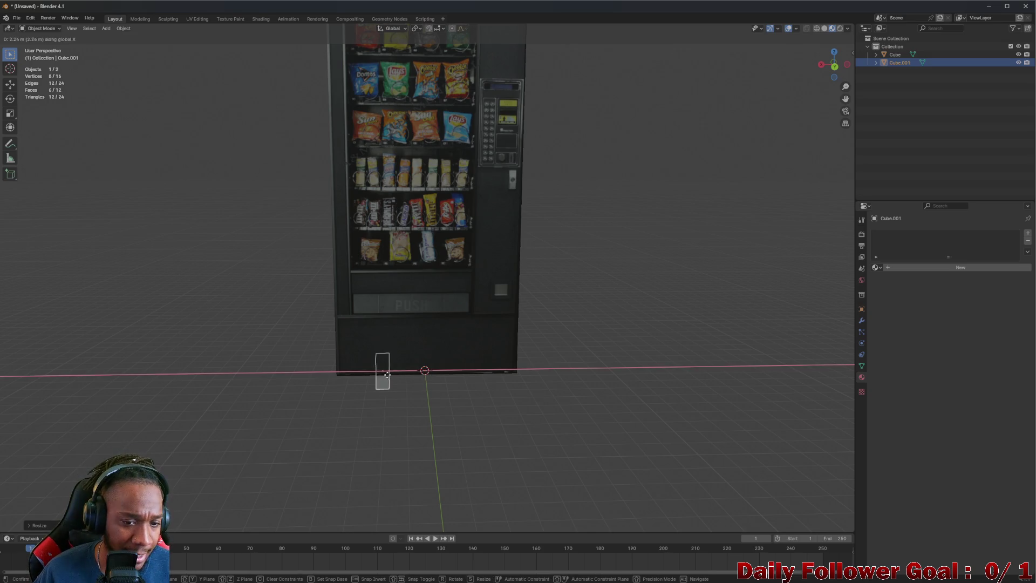
left_click(354, 370)
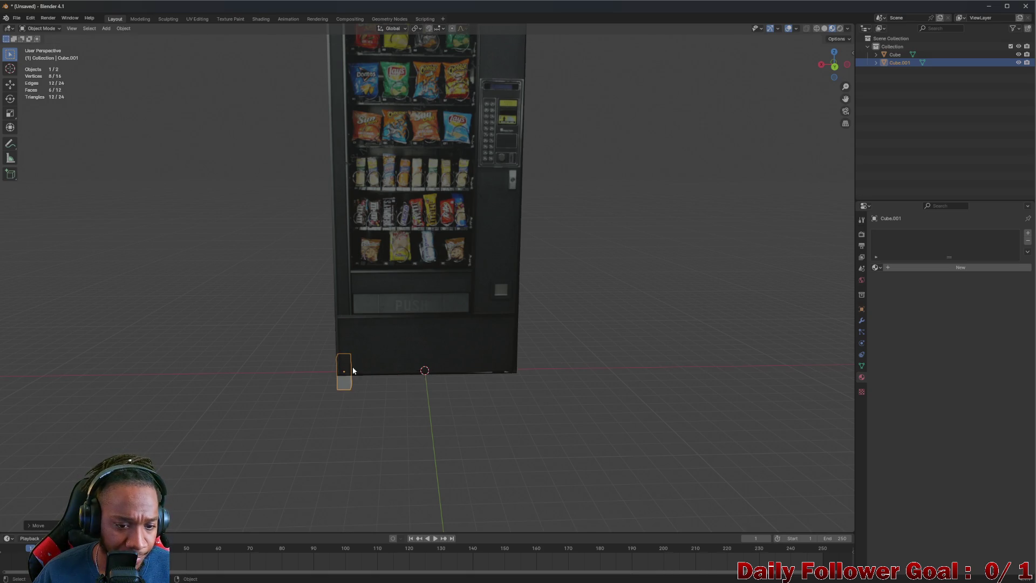
left_click(833, 67)
scroll(364, 335, "up", 2)
key("g")
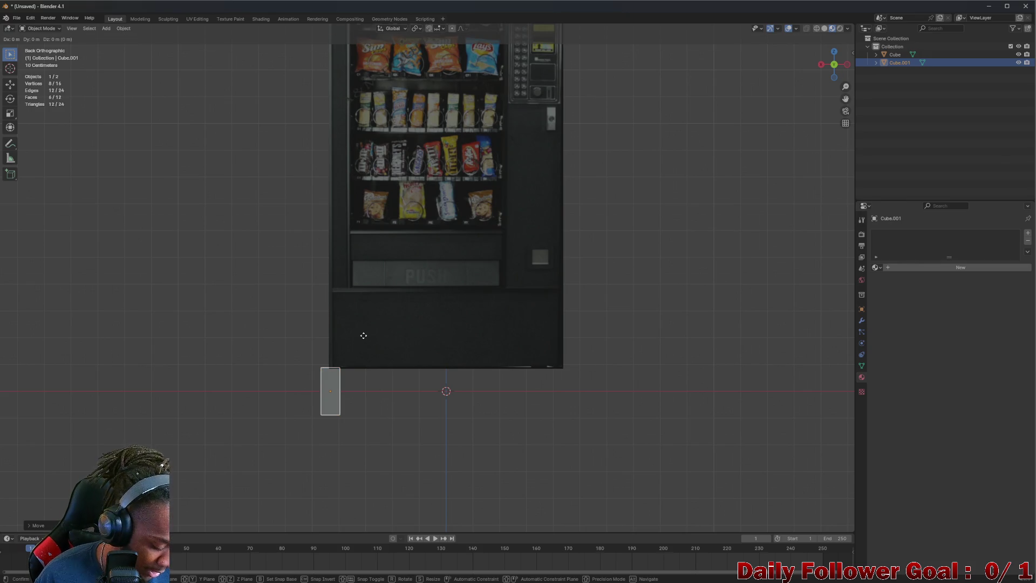
key("x")
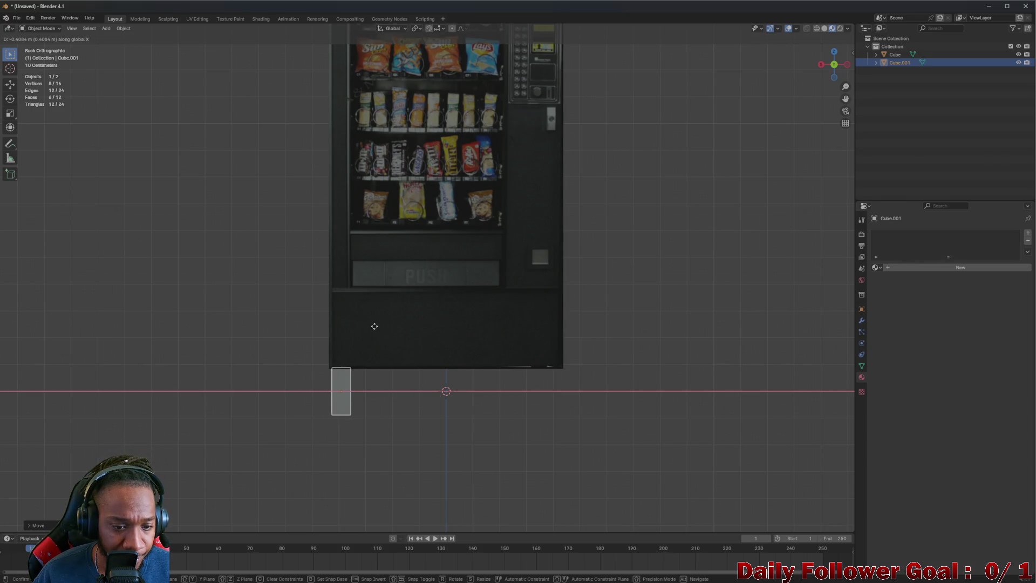
left_click(373, 325)
left_click(821, 65)
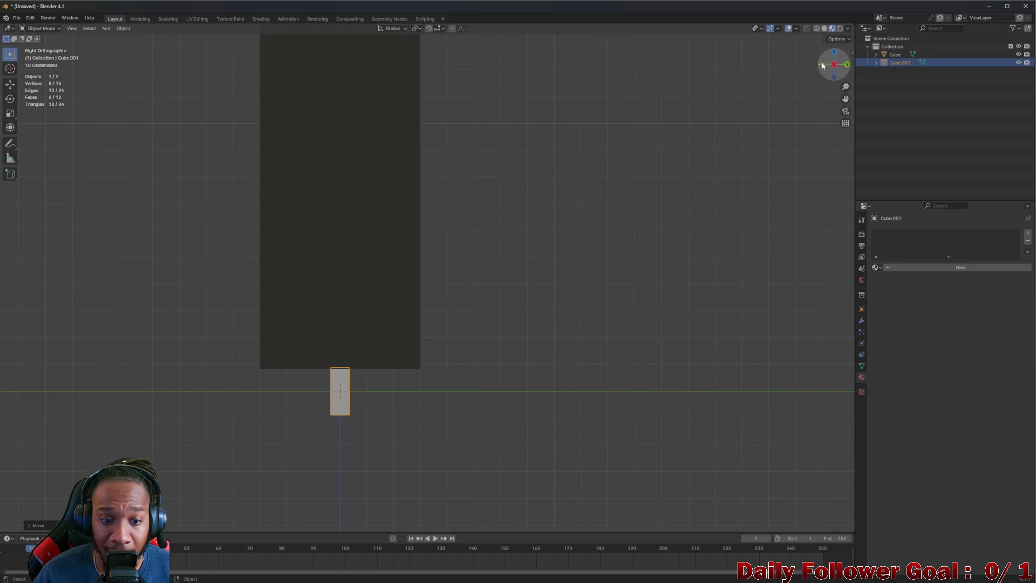
key("g")
key("y")
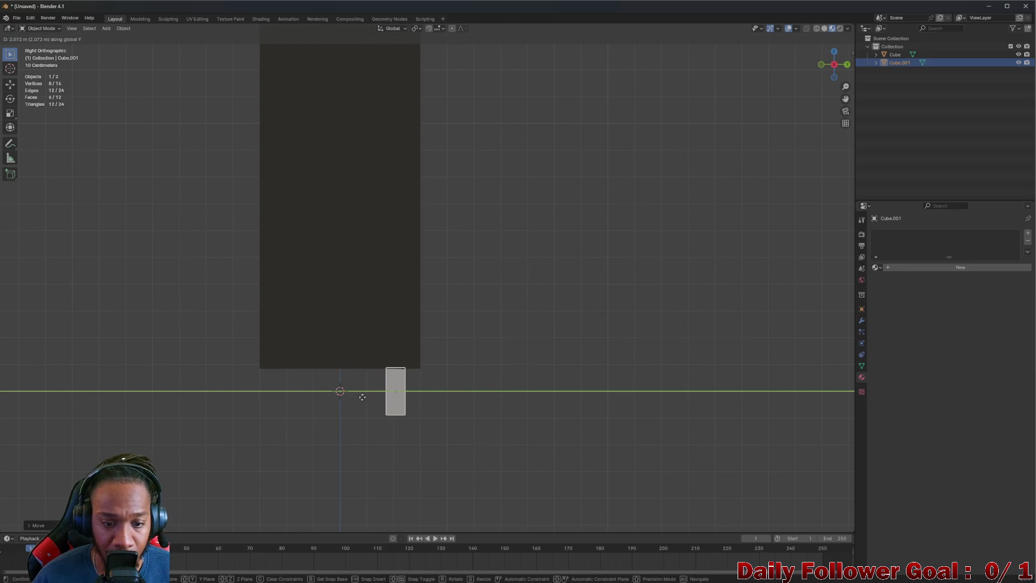
left_click(375, 412)
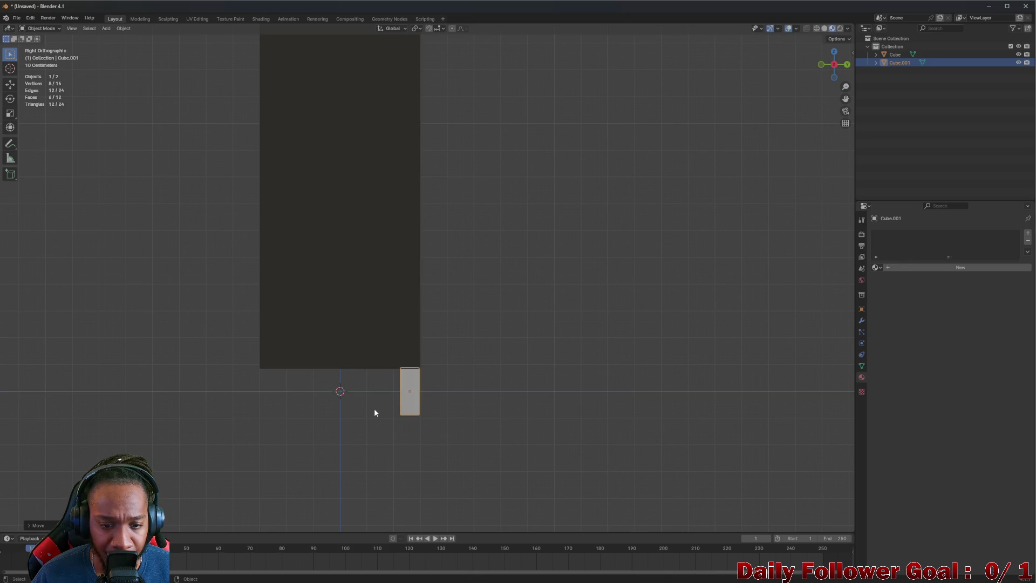
Duplicate the leg as Cube.002 and slide it along Y to the base's opposite edge
key("shift+d")
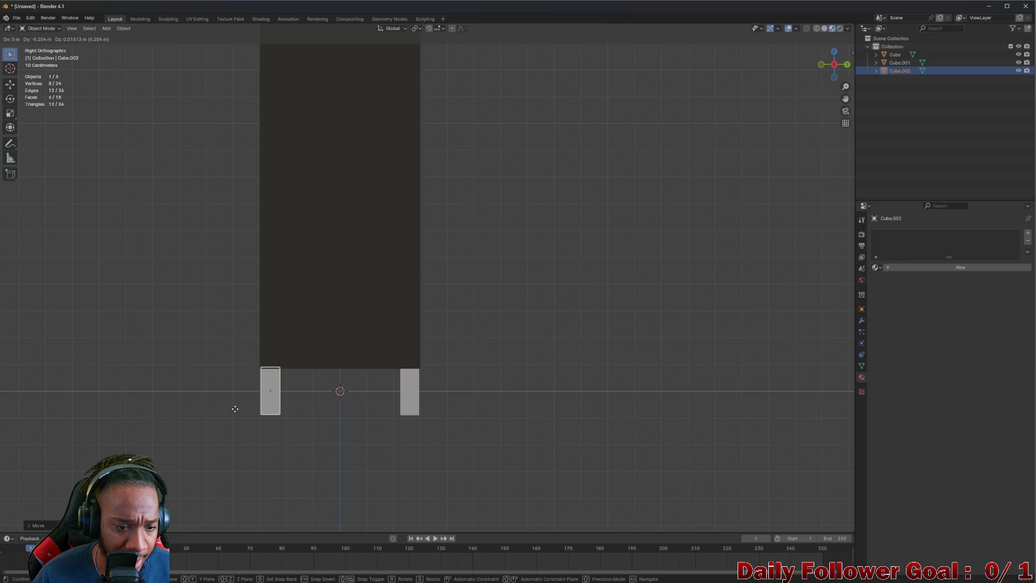
key("y")
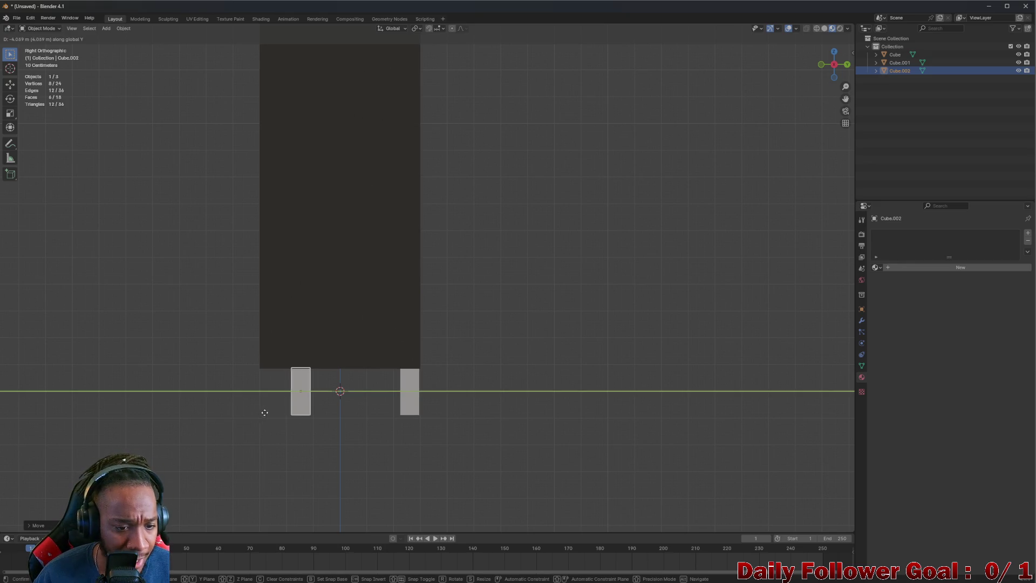
left_click(235, 415)
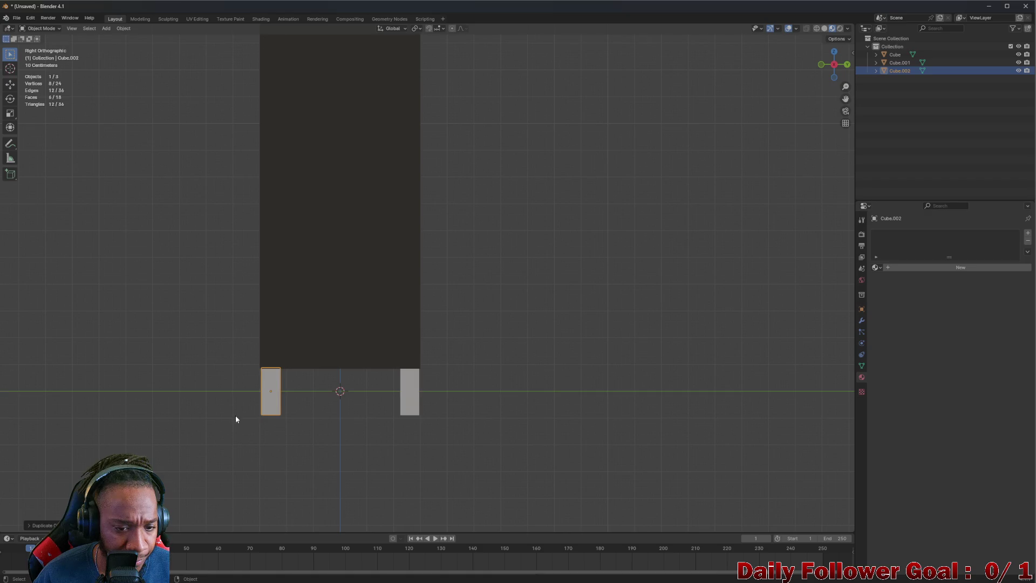
left_click(834, 67)
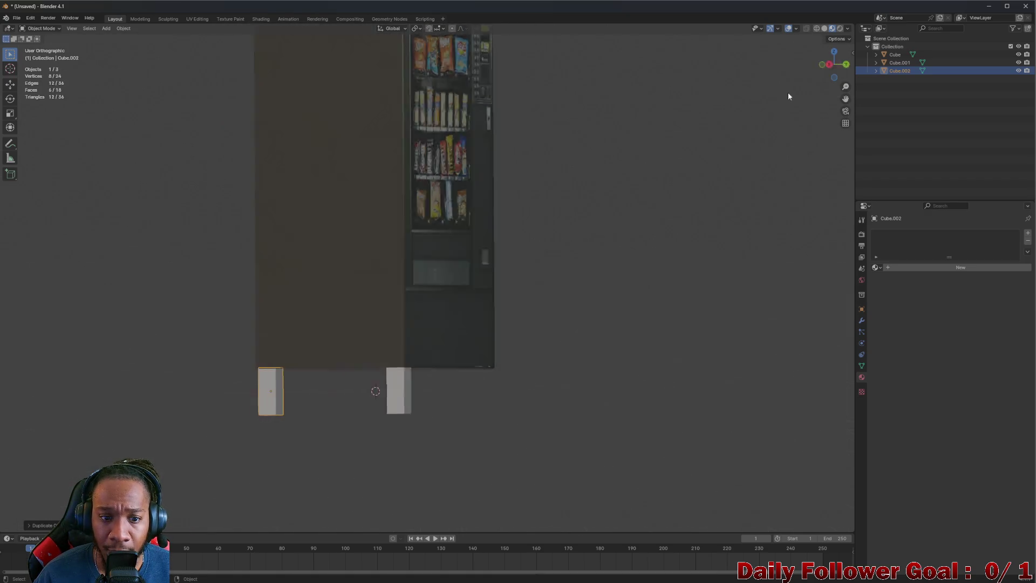
left_click(835, 65)
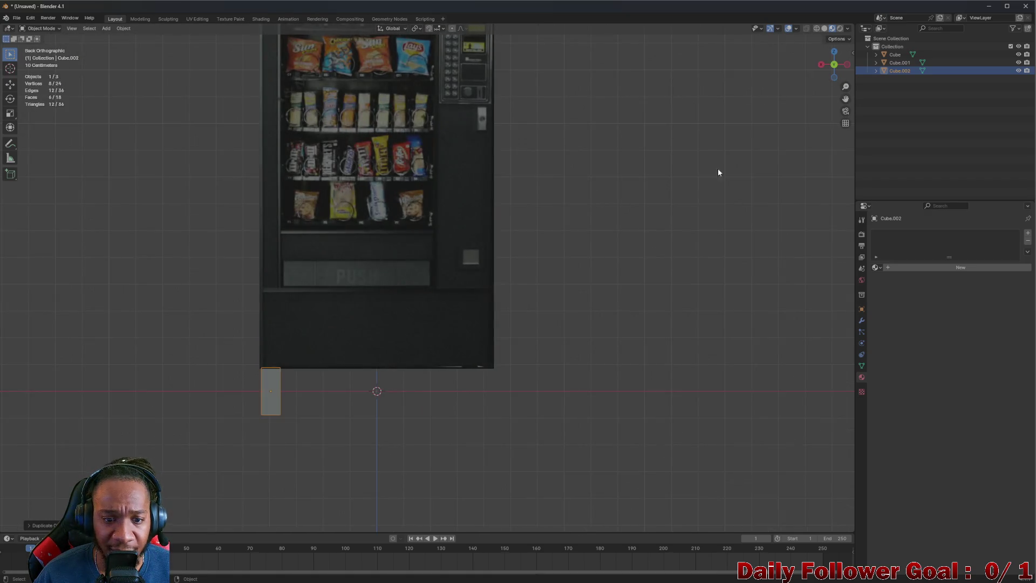
scroll(478, 290, "down", 5)
scroll(481, 295, "up", 4)
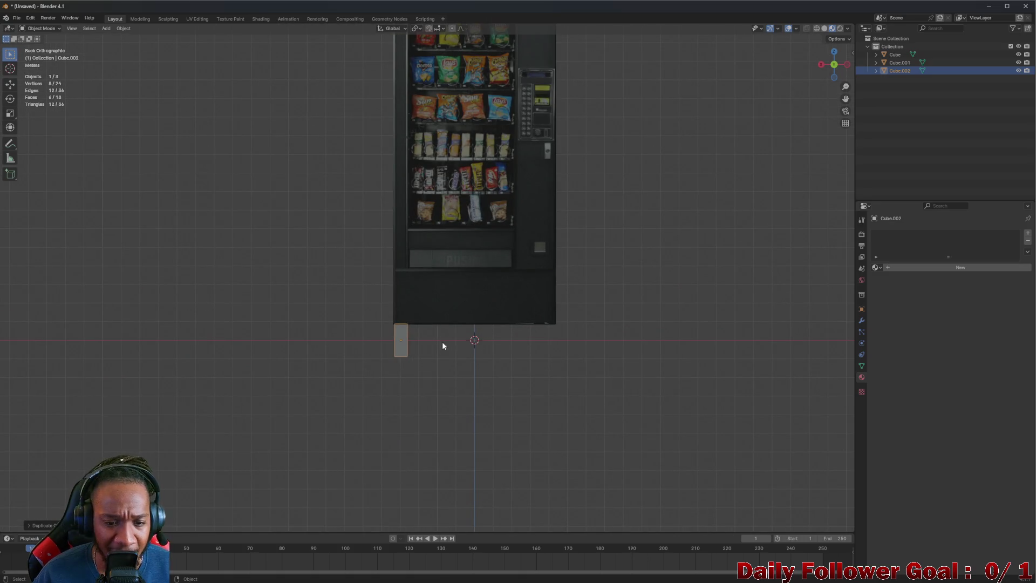
mouse_move(442, 342)
left_mouse_down()
mouse_move(493, 350)
mouse_move(485, 357)
mouse_move(480, 330)
mouse_move(487, 340)
left_mouse_up()
Undo the stray leg, raise the remaining leg along Z into the base, and duplicate it along Y
left_click(515, 338)
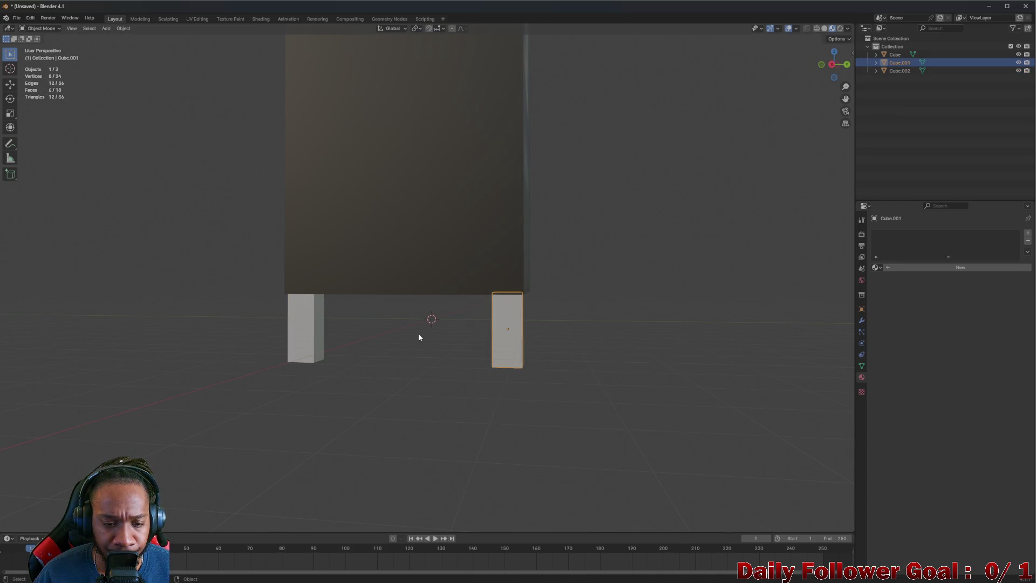
left_click(311, 324)
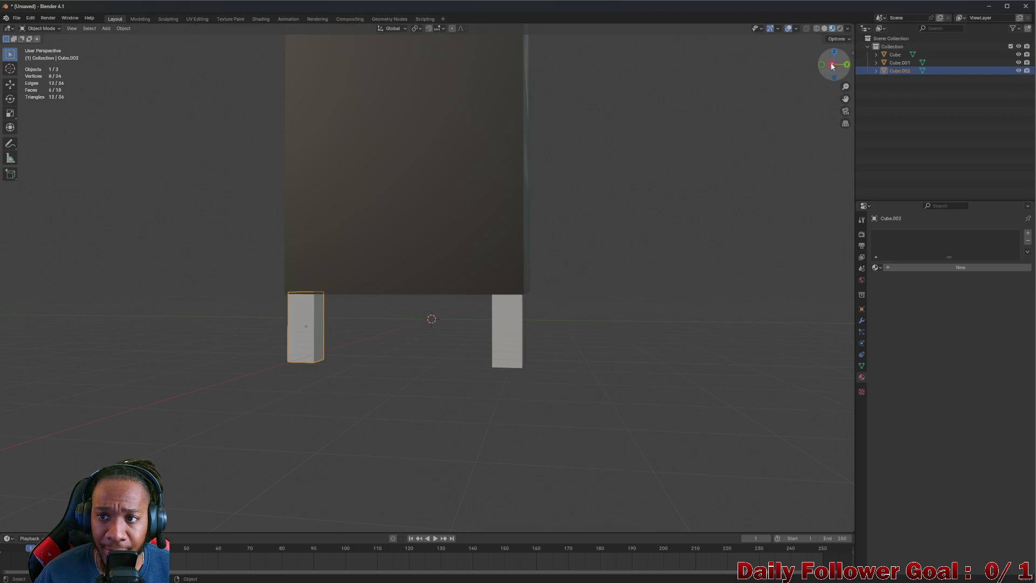
left_click(831, 66)
key("ctrl+z")
key("ctrl+z")
key("ctrl+z")
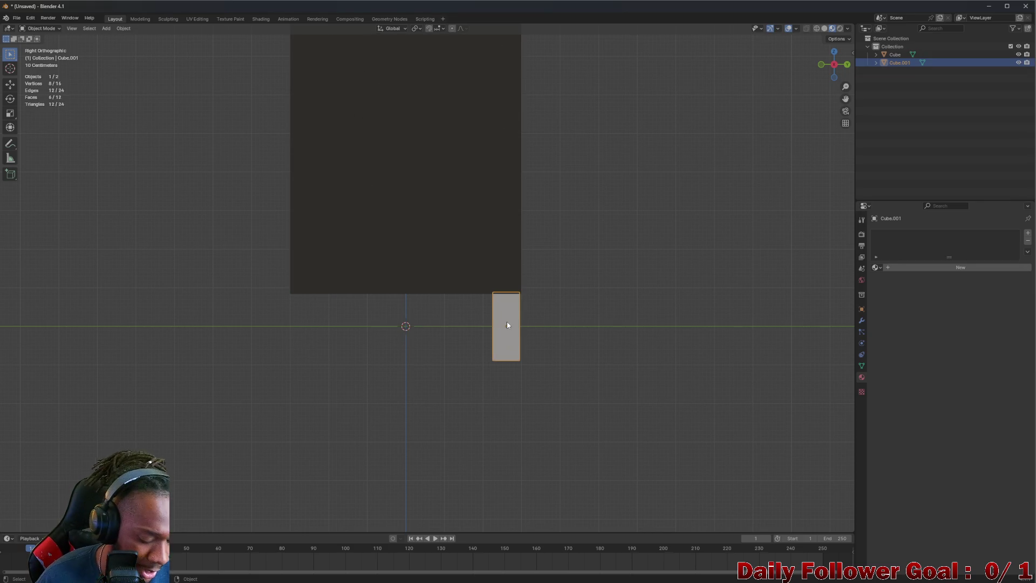
key("g")
key("z")
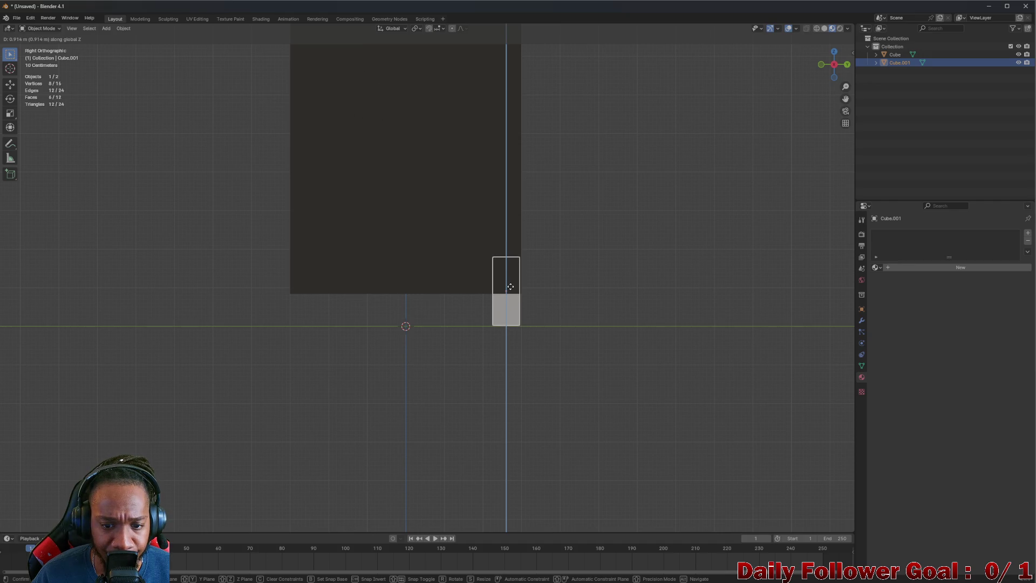
left_click(509, 289)
key("shift+d")
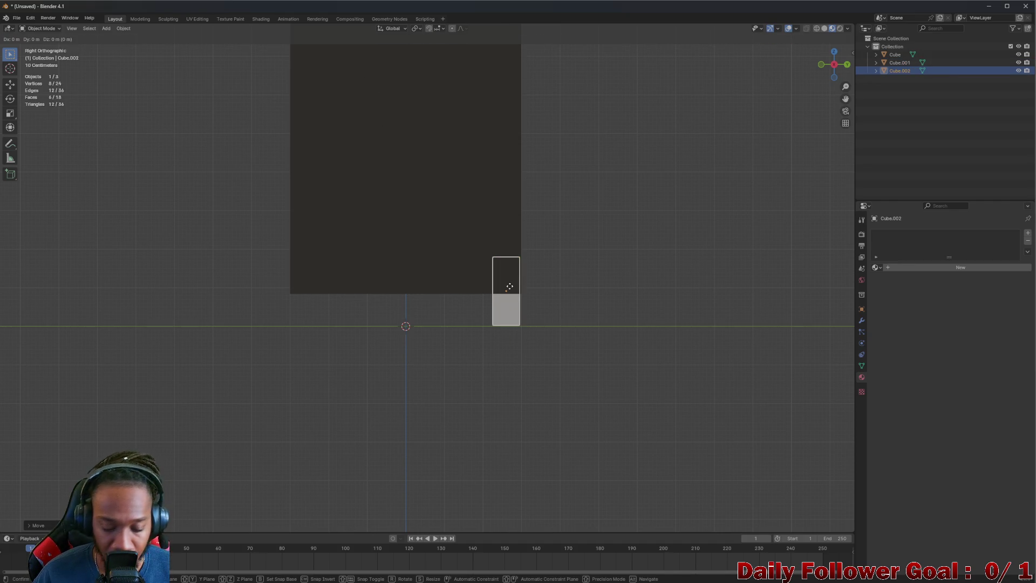
key("y")
left_click(309, 304)
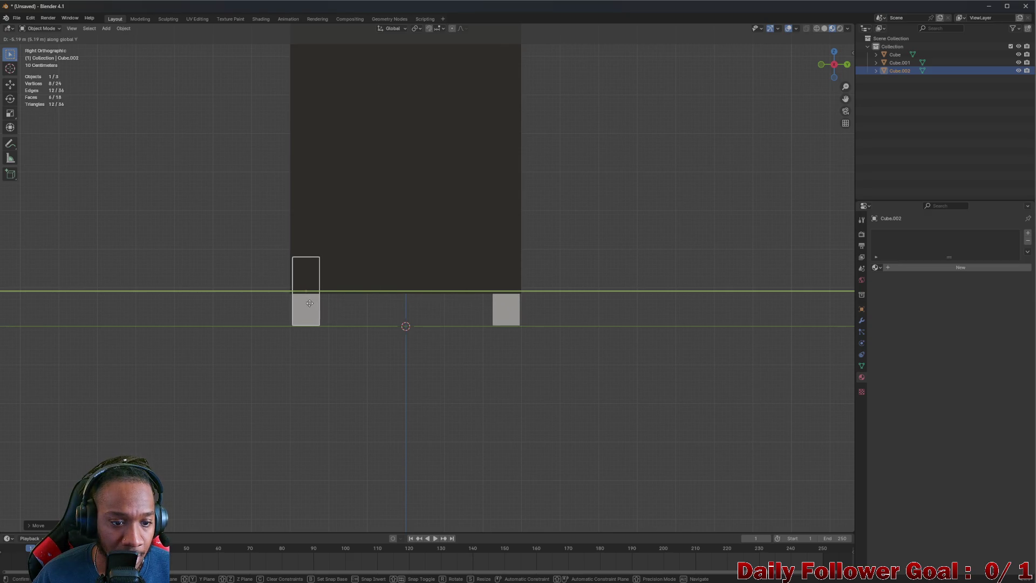
left_click_drag(308, 303, 507, 290)
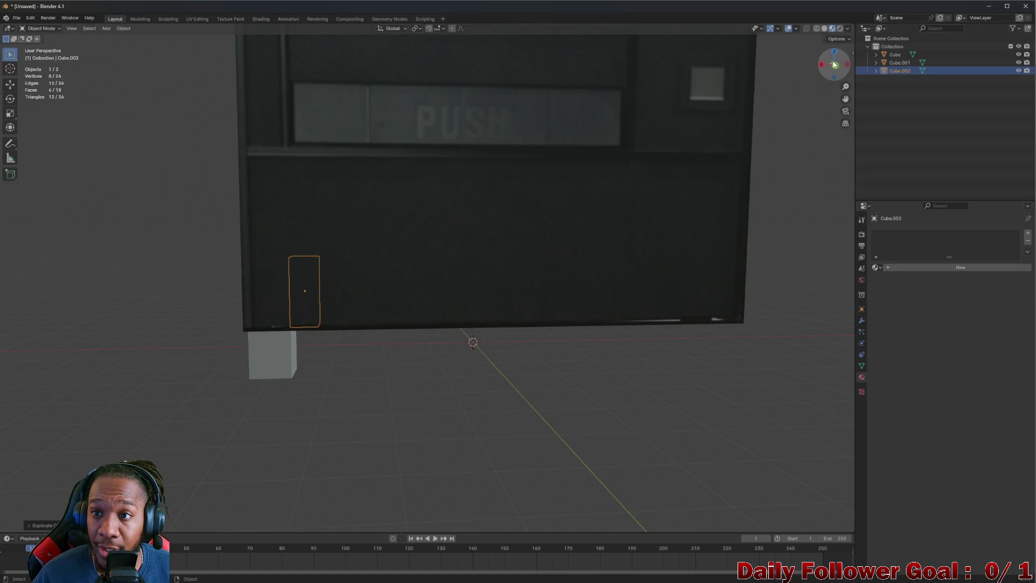
Box-select both legs and duplicate them along X under the machine's far corners as Cube.003 and Cube.004
left_click_drag(259, 356, 414, 318)
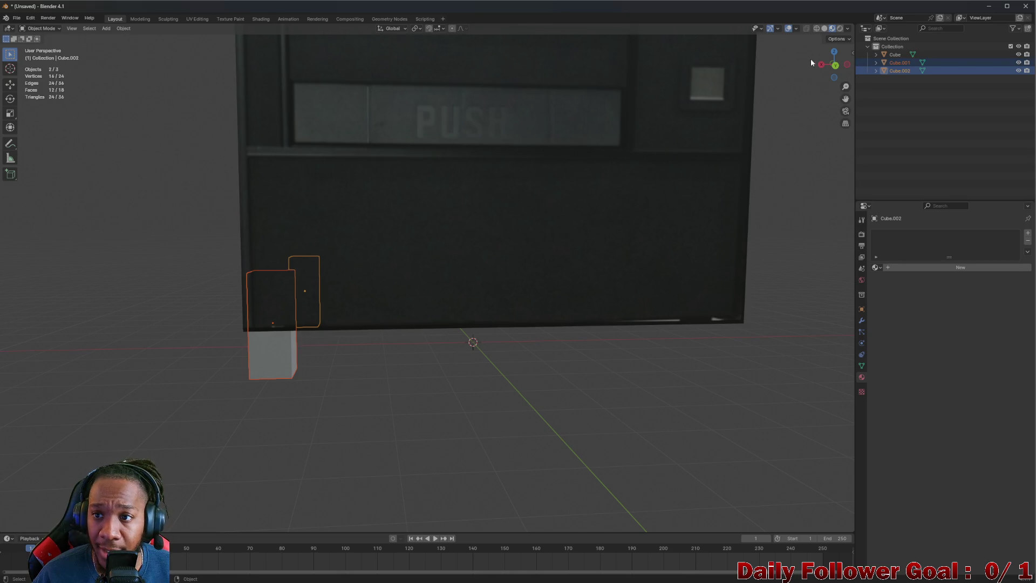
left_click(834, 65)
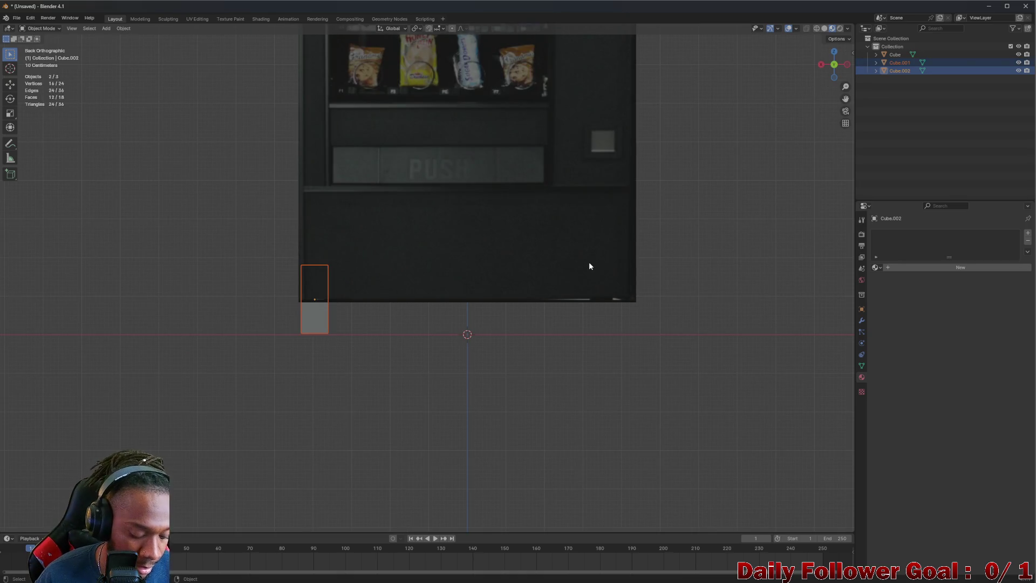
key("shift+d")
key("x")
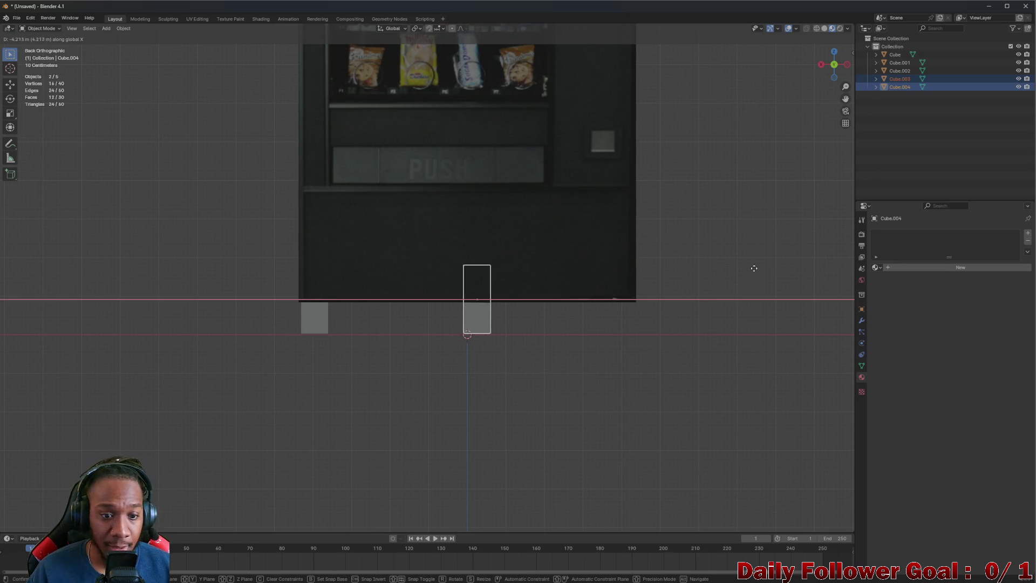
left_click(42, 284)
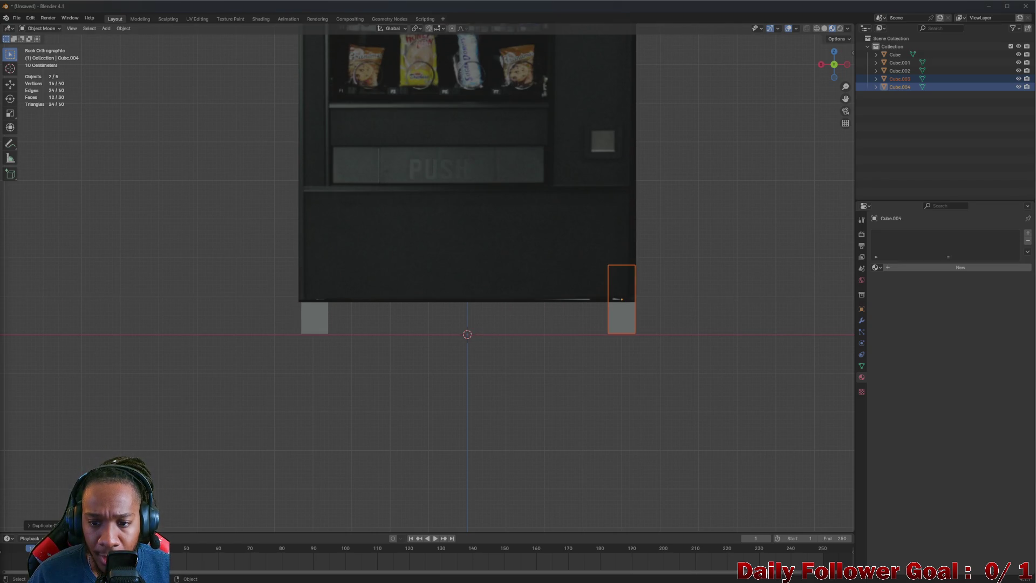
mouse_move(42, 284)
left_mouse_down()
mouse_move(367, 286)
mouse_move(196, 266)
mouse_move(468, 252)
mouse_move(438, 266)
left_mouse_up()
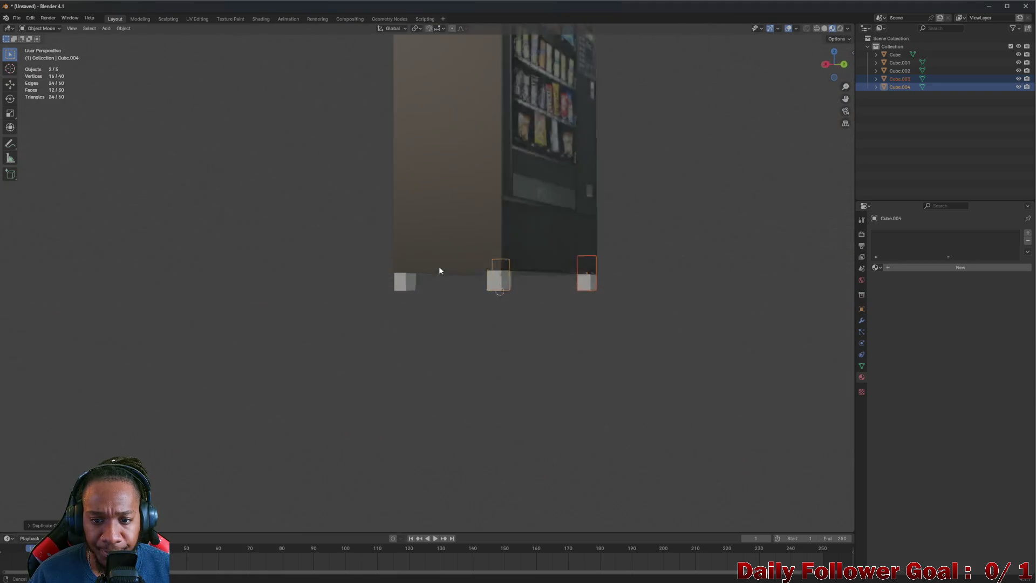
scroll(434, 259, "down", 5)
scroll(378, 232, "down", 1)
left_click(257, 167)
mouse_move(367, 210)
left_mouse_down()
mouse_move(404, 224)
mouse_move(468, 212)
mouse_move(401, 210)
mouse_move(397, 243)
left_mouse_up()
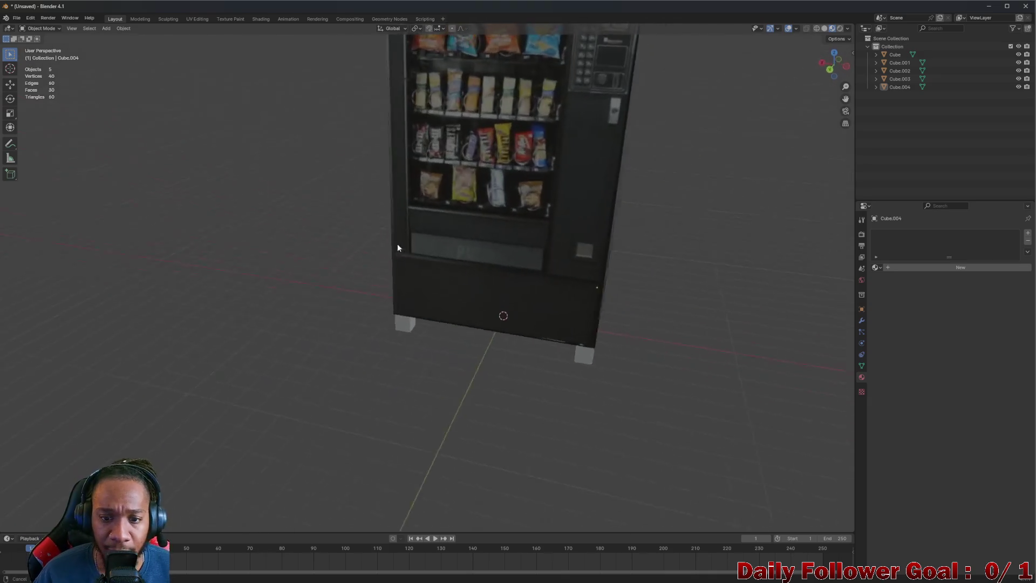
scroll(421, 232, "down", 4)
left_click_drag(449, 225, 485, 216)
left_click(898, 54)
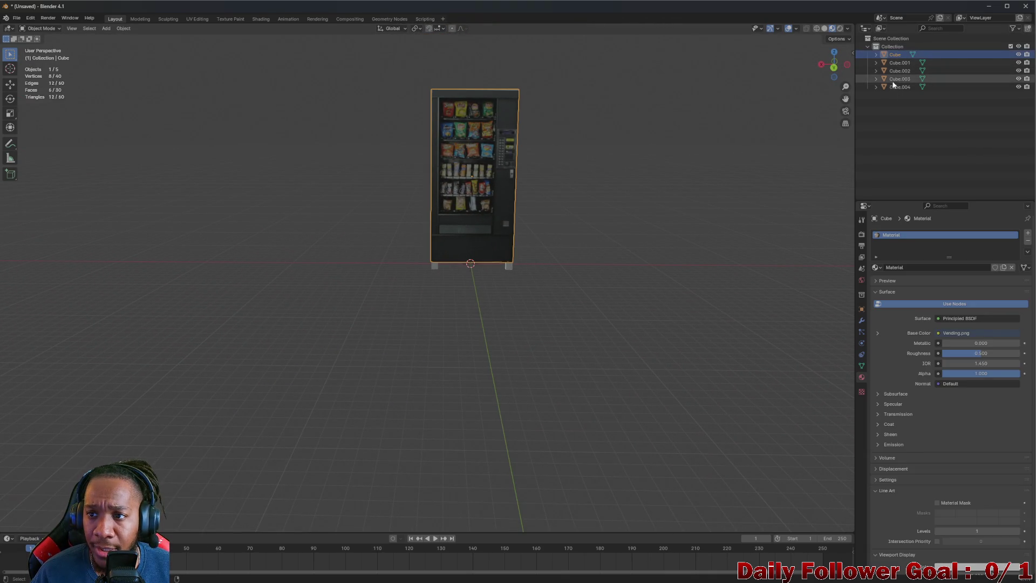
Join the cabinet with Cube.001–Cube.004 using Ctrl+J and rename the object VendingMachine
left_click(893, 87, "shift")
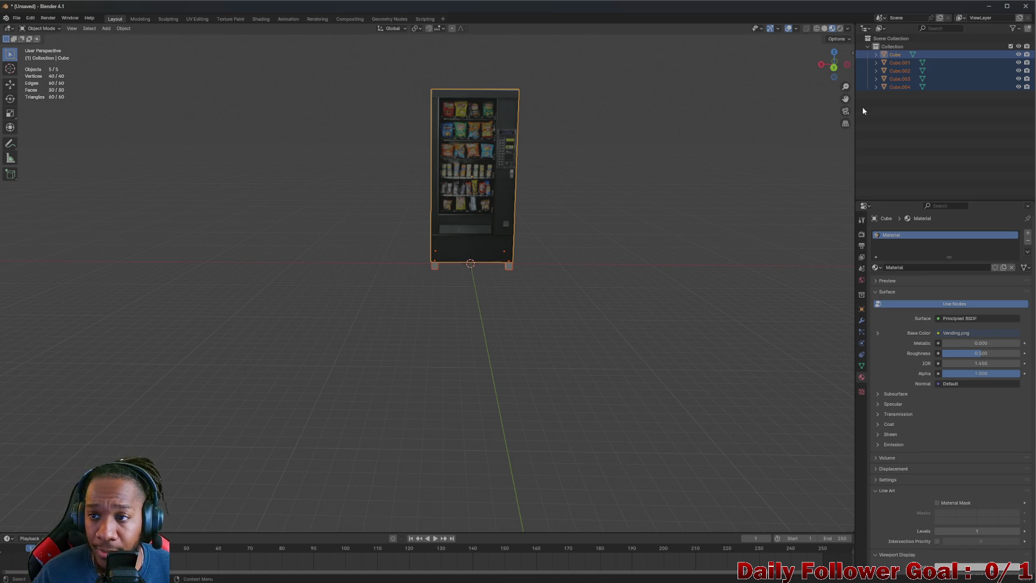
key("ctrl+j")
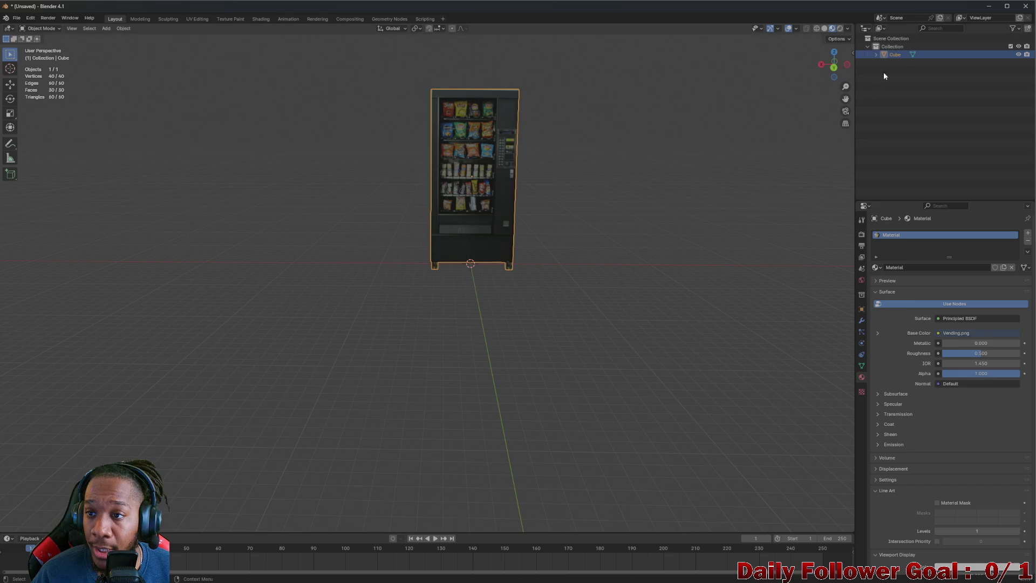
double_click(893, 54)
type("VendingMachin")
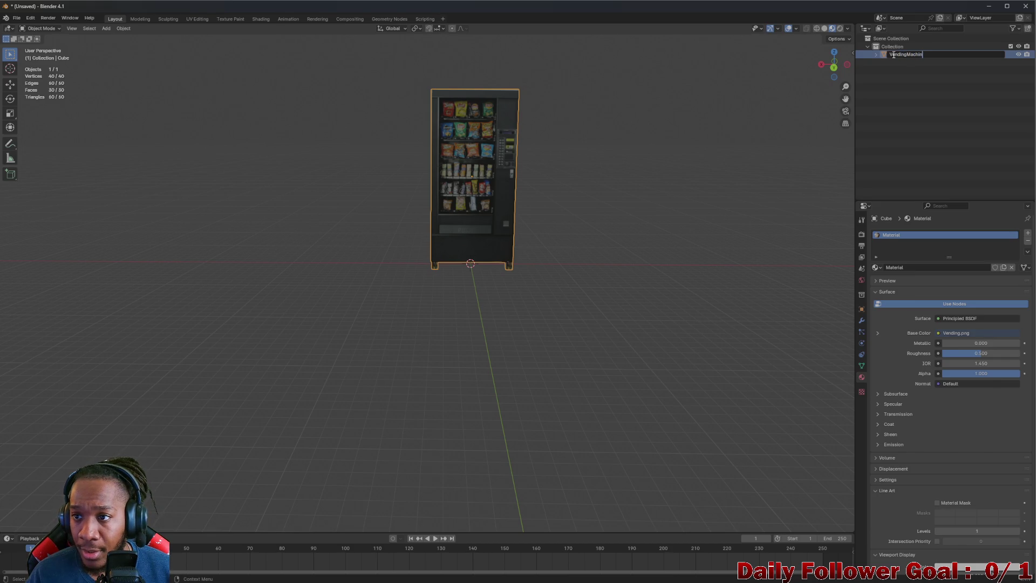
type("e")
key("Return")
Reselect VendingMachine and orbit to inspect its legs and underside
left_click(325, 235)
scroll(326, 235, "up", 3)
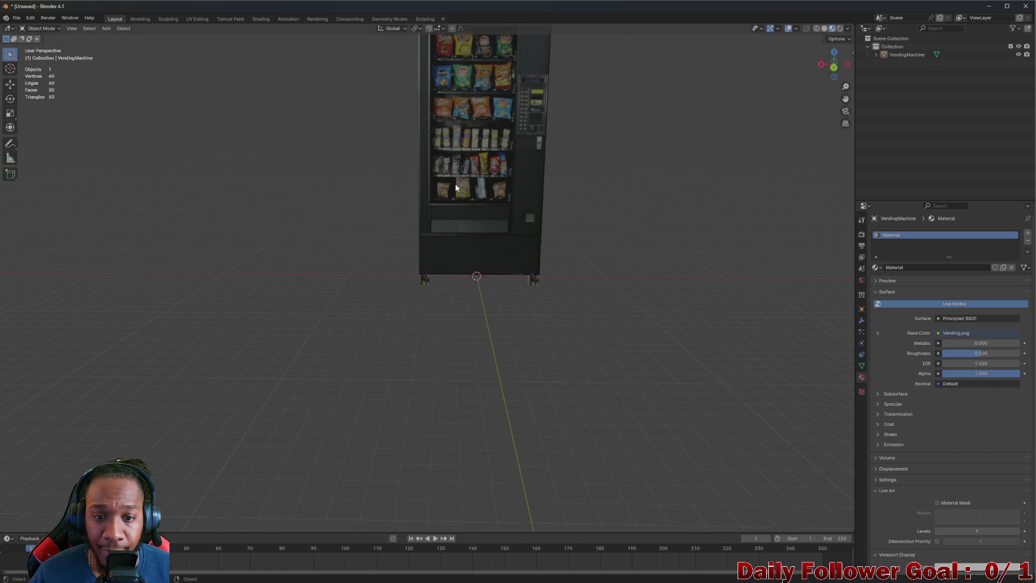
scroll(455, 188, "up", 5)
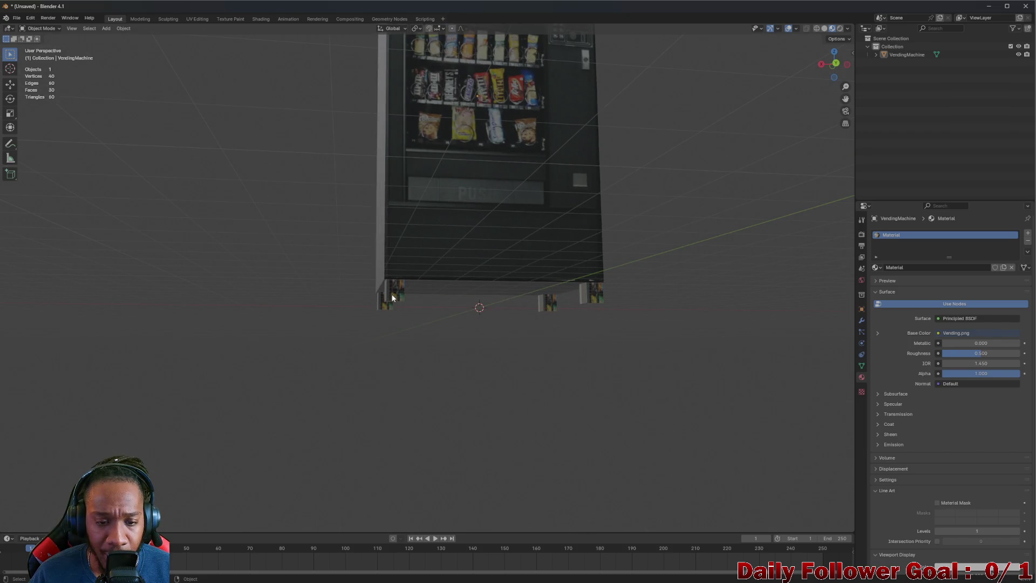
left_click(392, 296)
scroll(392, 296, "up", 3)
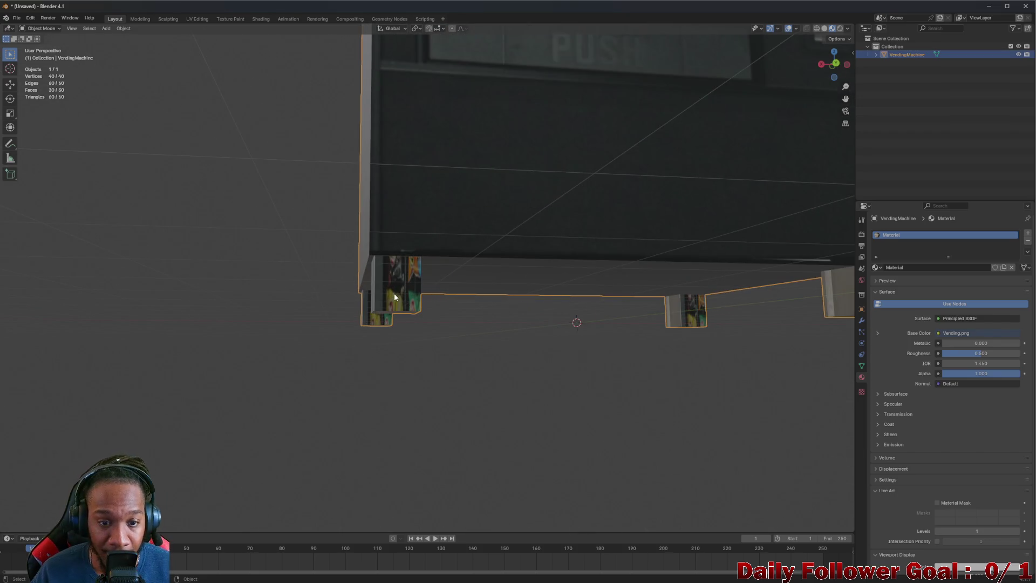
mouse_move(394, 296)
left_mouse_down()
mouse_move(426, 301)
mouse_move(280, 294)
mouse_move(449, 307)
mouse_move(258, 286)
left_mouse_up()
left_click_drag(376, 288, 386, 308)
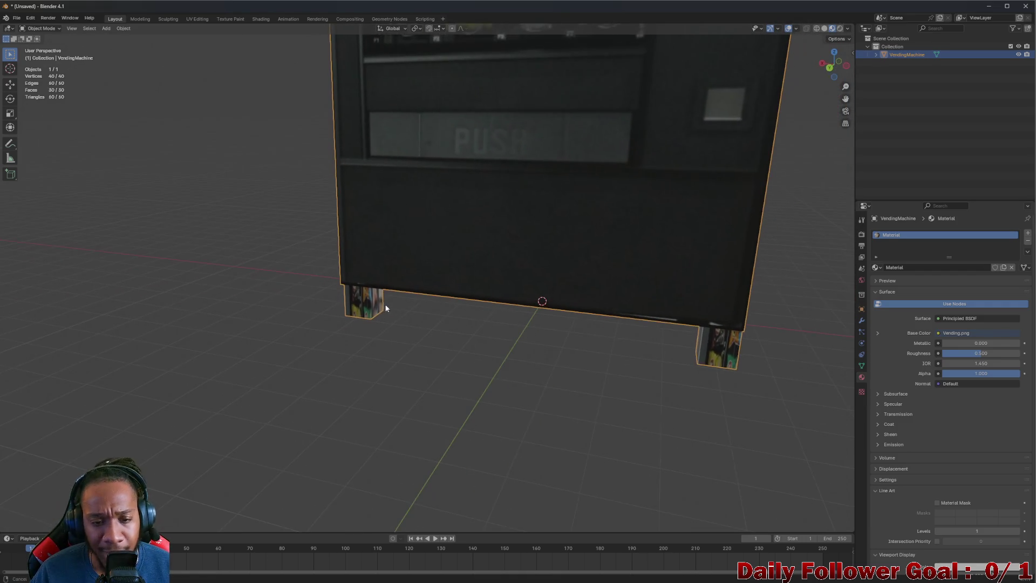
left_click(24, 29)
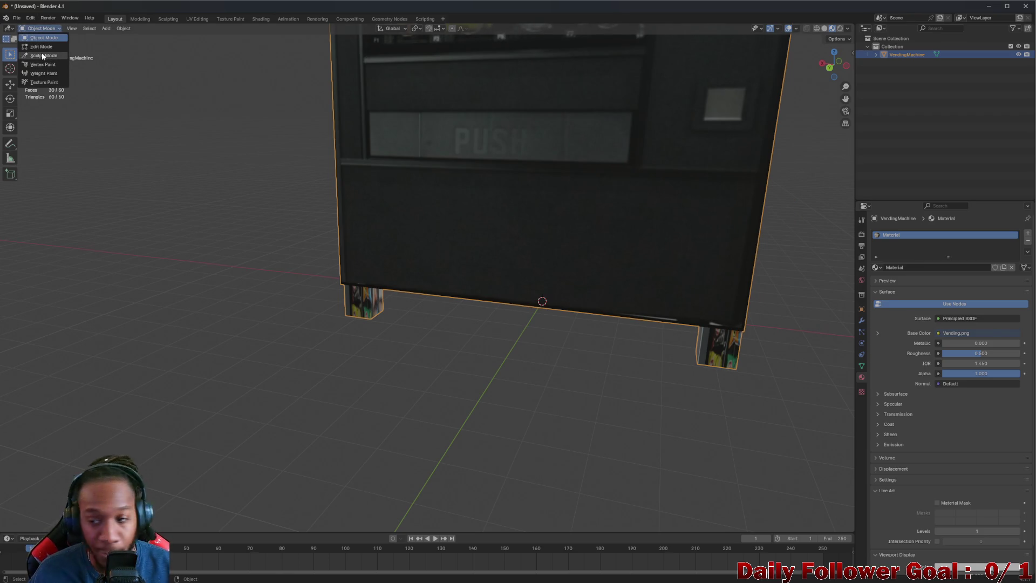
In Edit Mode, select the four leg faces underneath the vending machine cabinet
left_click(43, 47)
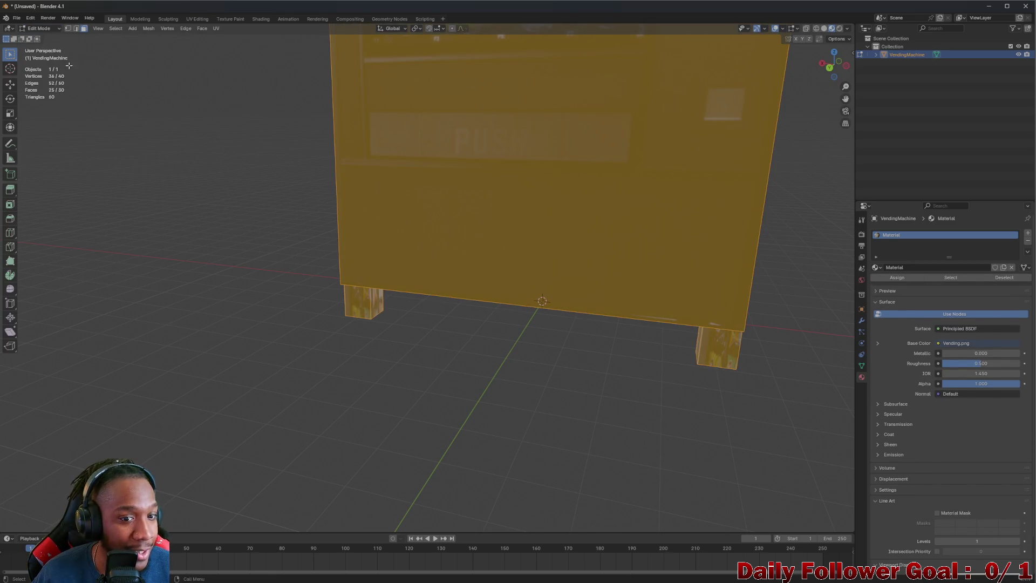
left_click(465, 252)
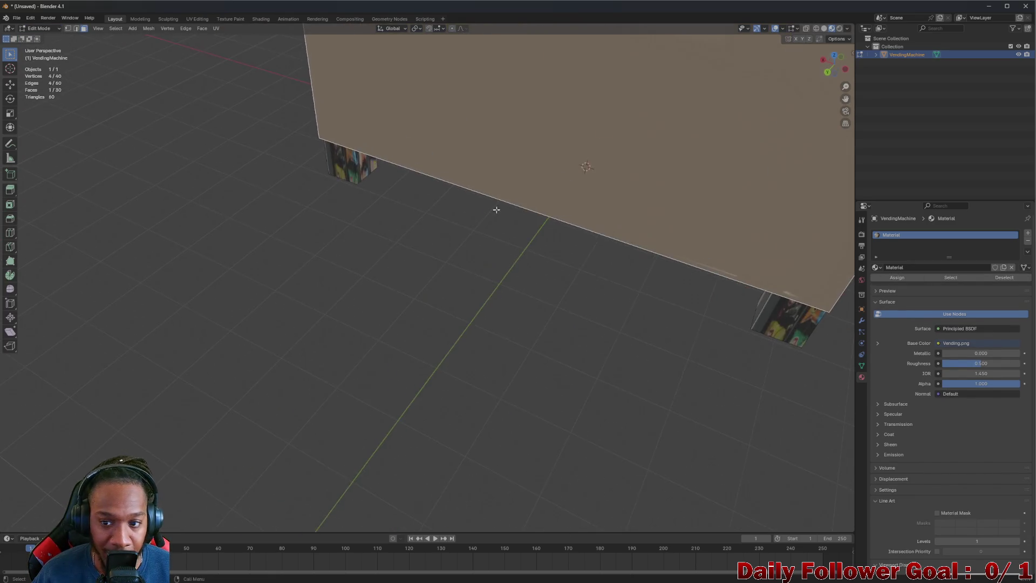
mouse_move(518, 187)
left_mouse_down()
mouse_move(543, 141)
mouse_move(478, 173)
mouse_move(375, 197)
mouse_move(426, 135)
mouse_move(514, 151)
mouse_move(485, 162)
mouse_move(629, 151)
left_mouse_up()
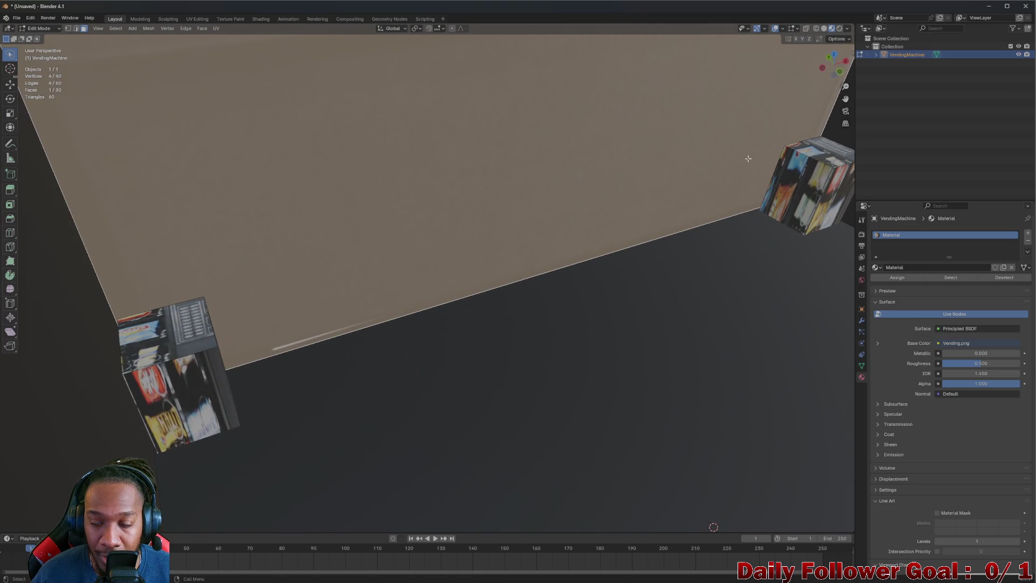
mouse_move(747, 158)
left_mouse_down()
mouse_move(358, 266)
mouse_move(445, 213)
left_mouse_up()
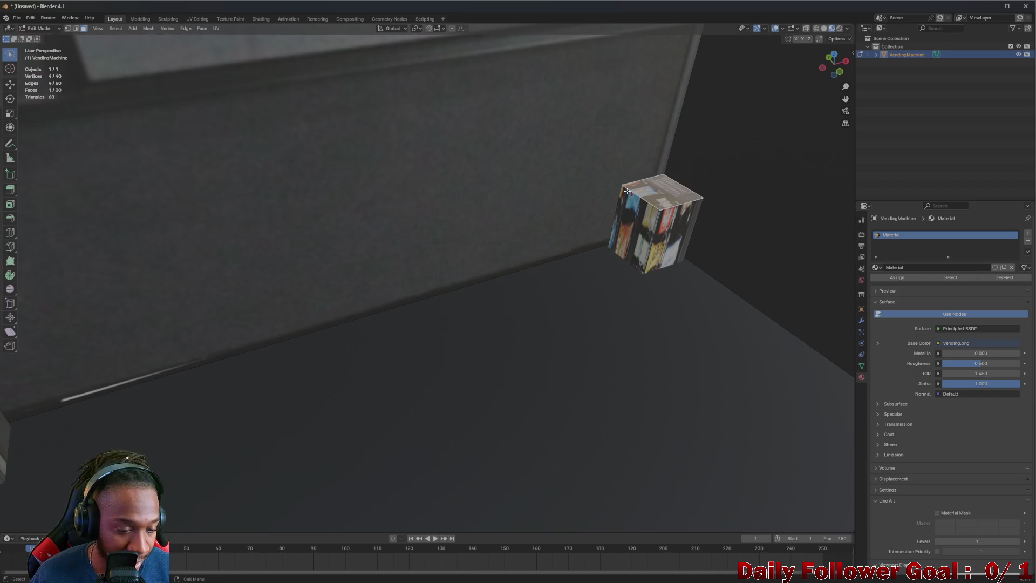
mouse_move(626, 191)
left_mouse_down()
mouse_move(469, 210)
mouse_move(511, 213)
mouse_move(518, 233)
left_mouse_up()
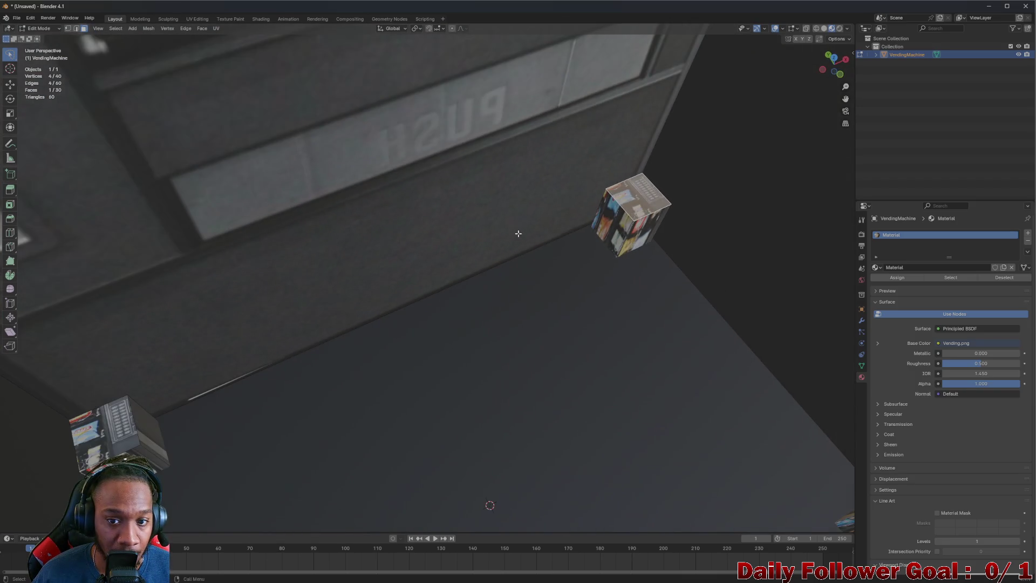
left_click(82, 433, "shift")
mouse_move(82, 432)
left_mouse_down()
mouse_move(240, 374)
mouse_move(479, 361)
mouse_move(570, 559)
left_mouse_up()
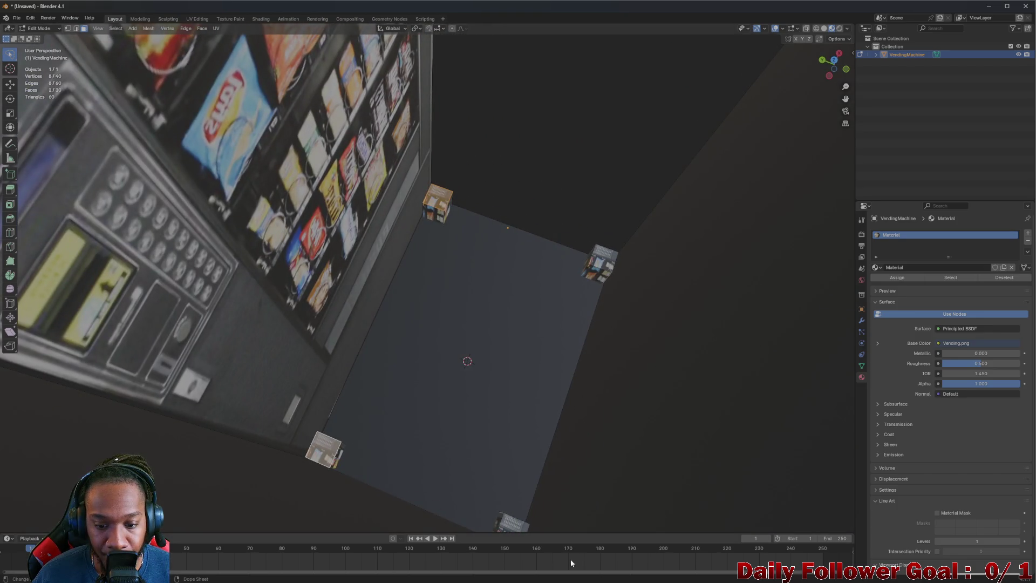
left_click(515, 529)
left_click(327, 456, "shift")
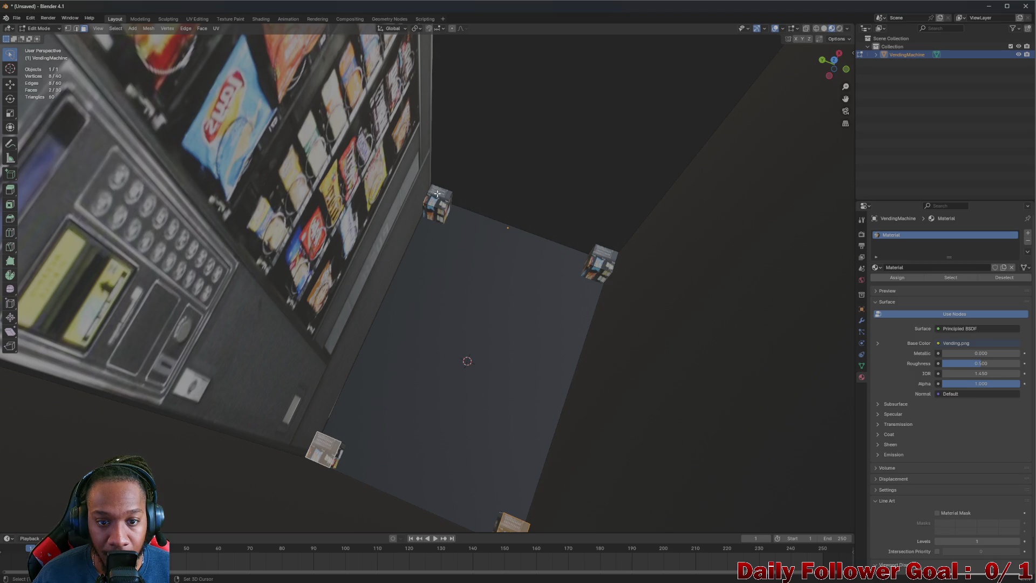
left_click(437, 200, "shift")
left_click(611, 260, "shift")
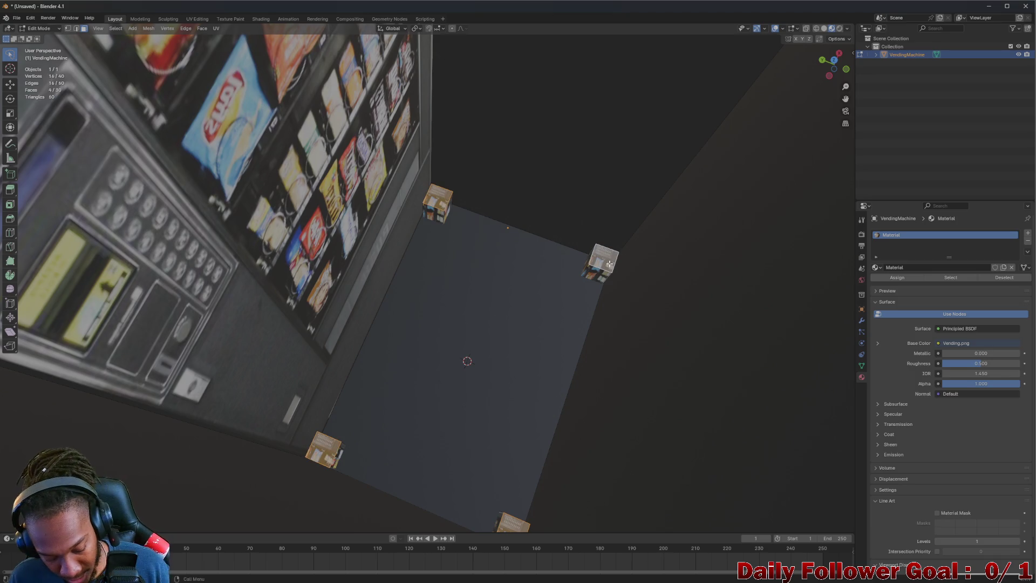
Delete the four selected leg faces, leaving the mesh with 26 faces
key("x")
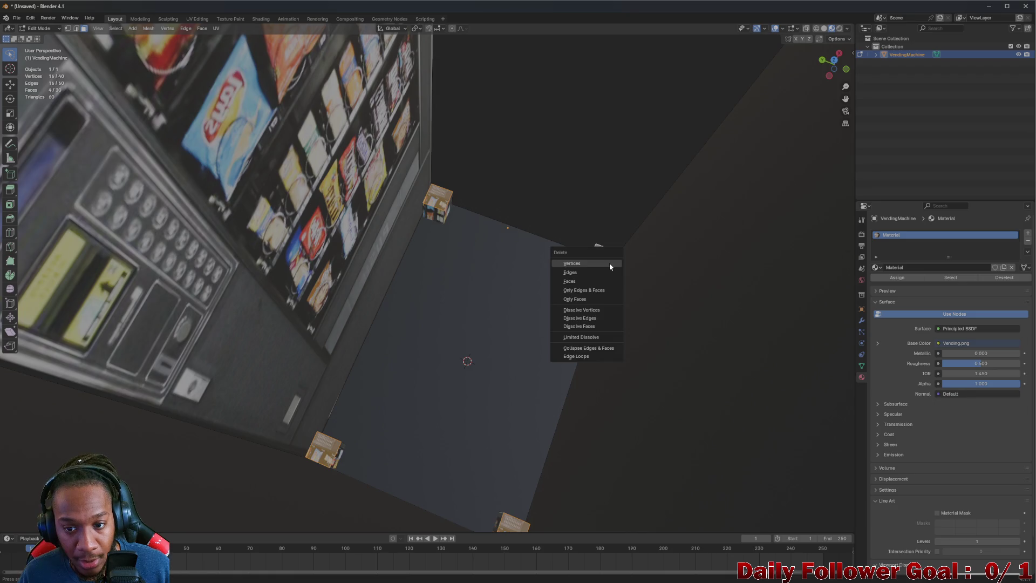
left_click(582, 281)
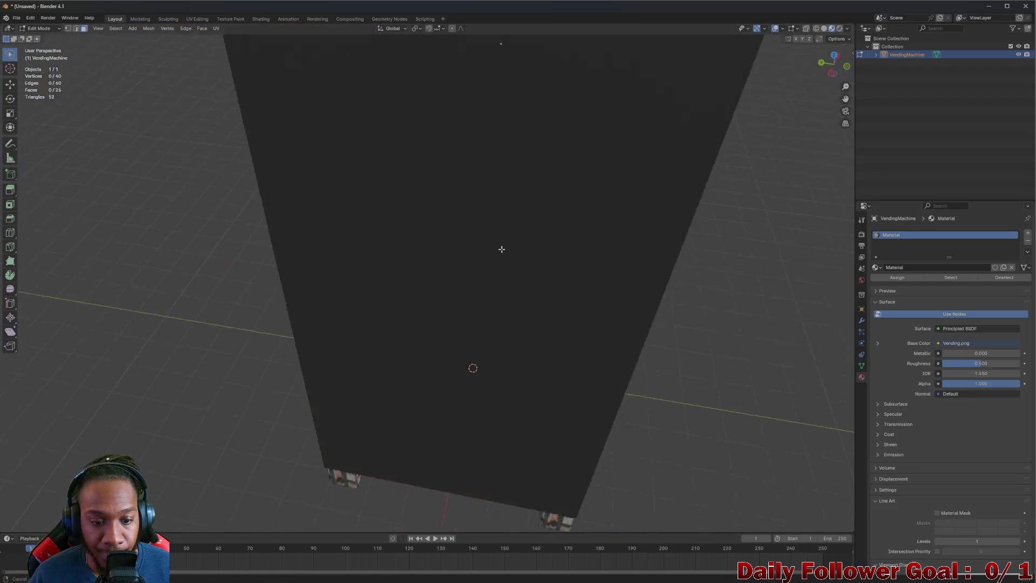
mouse_move(613, 193)
left_mouse_down()
mouse_move(294, 289)
mouse_move(233, 229)
left_mouse_up()
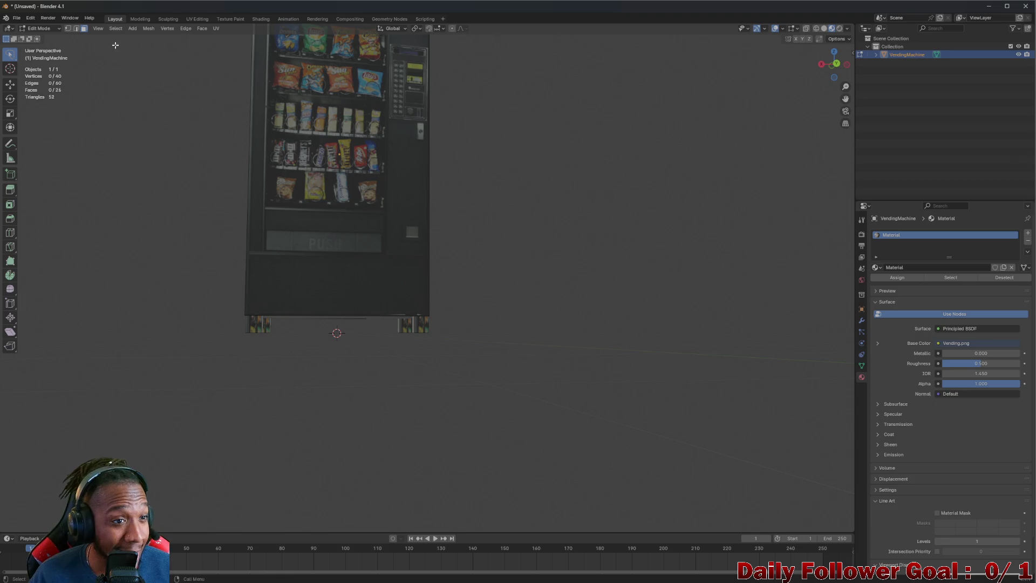
In the UV Editing workspace, select the legs' UV faces
left_click(216, 30)
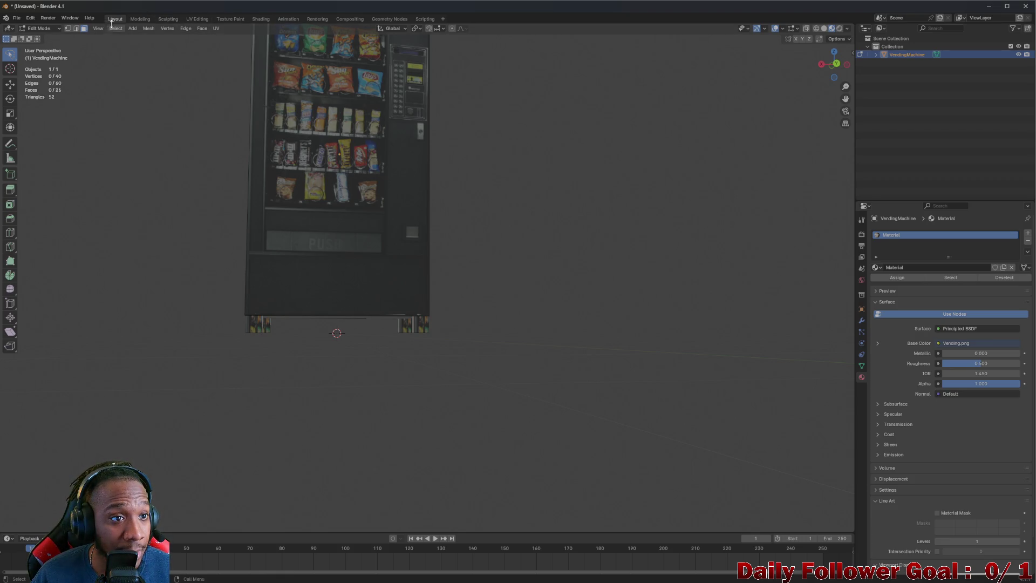
left_click(197, 19)
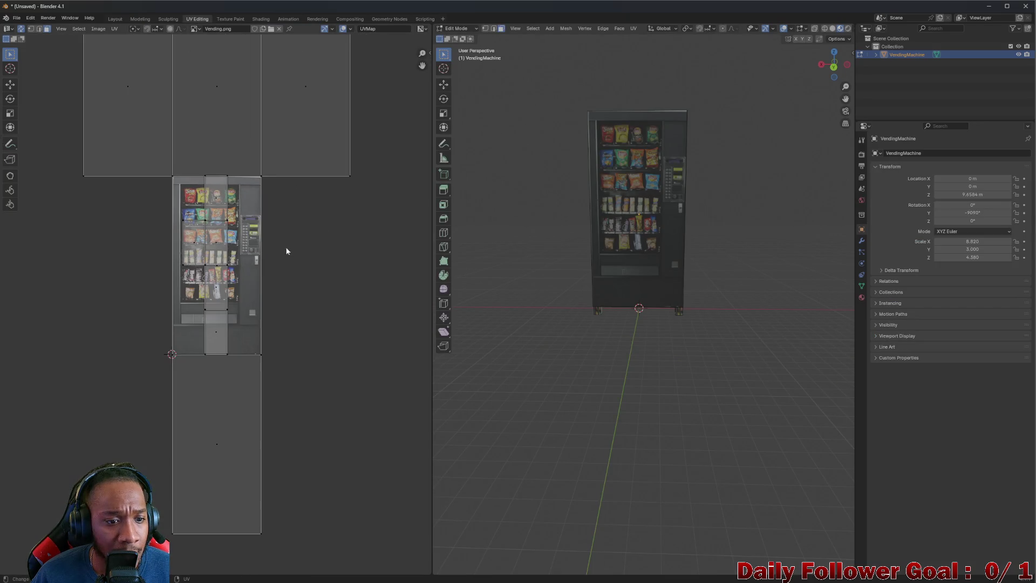
scroll(241, 316, "up", 5)
scroll(168, 217, "down", 9)
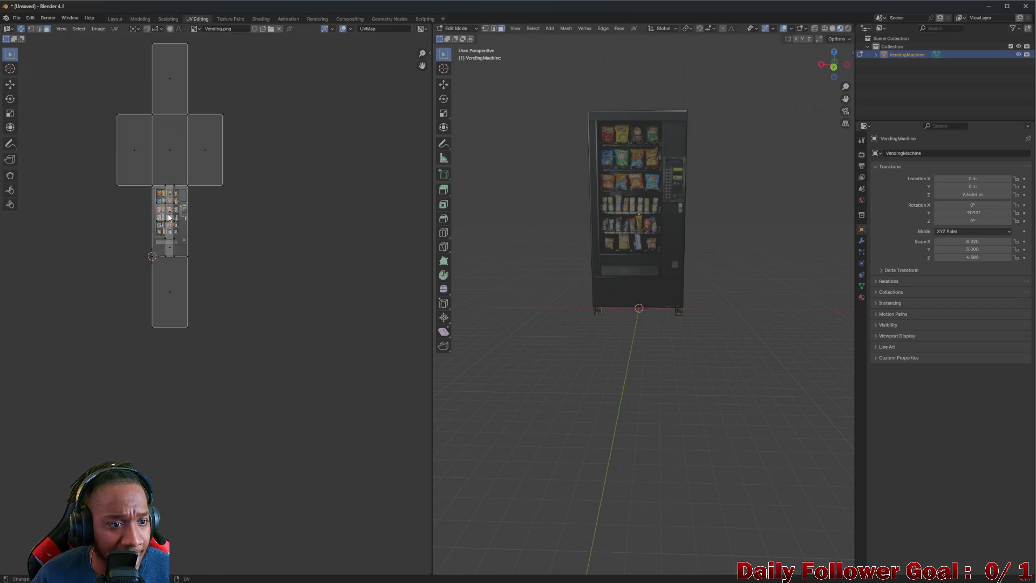
scroll(169, 217, "up", 6)
left_click(162, 200)
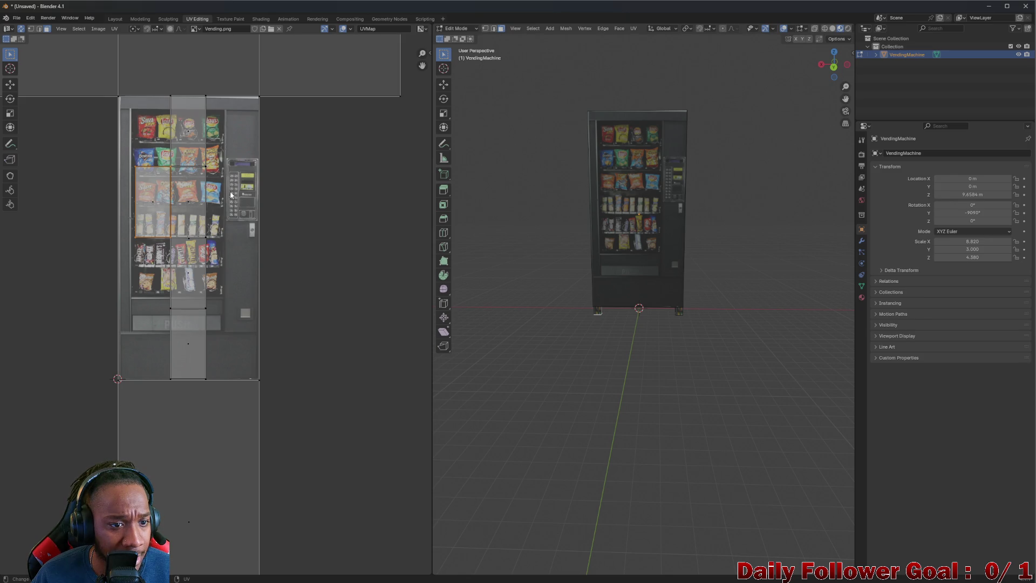
left_click(19, 30)
left_click(18, 31)
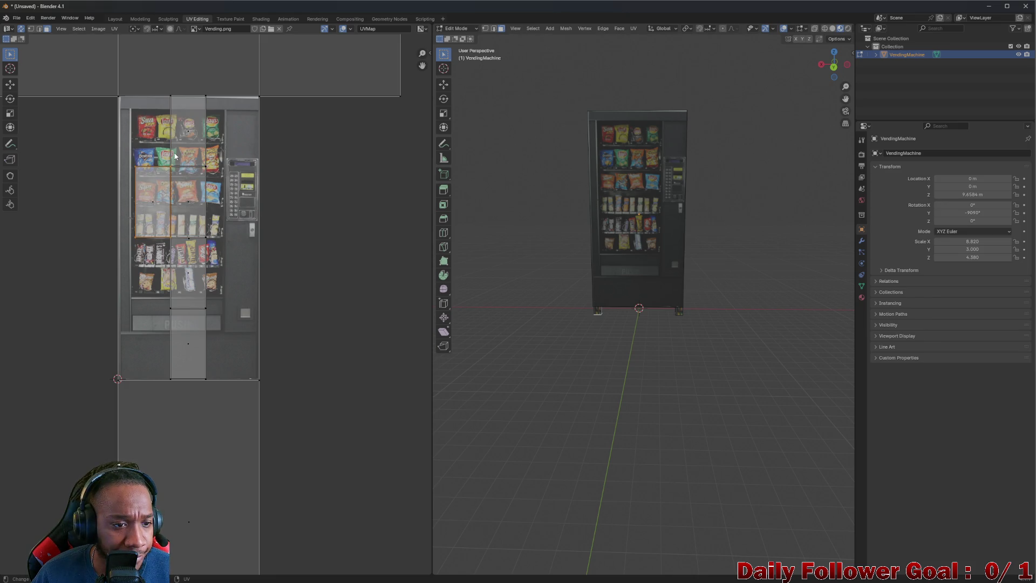
left_click(188, 125)
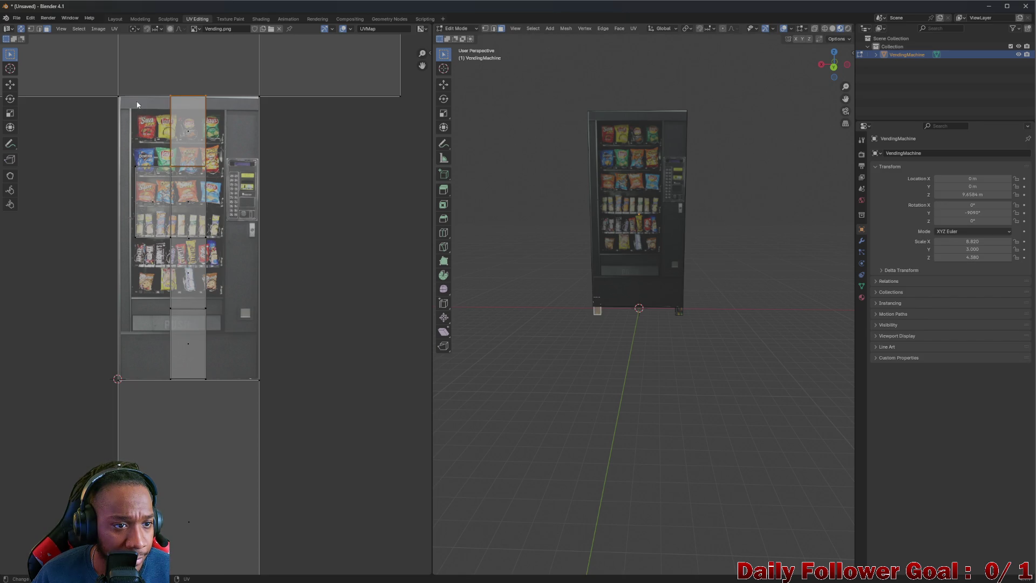
key("a")
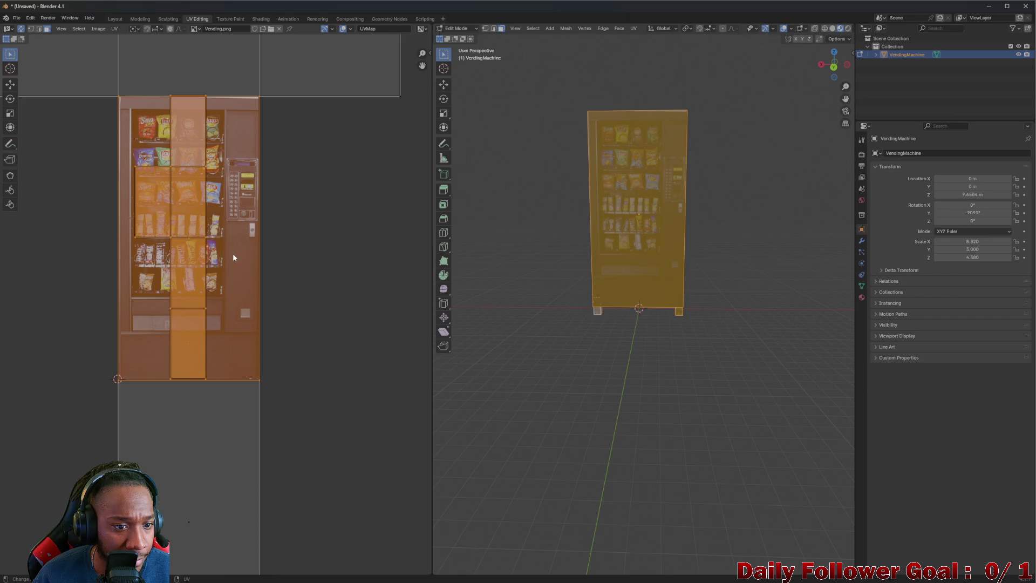
key("ctrl+z")
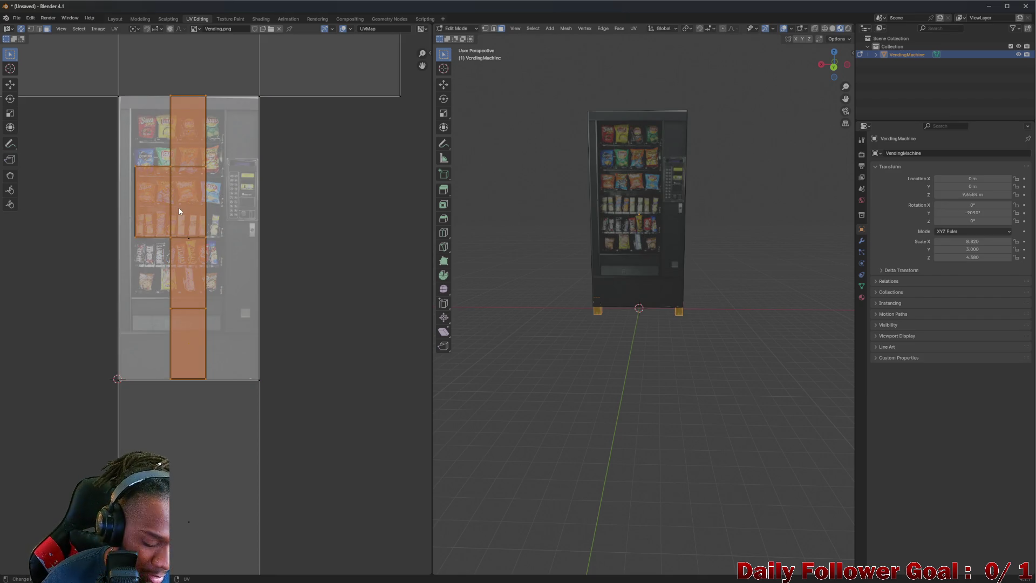
Shrink the legs' UV island and move it onto the texture's dark right edge
key("g")
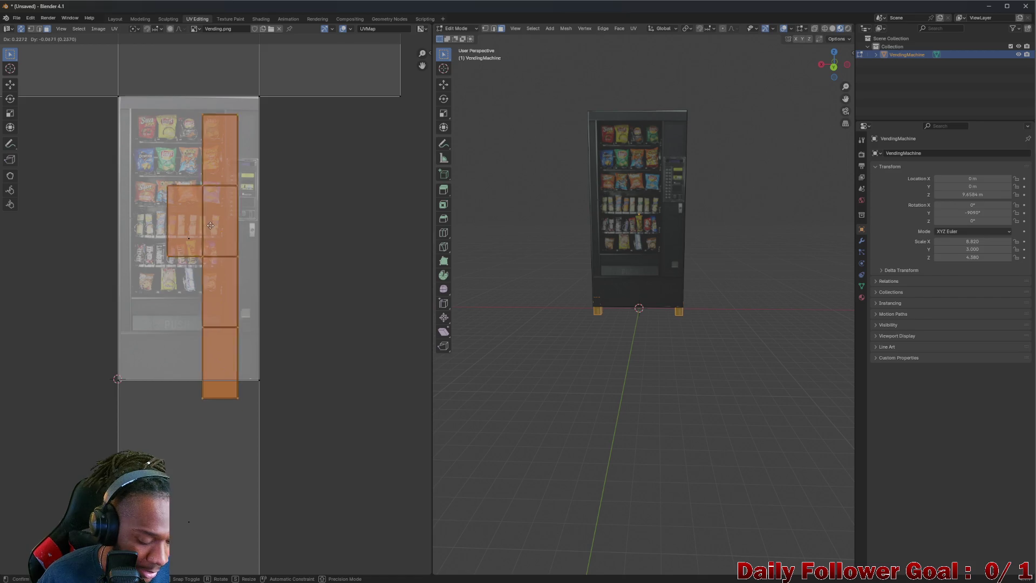
key("s")
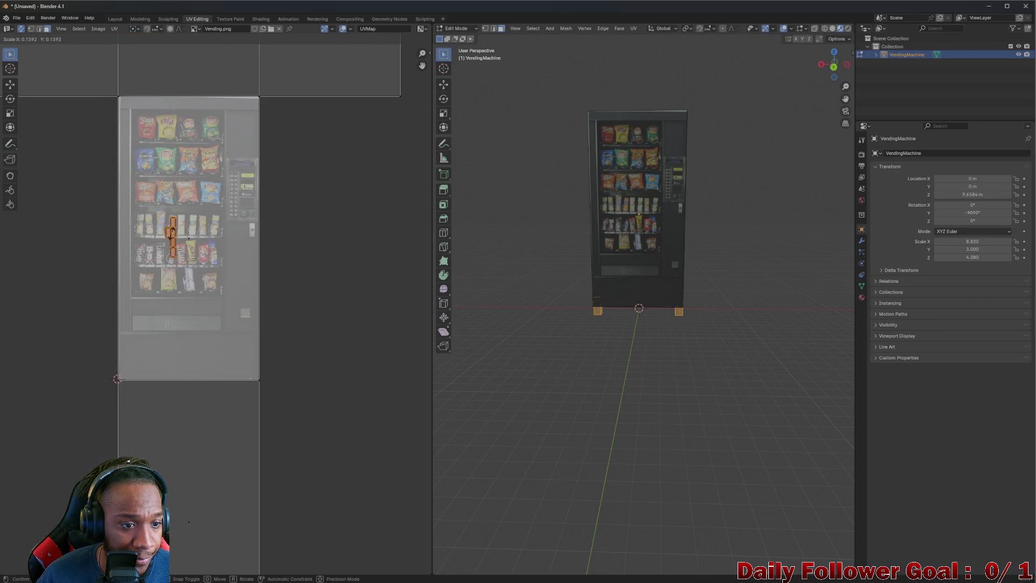
left_click(170, 236)
scroll(170, 236, "up", 5)
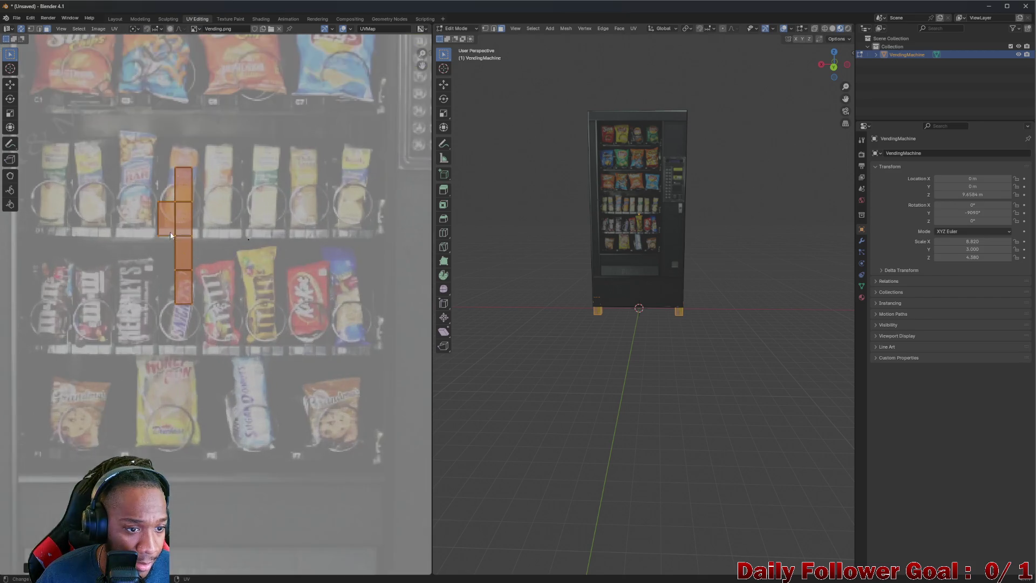
scroll(168, 232, "down", 3)
scroll(162, 227, "up", 1)
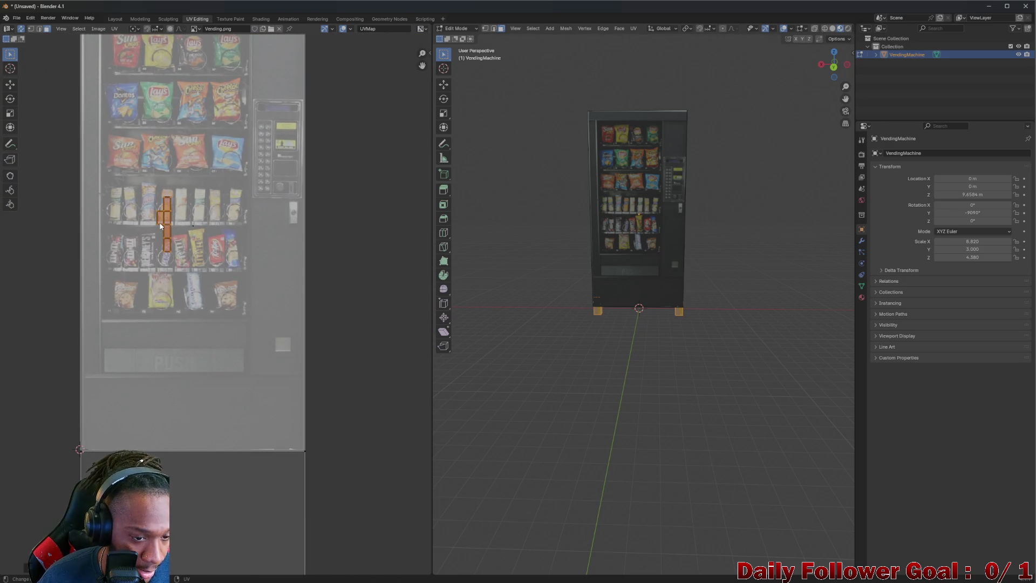
key("g")
left_click(370, 332)
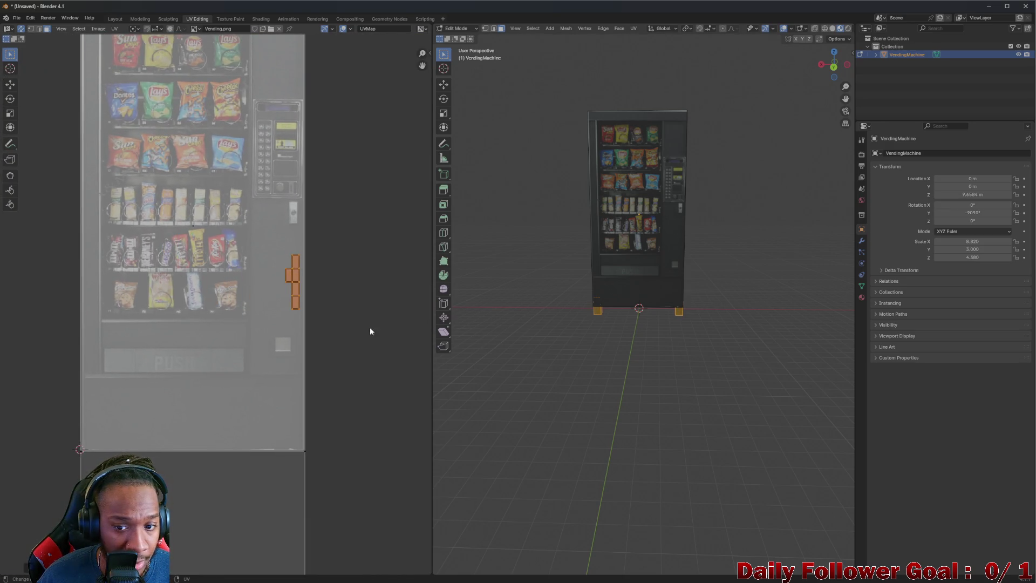
left_click(370, 331)
Return to the Layout workspace and inspect the machine's now-dark legs
mouse_move(529, 347)
left_mouse_down()
mouse_move(539, 312)
mouse_move(650, 330)
mouse_move(603, 300)
mouse_move(486, 303)
mouse_move(603, 351)
left_mouse_up()
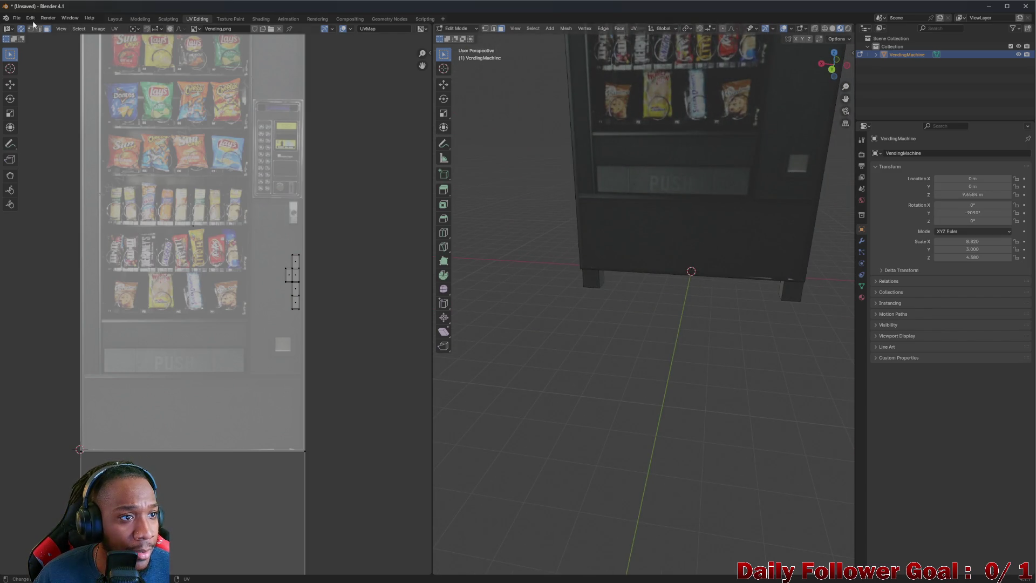
left_click(16, 18)
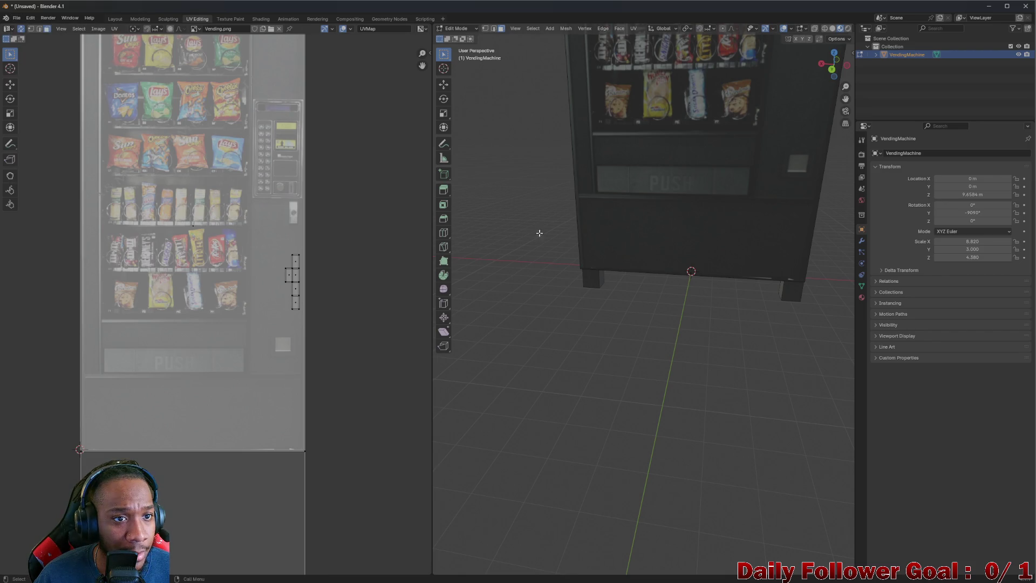
left_click(115, 19)
mouse_move(430, 221)
left_mouse_down()
mouse_move(69, 248)
mouse_move(469, 242)
mouse_move(473, 261)
mouse_move(452, 247)
mouse_move(467, 248)
mouse_move(387, 264)
mouse_move(438, 268)
mouse_move(490, 251)
mouse_move(461, 254)
mouse_move(455, 212)
mouse_move(457, 257)
left_mouse_up()
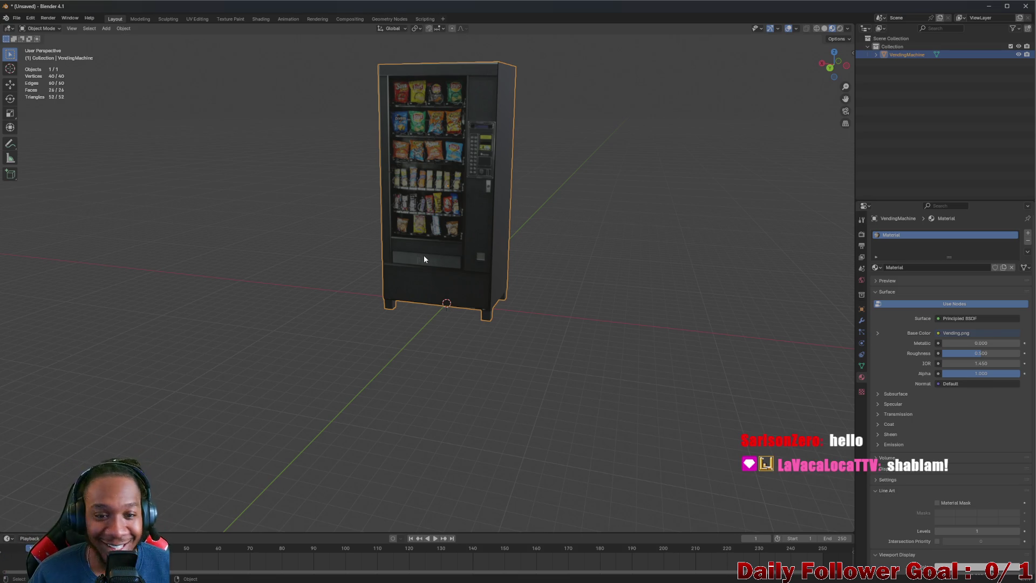
mouse_move(459, 221)
left_mouse_down()
mouse_move(485, 203)
mouse_move(462, 212)
mouse_move(529, 225)
mouse_move(507, 200)
mouse_move(199, 173)
mouse_move(221, 198)
left_mouse_up()
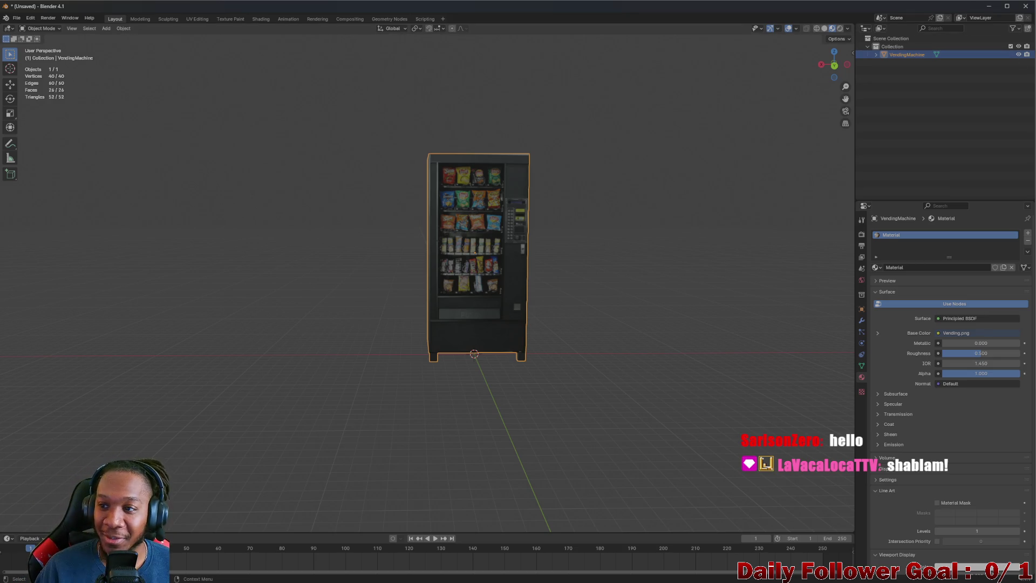
mouse_move(405, 169)
left_mouse_down()
mouse_move(387, 169)
mouse_move(472, 164)
left_mouse_up()
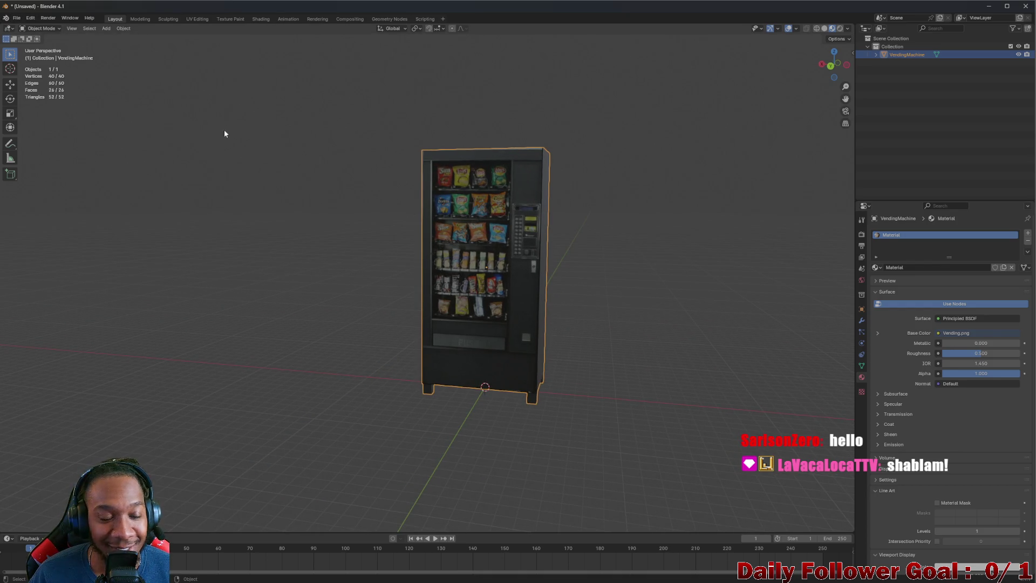
Start an FBX (.fbx) export of the vending machine from the File menu
left_click(17, 18)
mouse_move(51, 134)
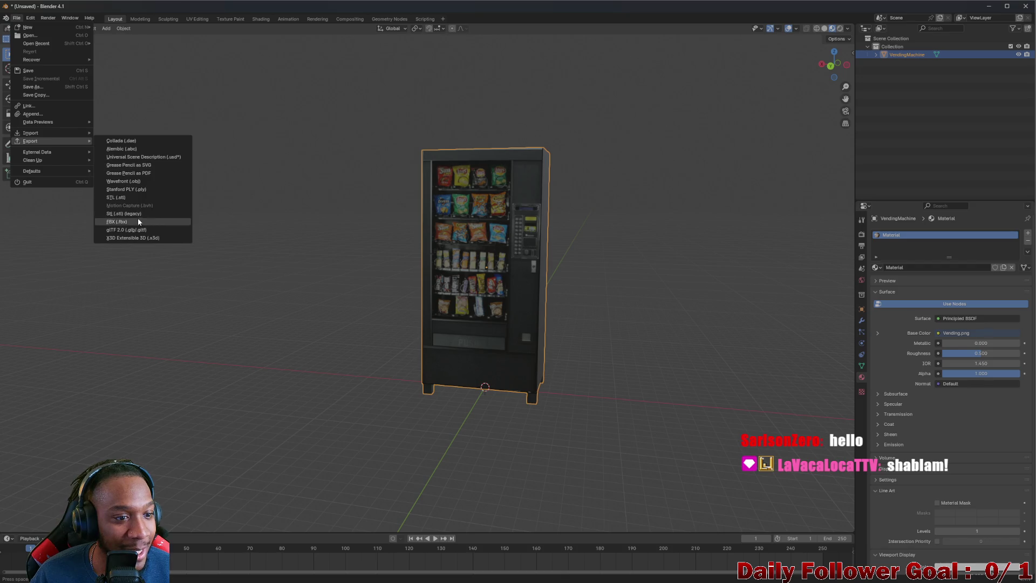
left_click(137, 219)
left_click_drag(451, 112, 0, 6)
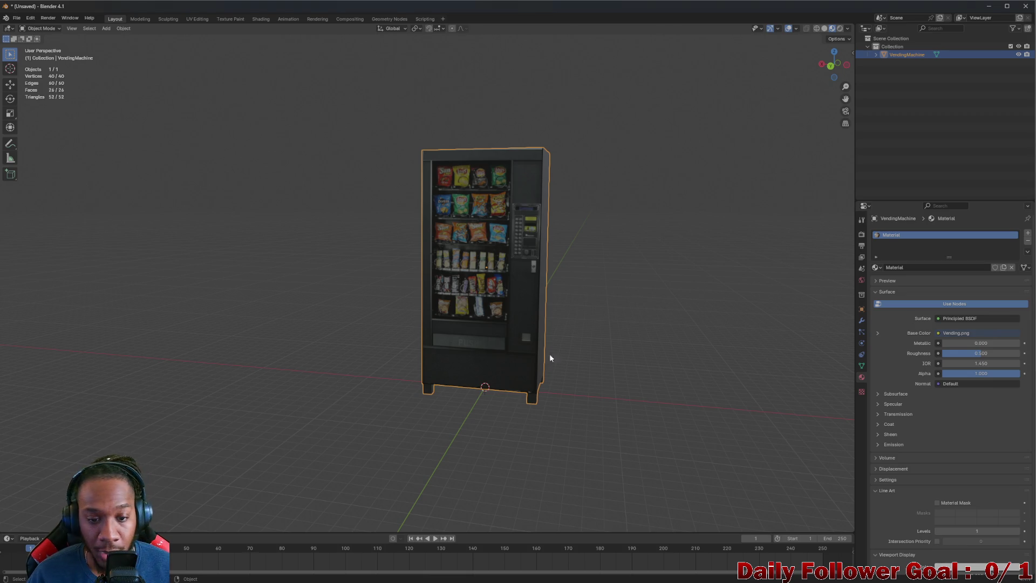
In Unity, drag the VendingMachine model from Assets/Prefabs/Environments/VendingMachine into the alley scene
mouse_move(552, 581)
left_click(669, 574)
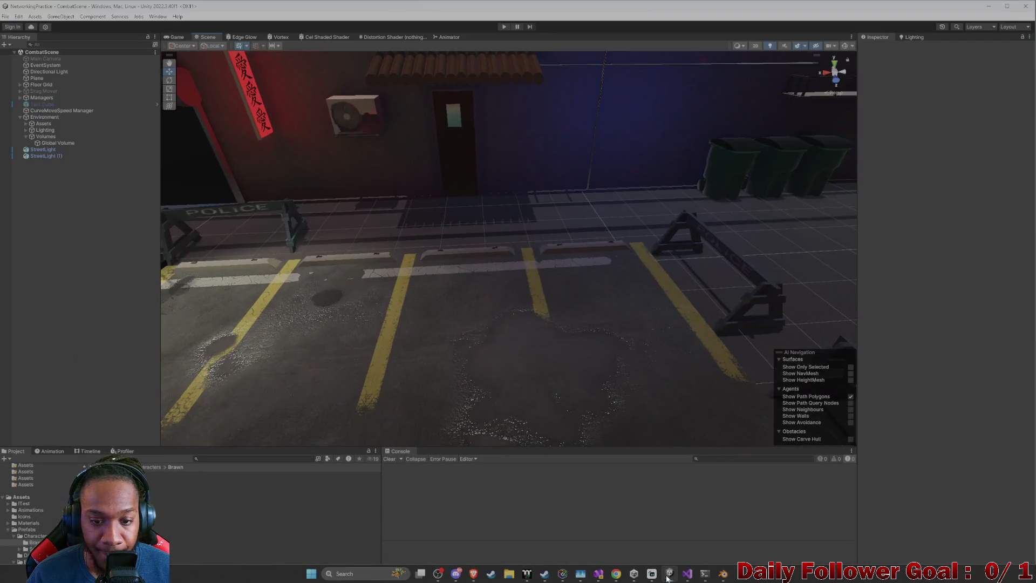
mouse_move(486, 313)
left_mouse_down()
mouse_move(441, 344)
mouse_move(485, 328)
mouse_move(525, 351)
mouse_move(461, 370)
left_mouse_up()
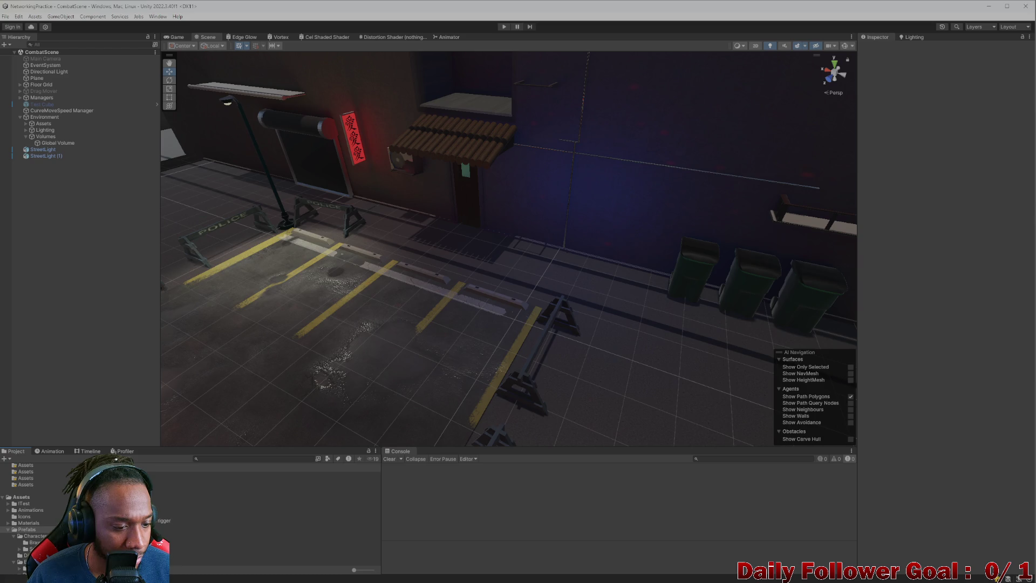
left_click(32, 562)
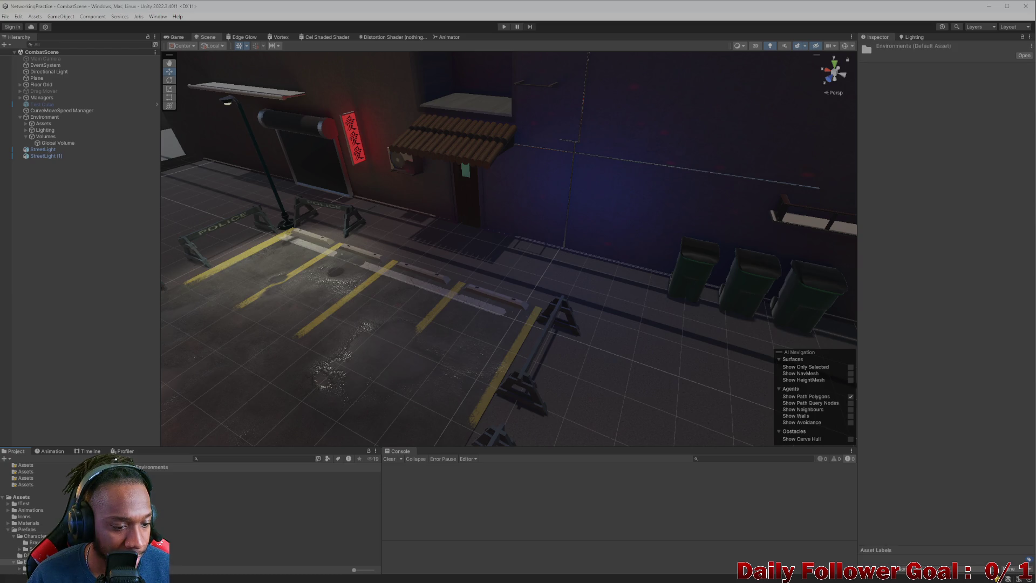
double_click(108, 507)
mouse_move(108, 475)
left_mouse_down()
mouse_move(366, 366)
mouse_move(511, 268)
mouse_move(582, 274)
left_mouse_up()
left_click(923, 116)
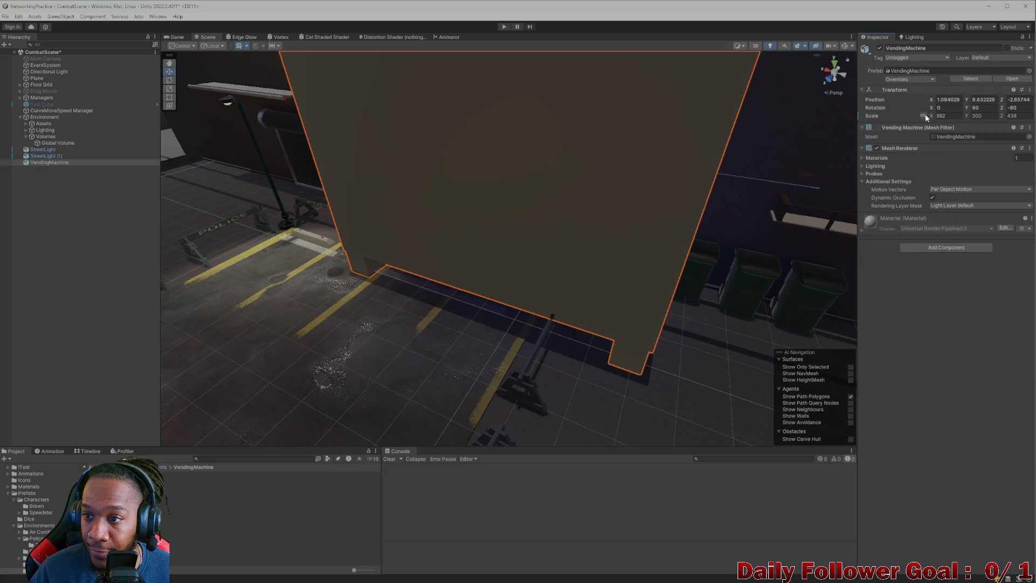
Set the vending machine's X scale to about 155
left_click(952, 116)
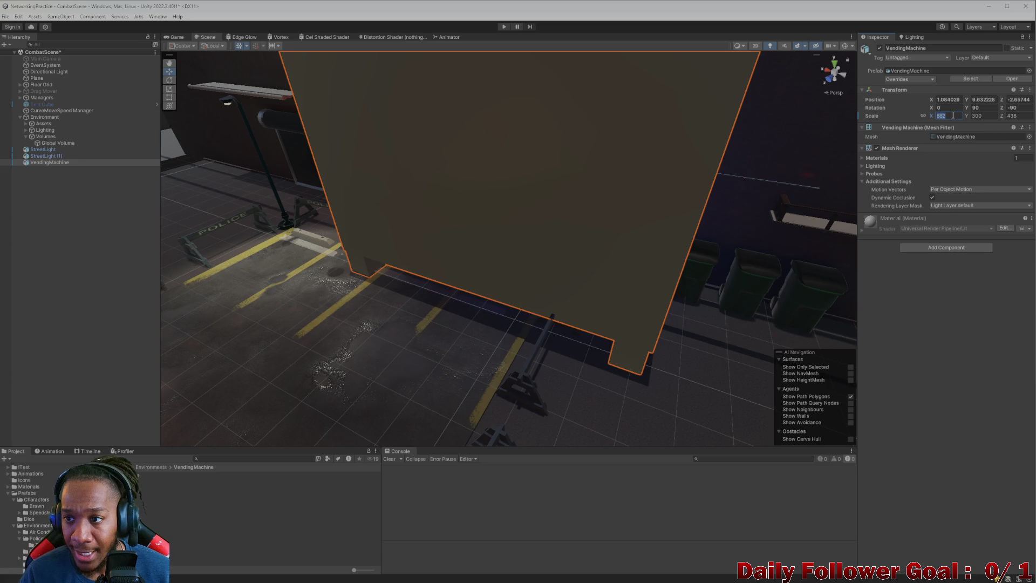
type("10")
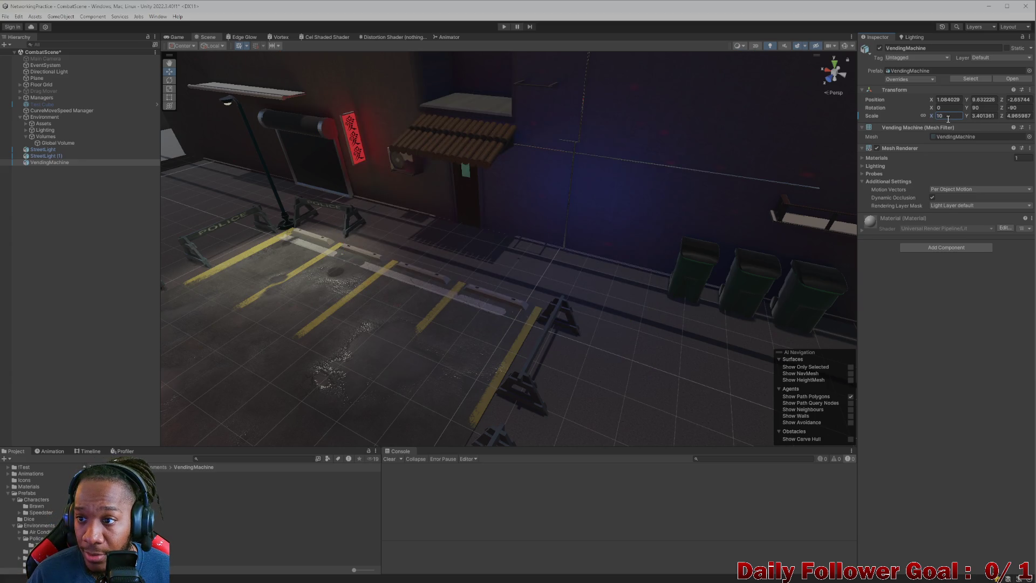
scroll(534, 271, "up", 5)
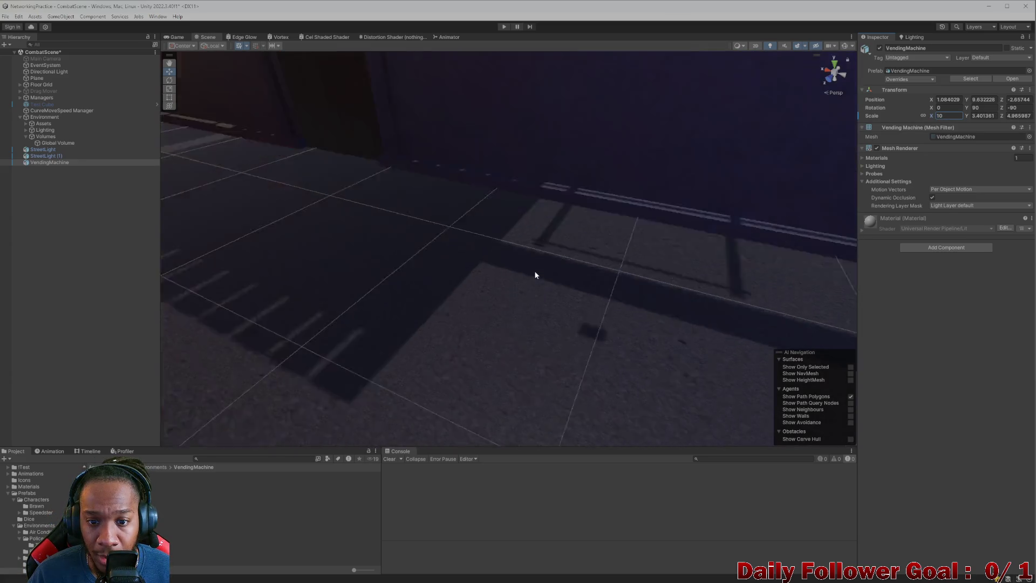
scroll(534, 270, "down", 4)
scroll(535, 270, "down", 6)
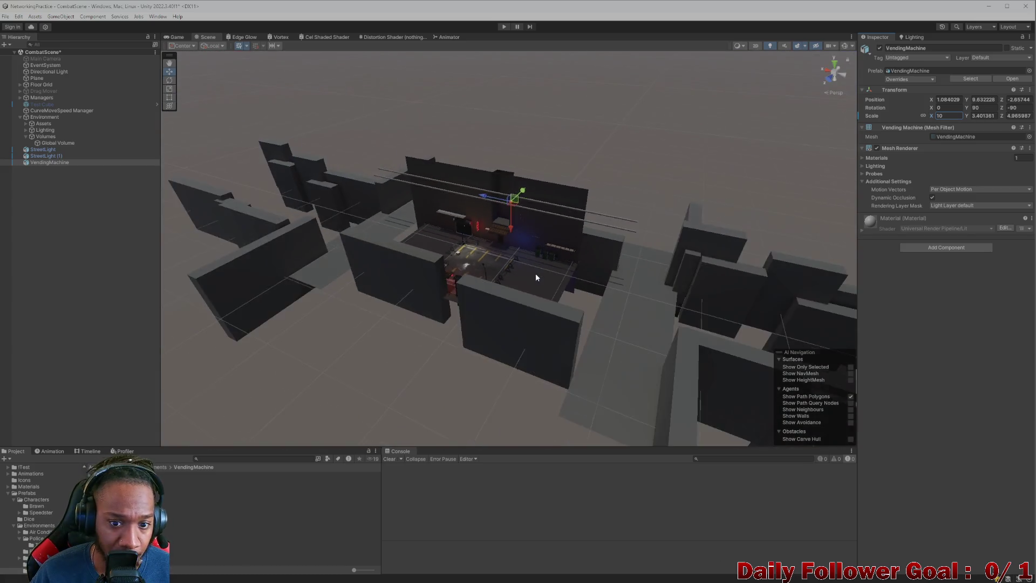
scroll(535, 273, "up", 2)
key("f")
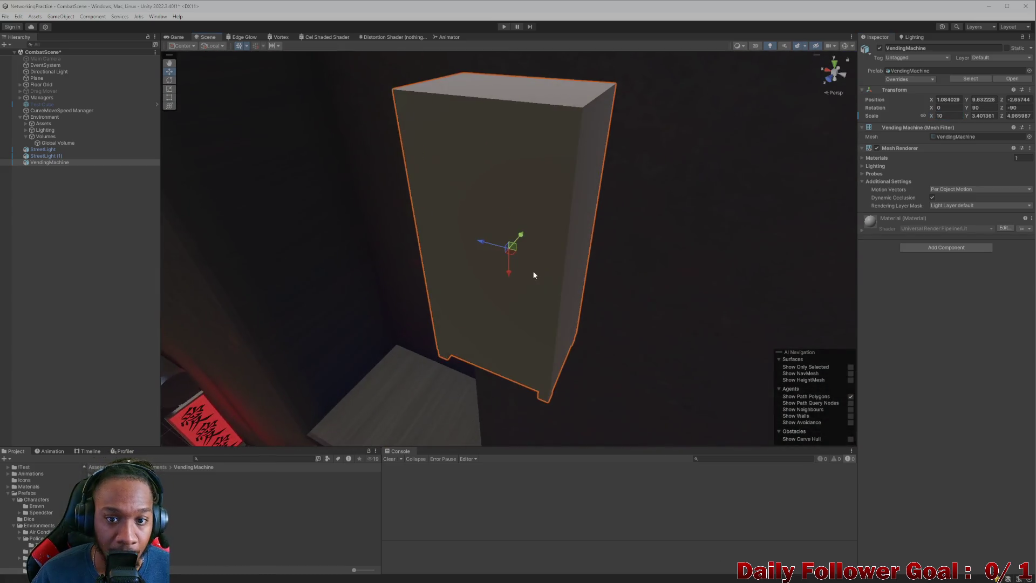
scroll(541, 270, "down", 5)
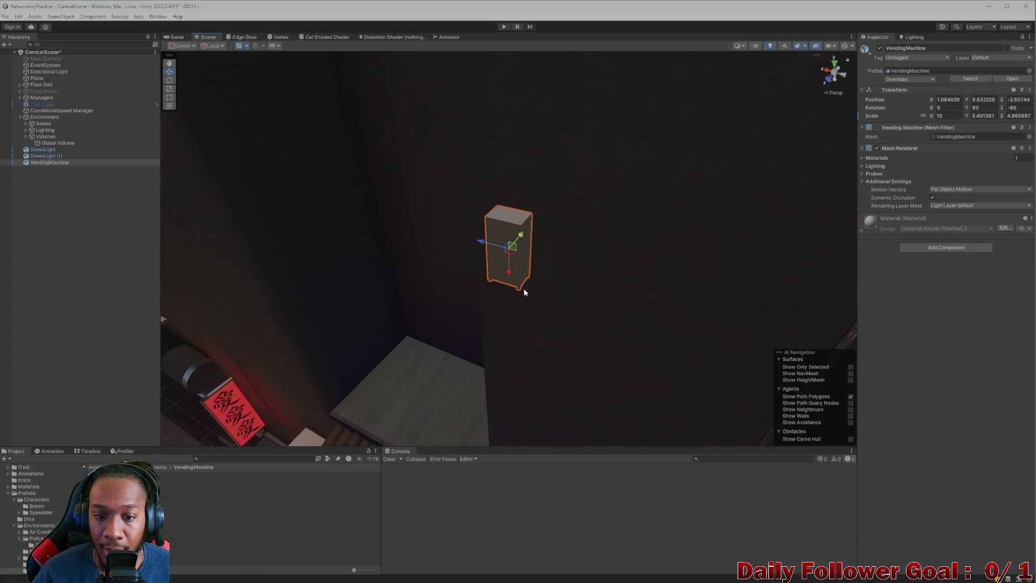
scroll(491, 291, "up", 5)
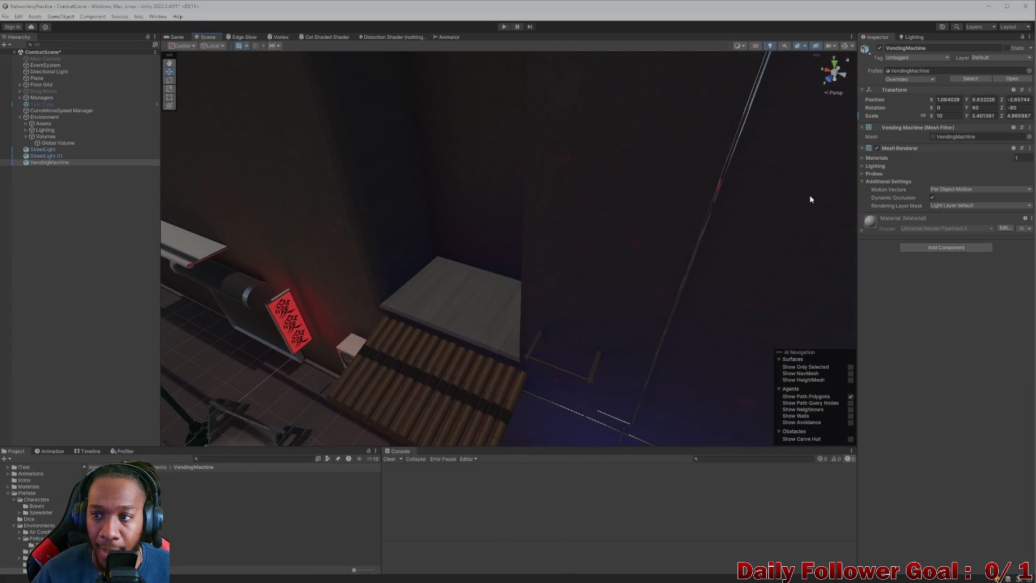
left_click(947, 115)
key("BackSpace")
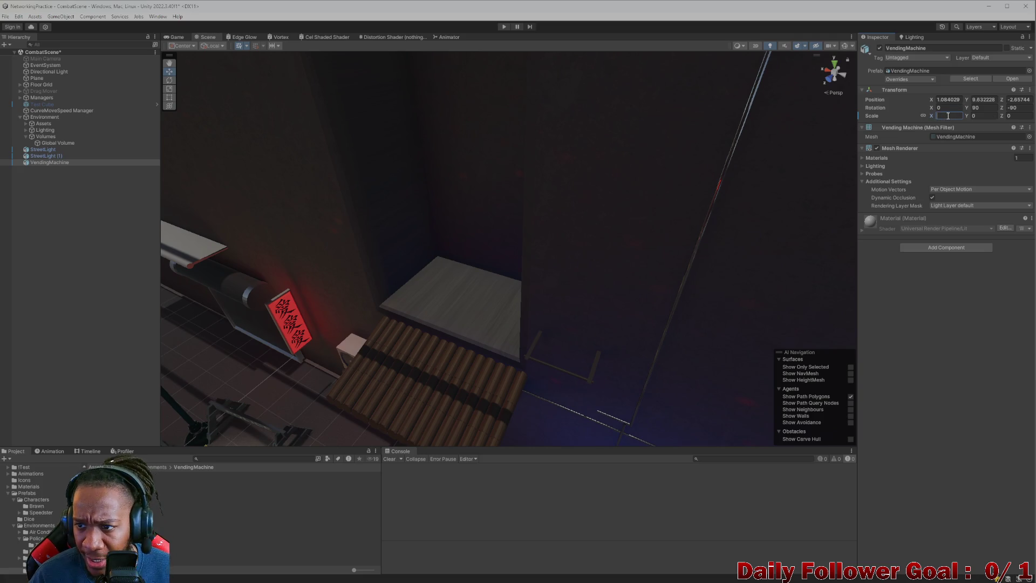
type("20")
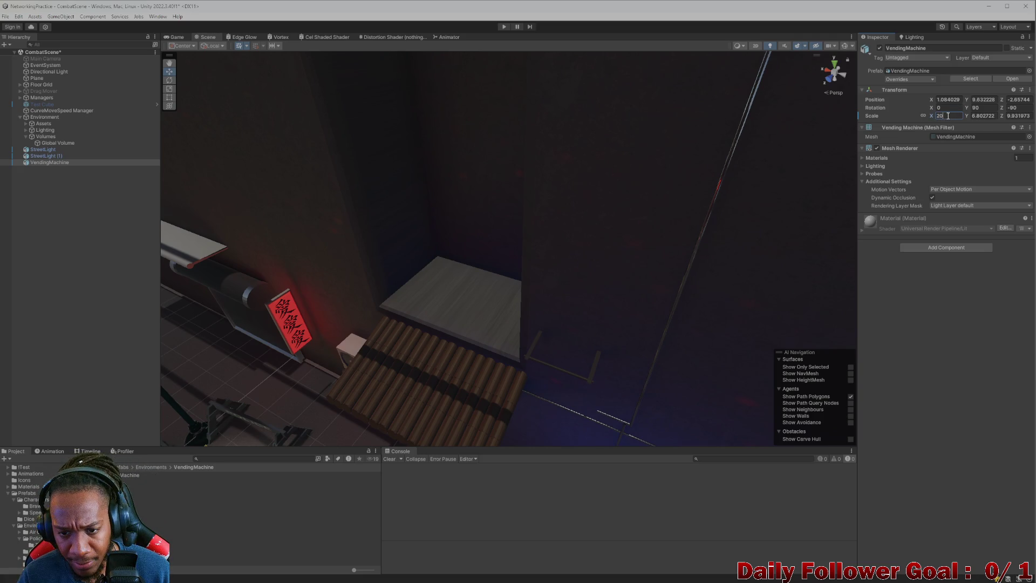
type("f")
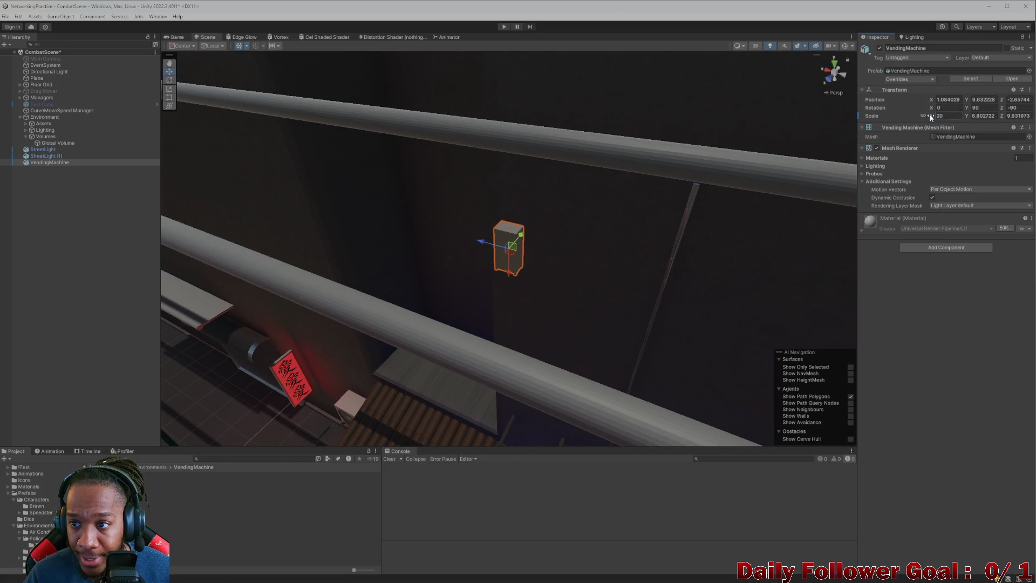
mouse_move(930, 114)
left_mouse_down()
mouse_move(1014, 113)
mouse_move(792, 520)
mouse_move(645, 476)
left_mouse_up()
Lower the vending machine onto the alley floor at Position Y 2.04
scroll(635, 199, "down", 10)
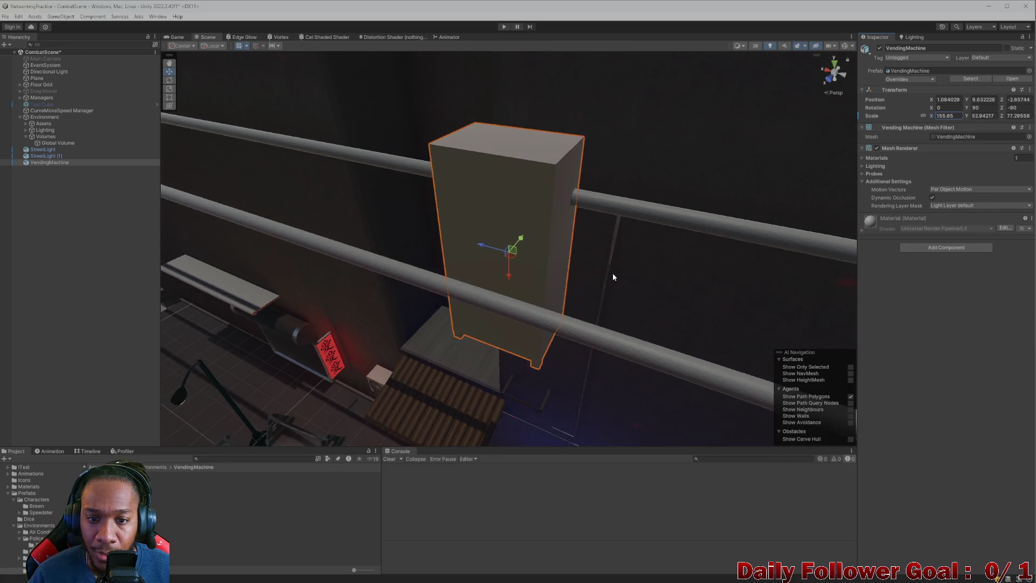
mouse_move(571, 332)
left_mouse_down()
mouse_move(590, 137)
mouse_move(553, 233)
mouse_move(513, 216)
left_mouse_up()
mouse_move(516, 147)
left_mouse_down()
mouse_move(513, 412)
mouse_move(517, 354)
left_mouse_up()
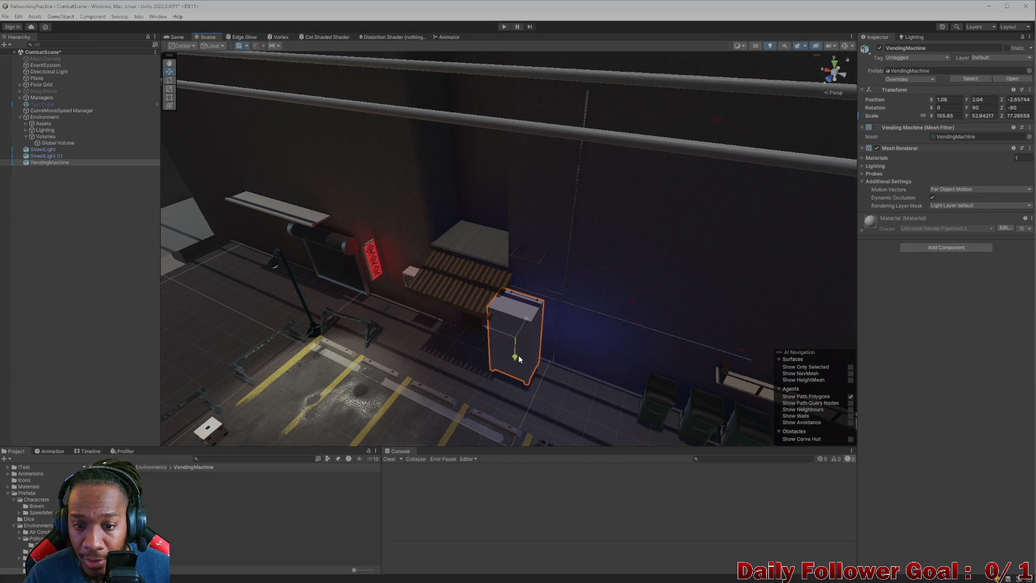
scroll(512, 361, "up", 3)
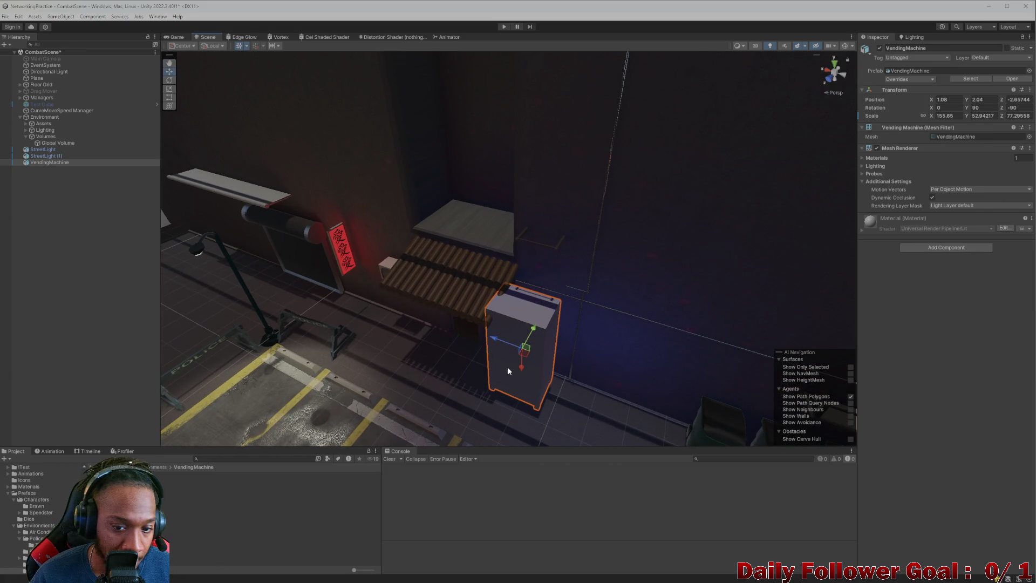
left_click_drag(511, 362, 597, 348)
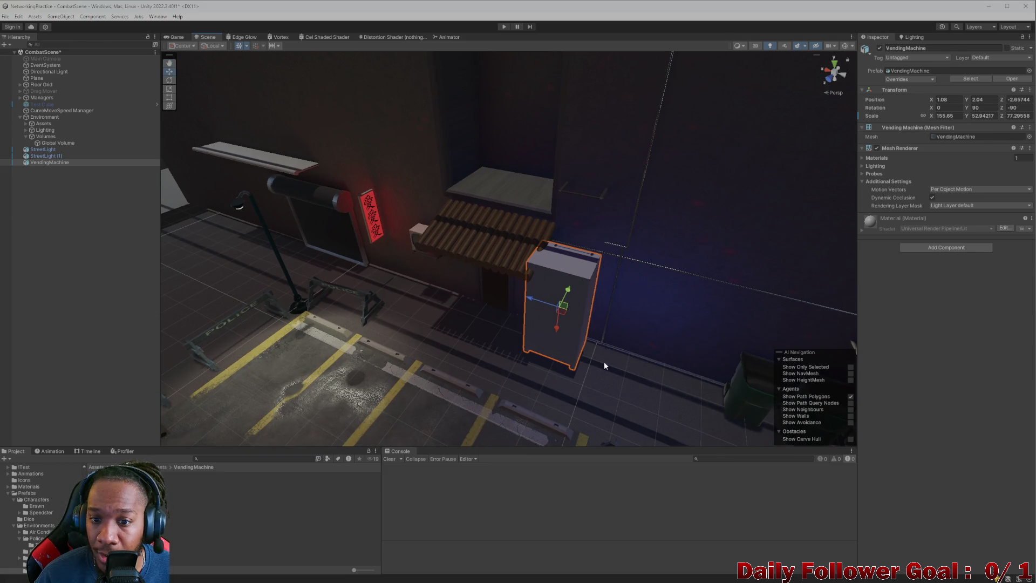
mouse_move(668, 573)
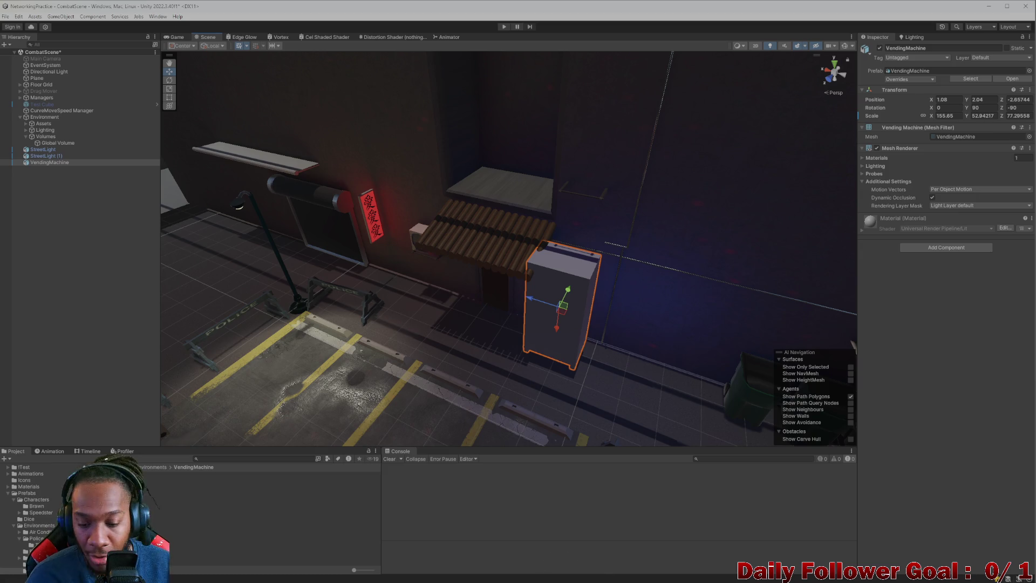
Back in Blender, turn on the Face Orientation overlay so the machine shows all blue
left_click(724, 573)
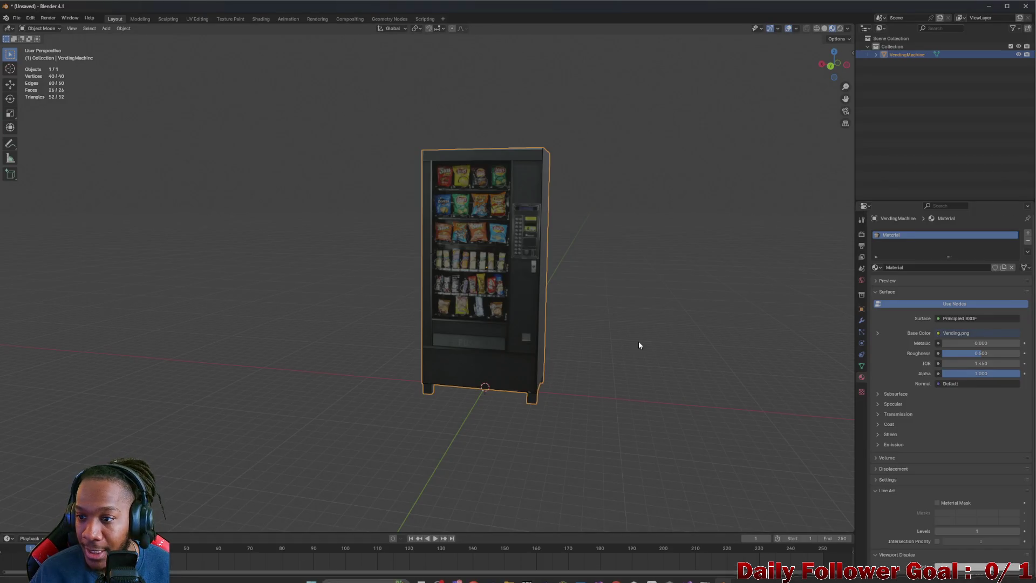
left_click(859, 318)
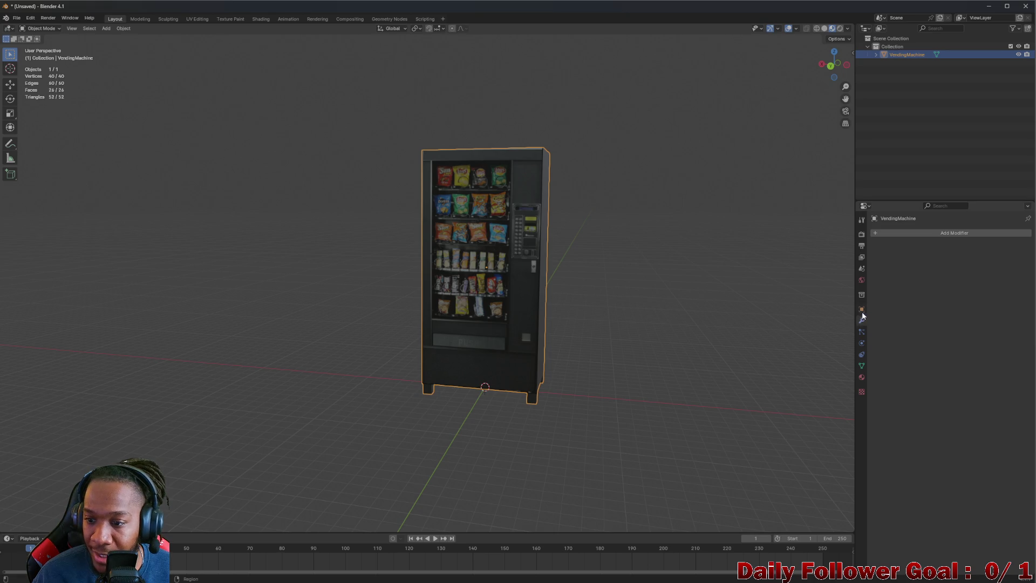
left_click(861, 308)
left_click(860, 378)
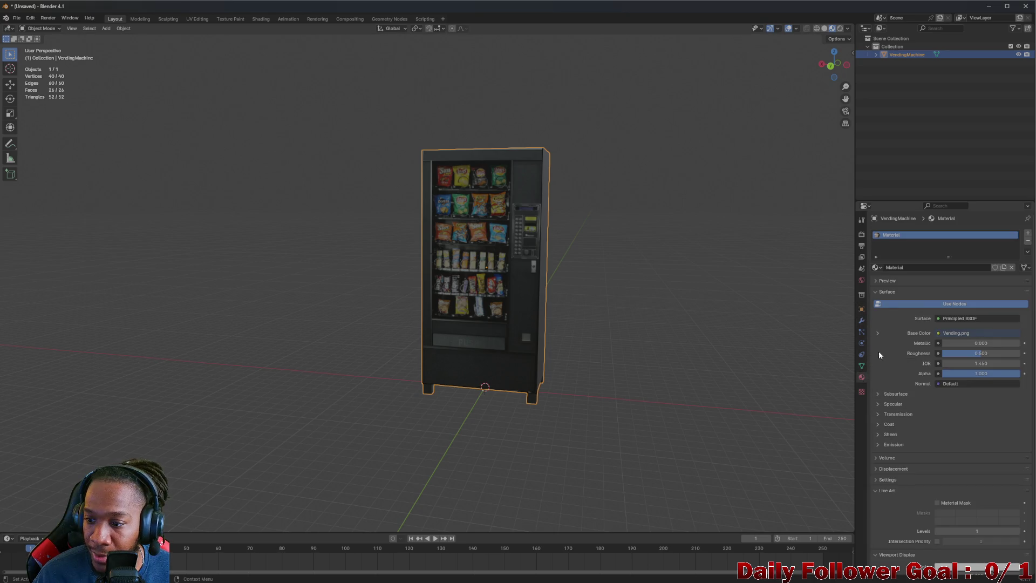
left_click(860, 321)
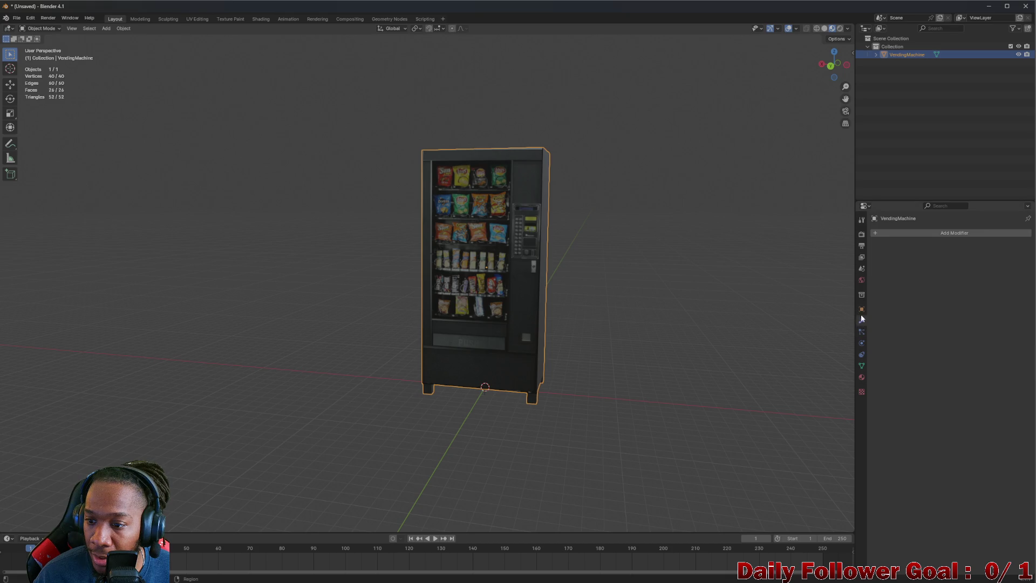
left_click(861, 309)
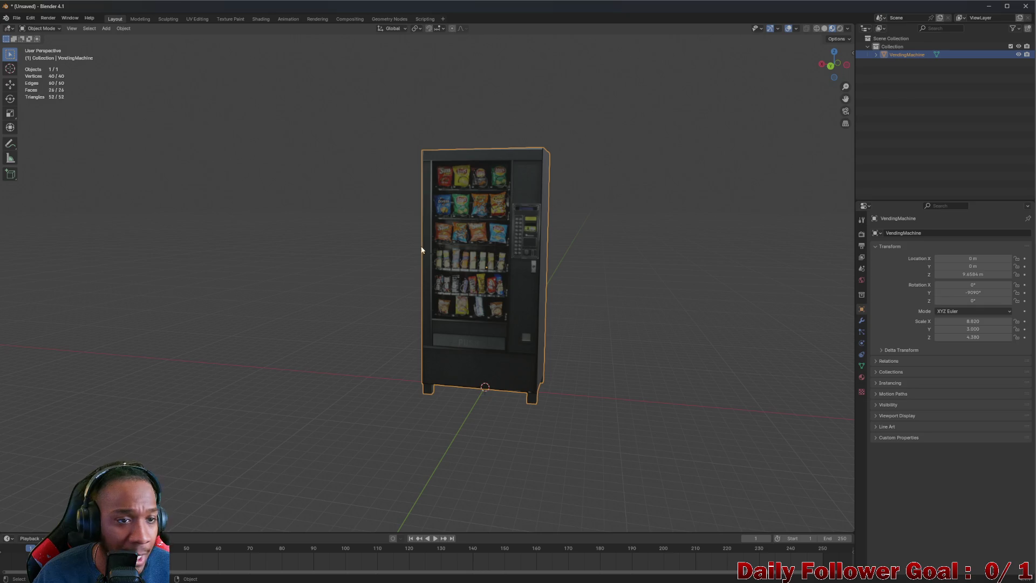
left_click(797, 30)
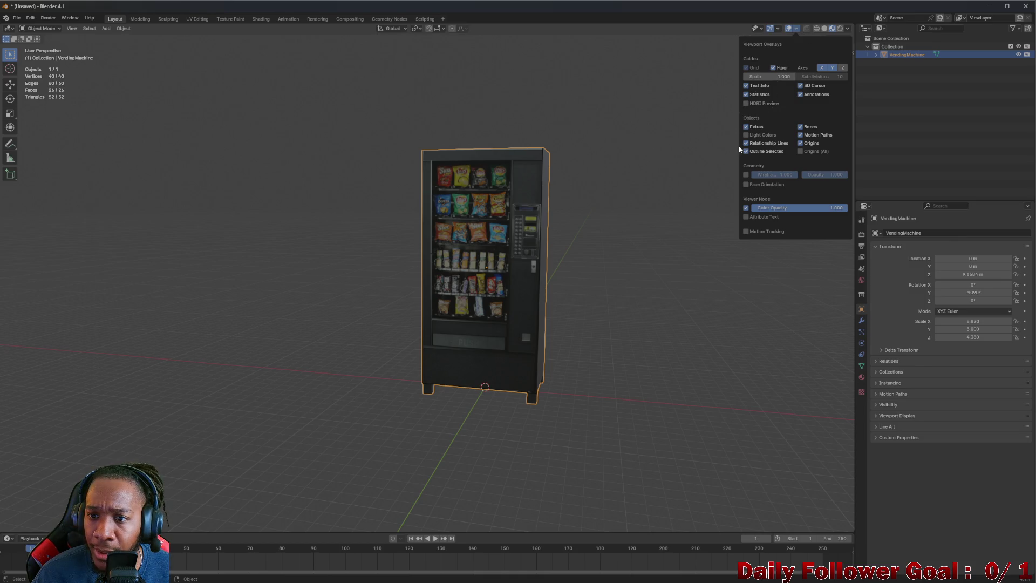
left_click(746, 184)
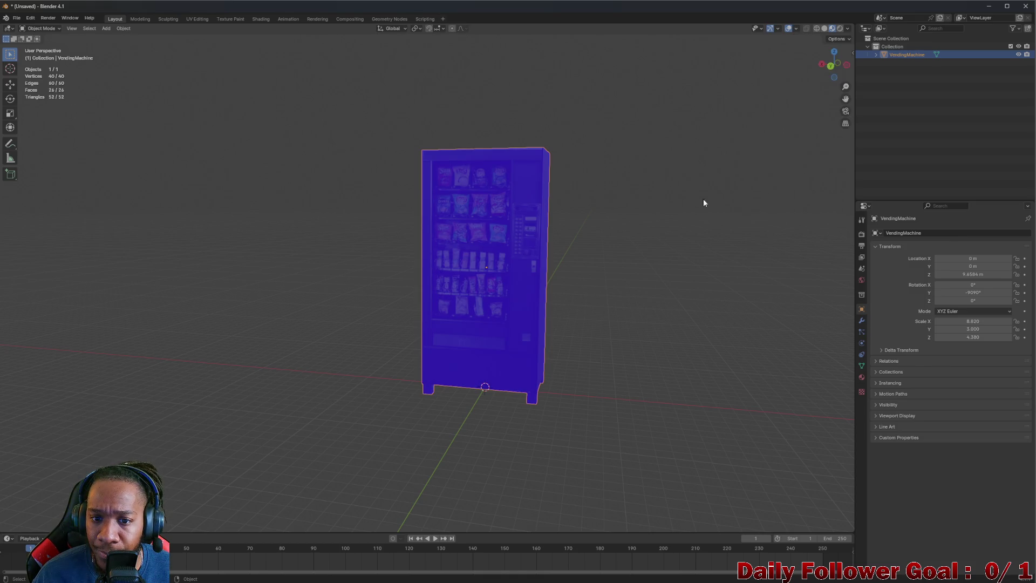
Set the vending machine's Y rotation to -90° in the Object properties
mouse_move(704, 198)
left_mouse_down()
mouse_move(425, 286)
mouse_move(626, 218)
mouse_move(719, 174)
left_mouse_up()
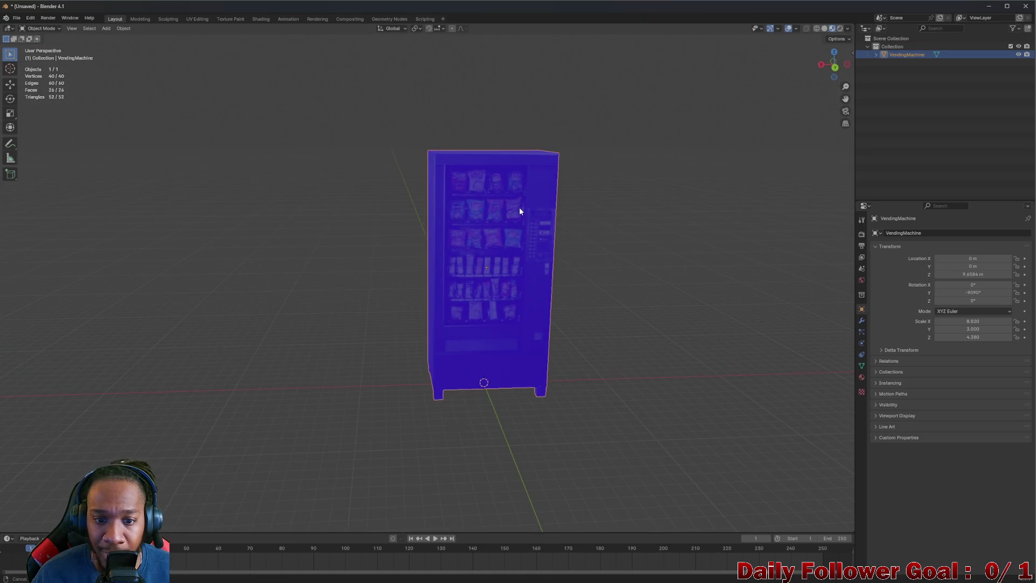
mouse_move(519, 211)
left_mouse_down()
mouse_move(615, 205)
mouse_move(607, 227)
mouse_move(599, 224)
left_mouse_up()
left_click(613, 265)
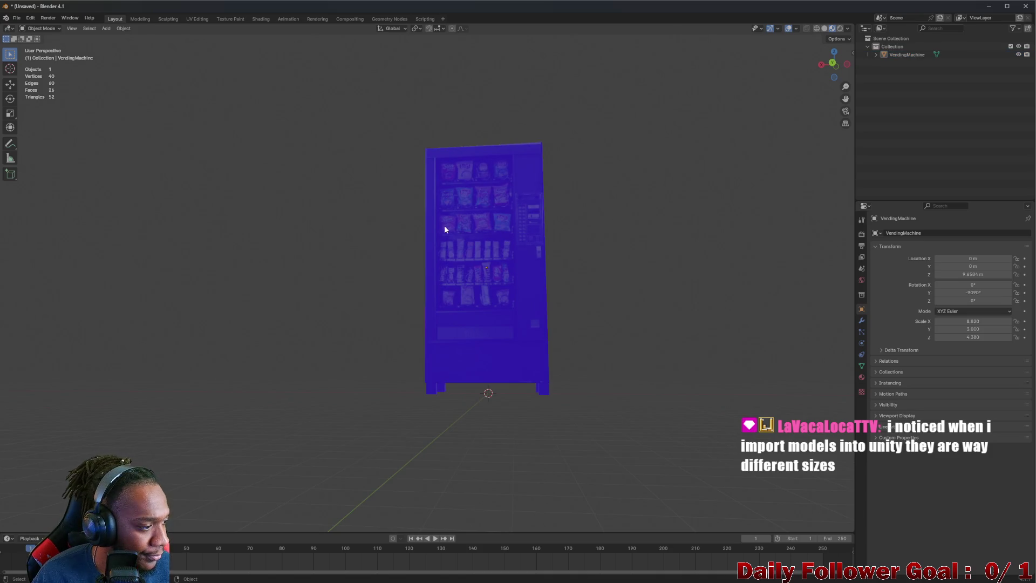
left_click_drag(444, 225, 458, 248)
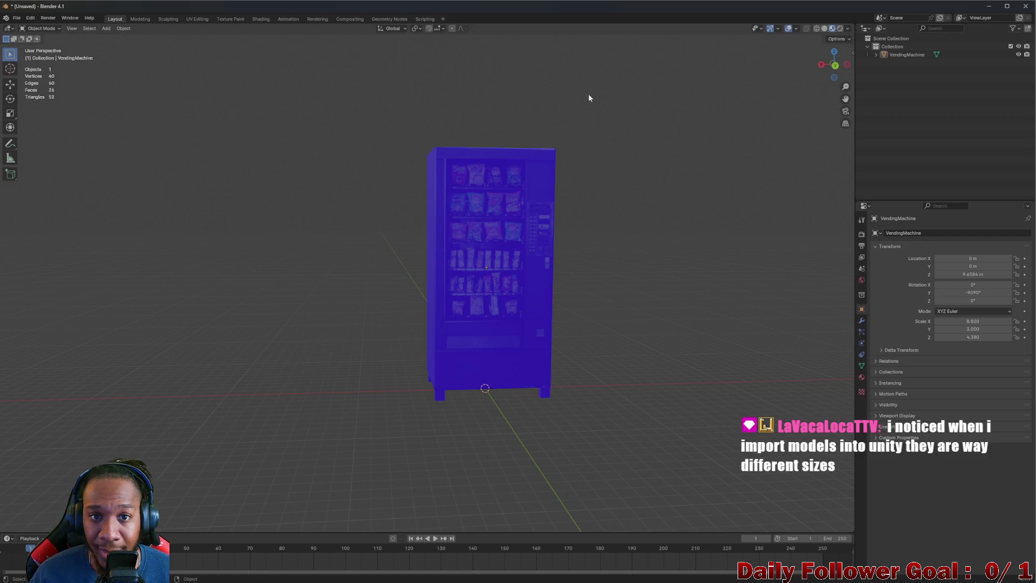
left_click_drag(479, 161, 468, 162)
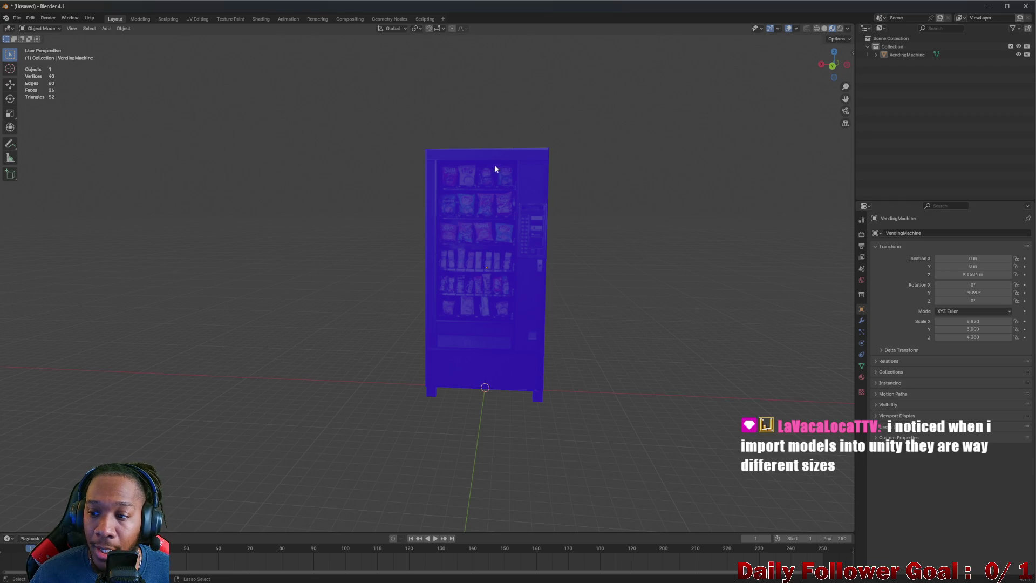
mouse_move(495, 168)
left_mouse_down()
mouse_move(658, 270)
mouse_move(671, 241)
mouse_move(933, 314)
mouse_move(719, 328)
left_mouse_up()
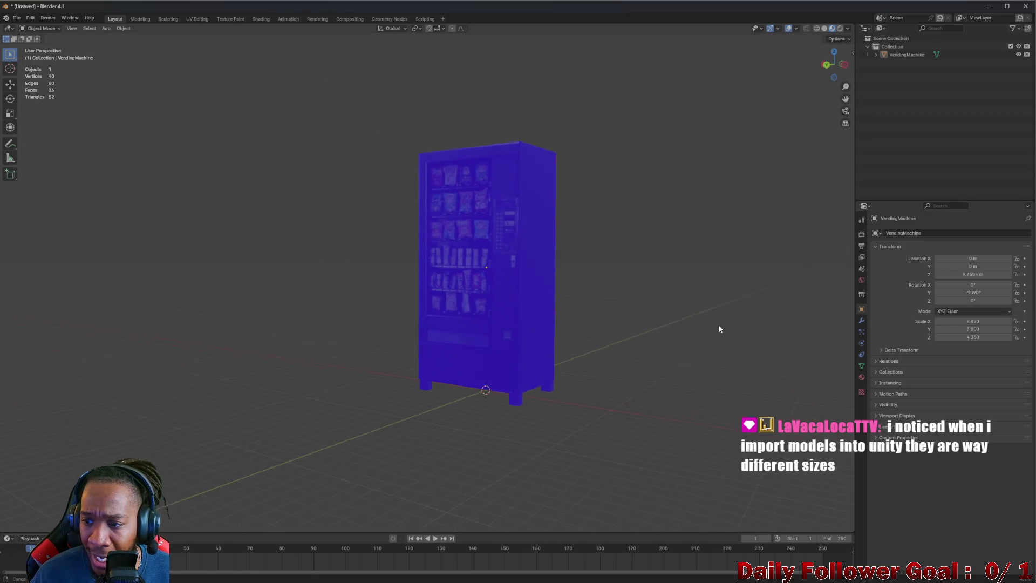
left_click(969, 291)
type("-90")
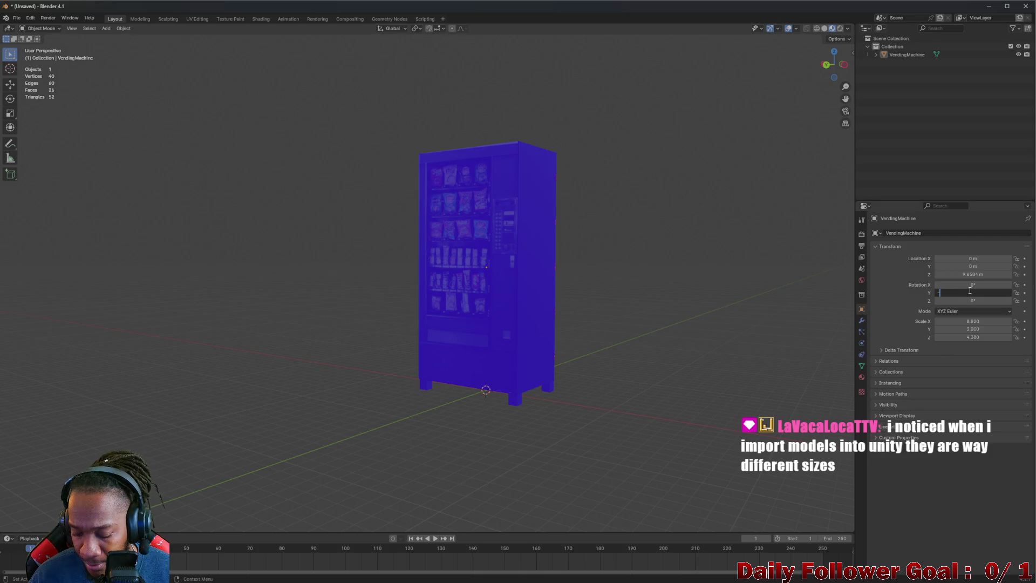
key("Return")
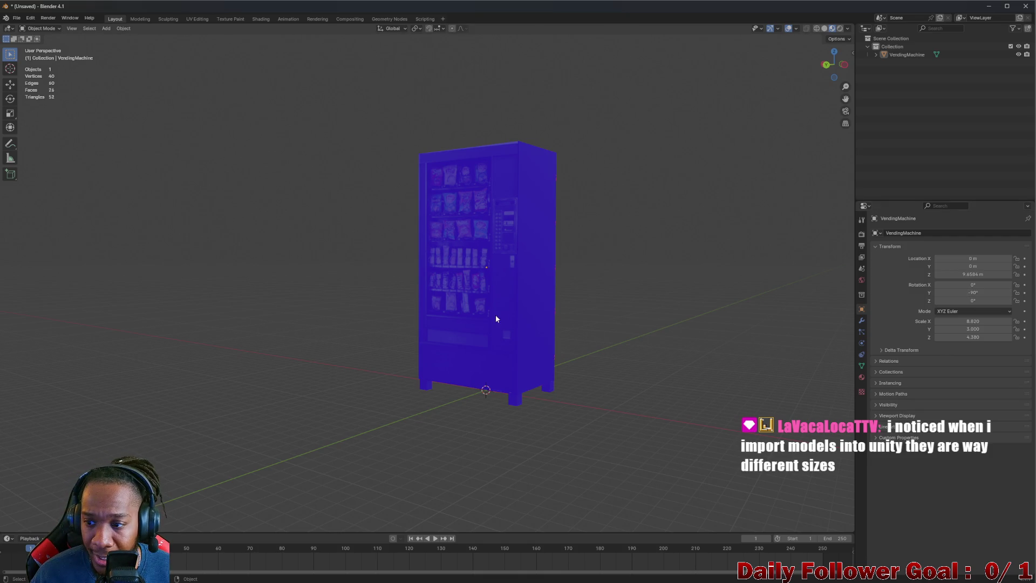
Check the machine from the back view, then select it and bring up the Apply transforms menu
left_click_drag(495, 315, 568, 313)
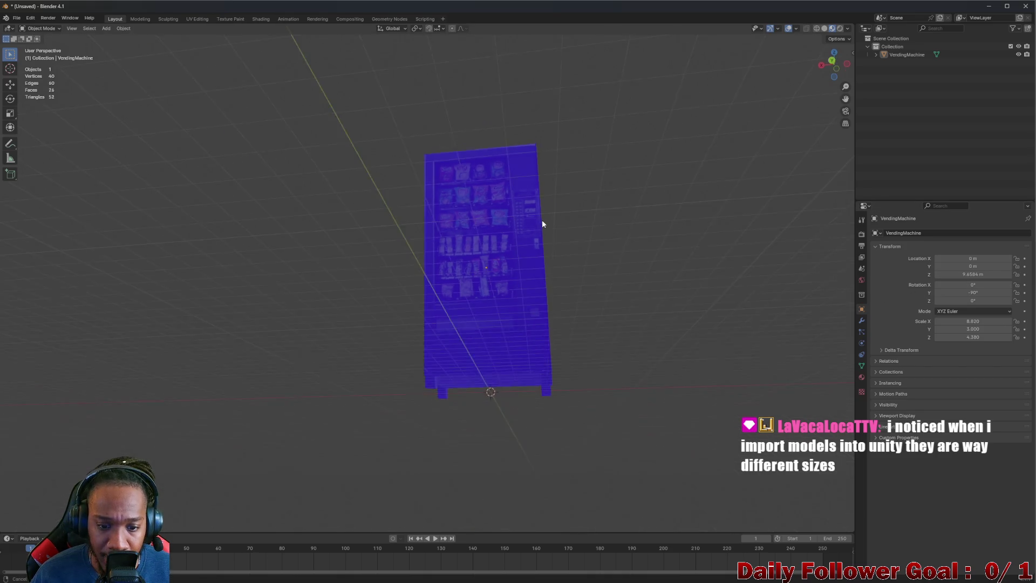
scroll(516, 367, "up", 4)
left_click(834, 64)
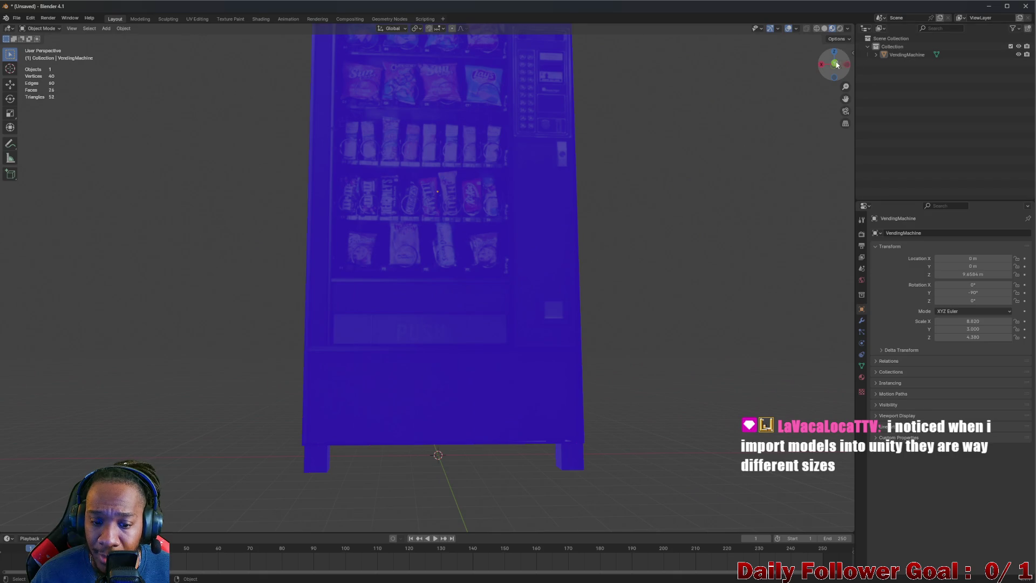
mouse_move(632, 243)
left_mouse_down()
mouse_move(615, 211)
mouse_move(632, 188)
mouse_move(632, 205)
left_mouse_up()
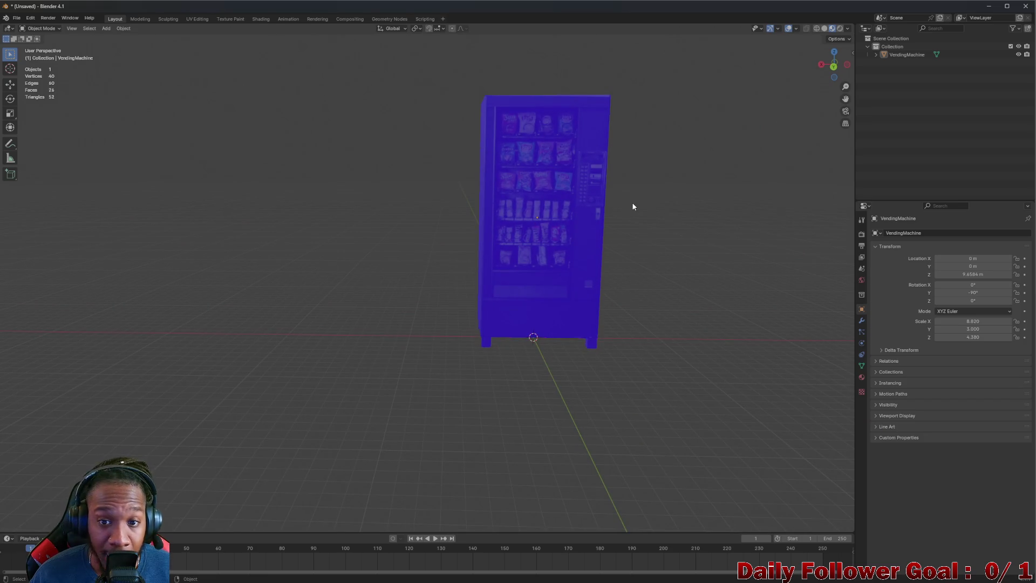
left_click(524, 168)
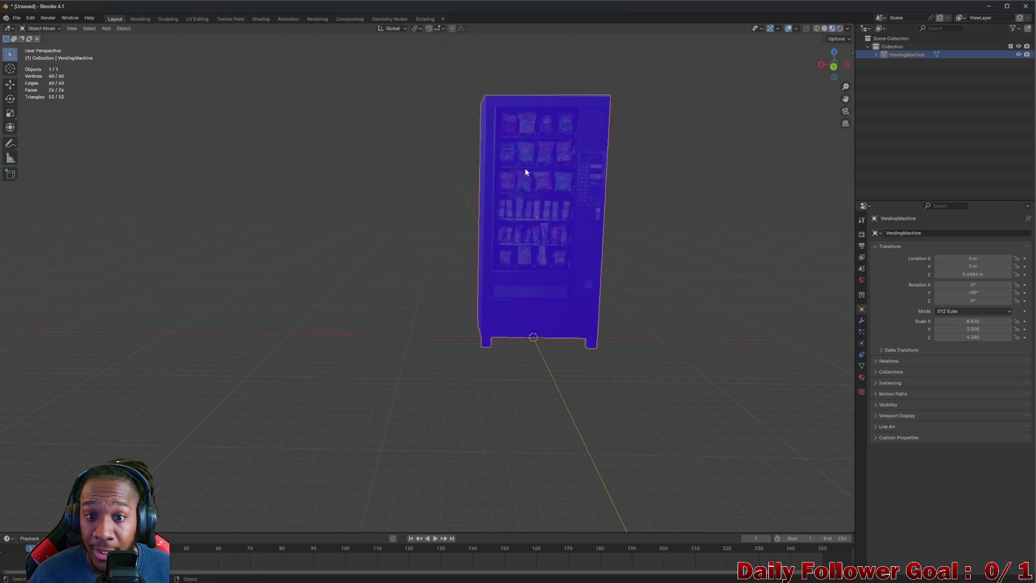
key("ctrl+a")
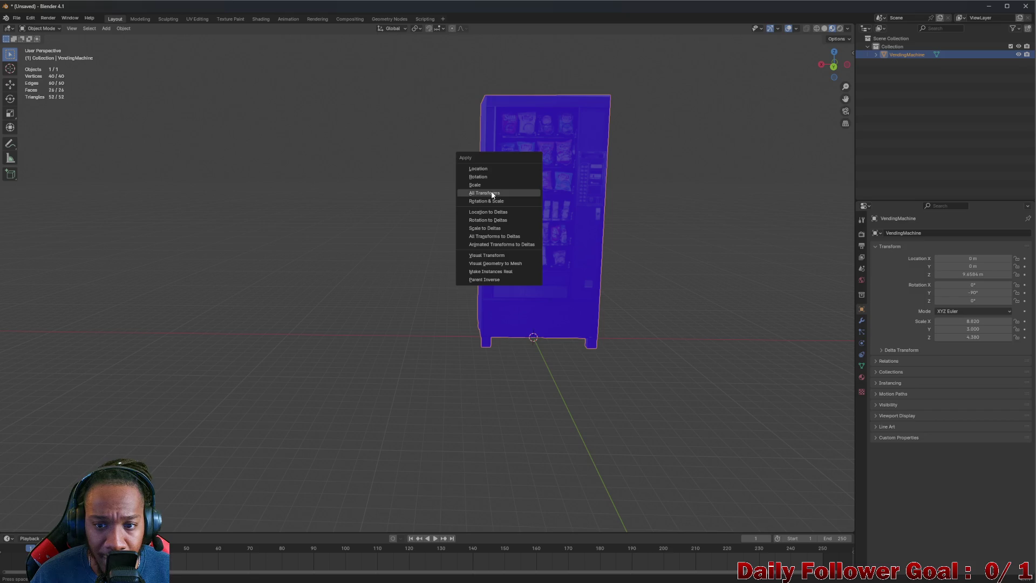
Apply all transforms, re-export as VendingMachine.fbx, and return to Unity
left_click(492, 193)
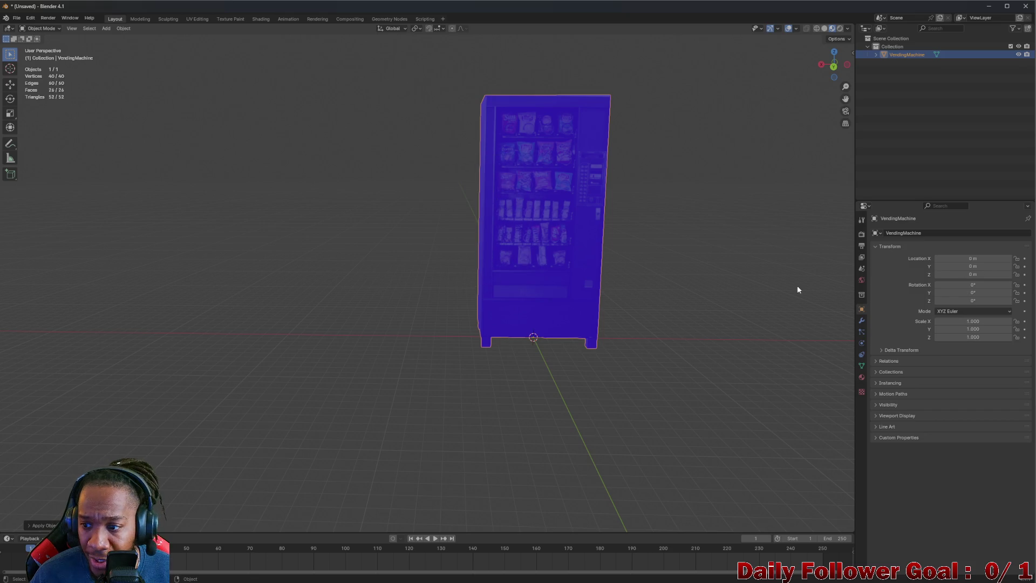
left_click(19, 21)
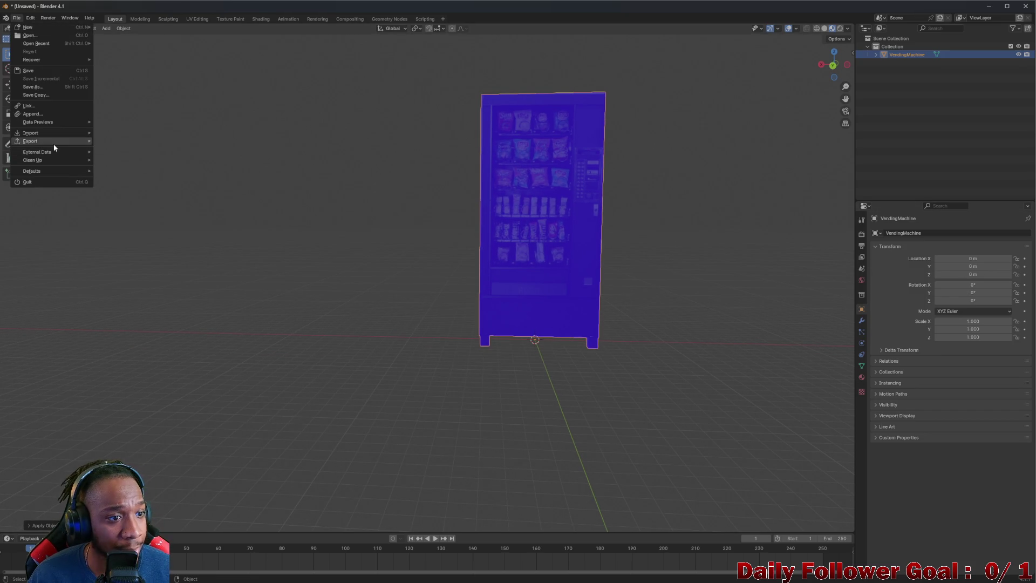
mouse_move(54, 141)
left_click(135, 221)
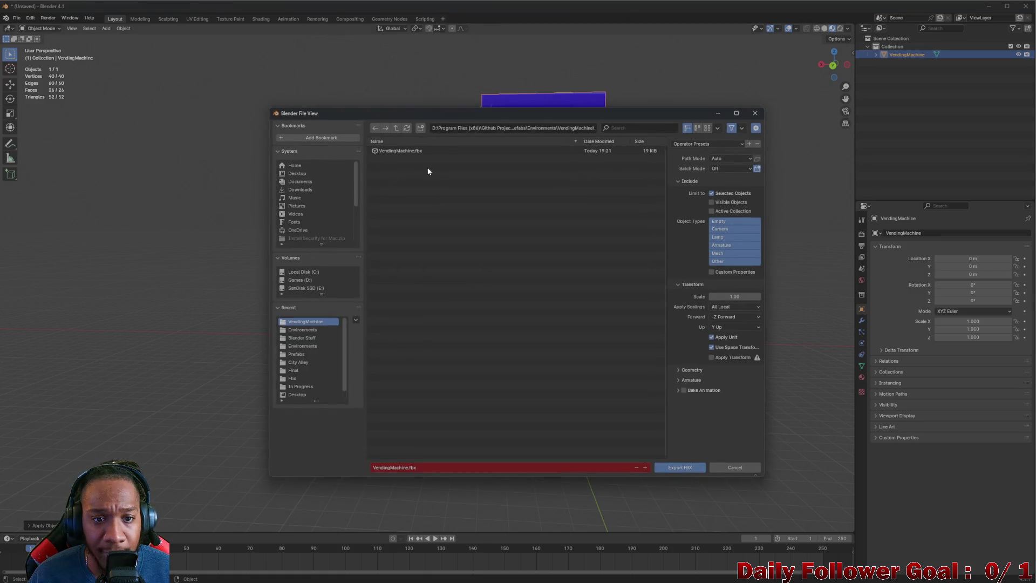
left_click(688, 470)
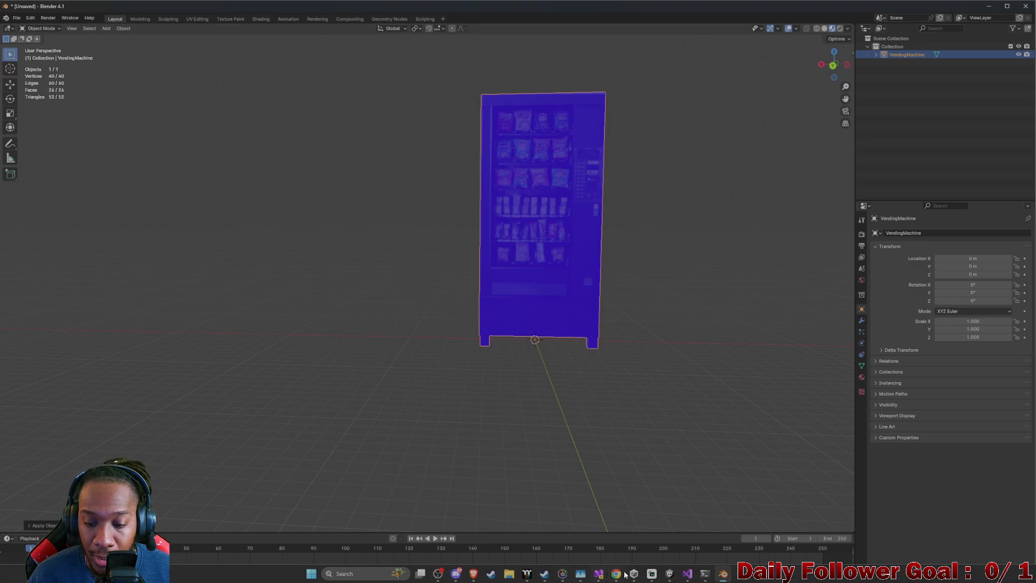
left_click(674, 575)
scroll(548, 314, "down", 3)
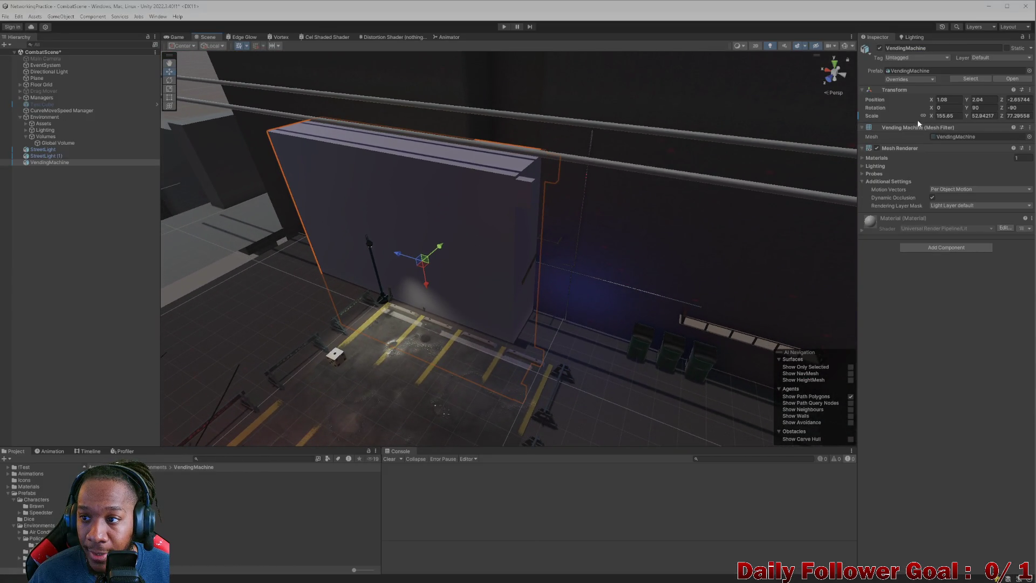
Try an X scale of 2.94, unlink proportional scaling, and set Z scale to 1
scroll(467, 219, "down", 3)
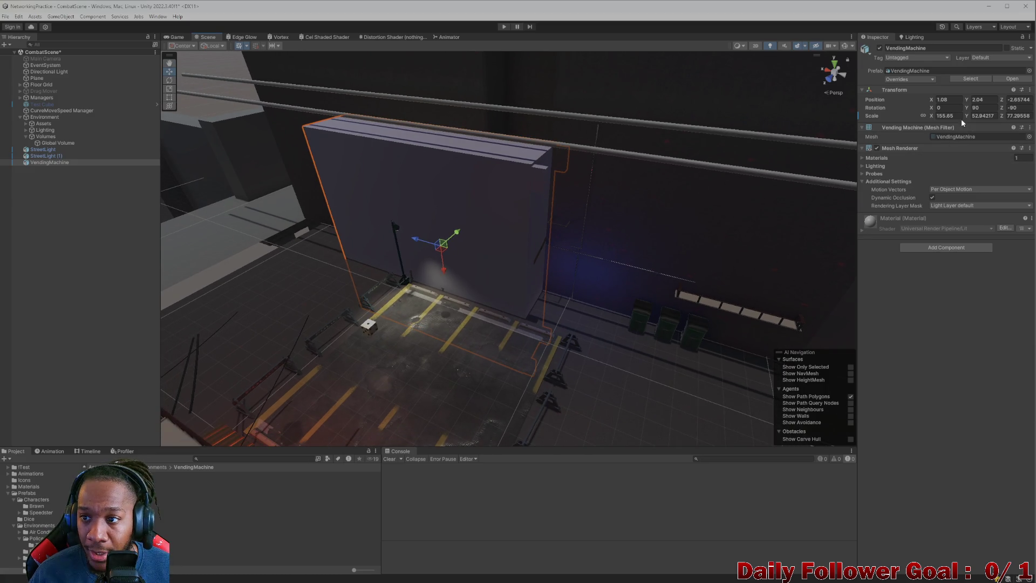
left_click(953, 116)
type("2.94")
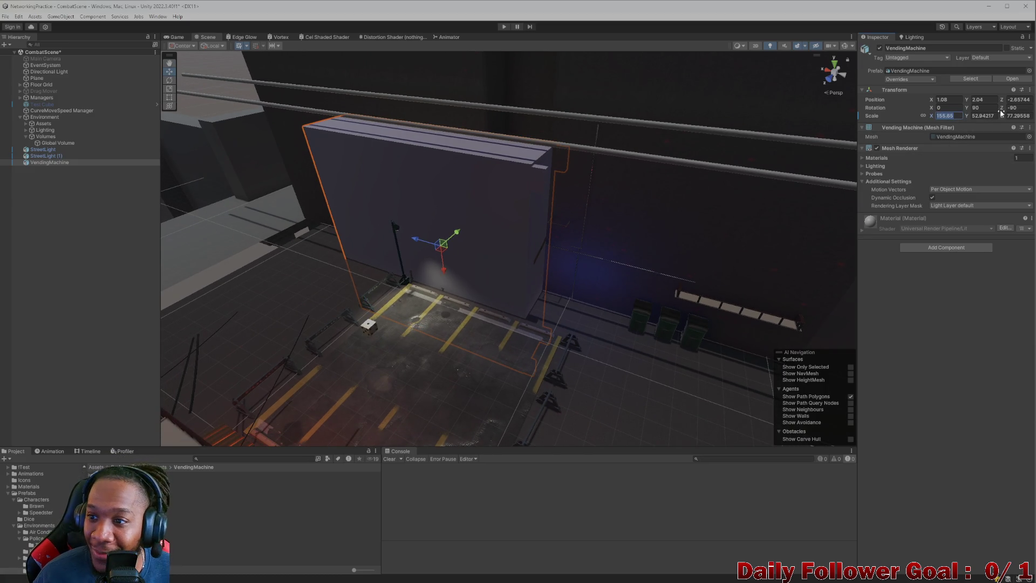
key("Return")
left_click(1028, 116)
left_click(922, 115)
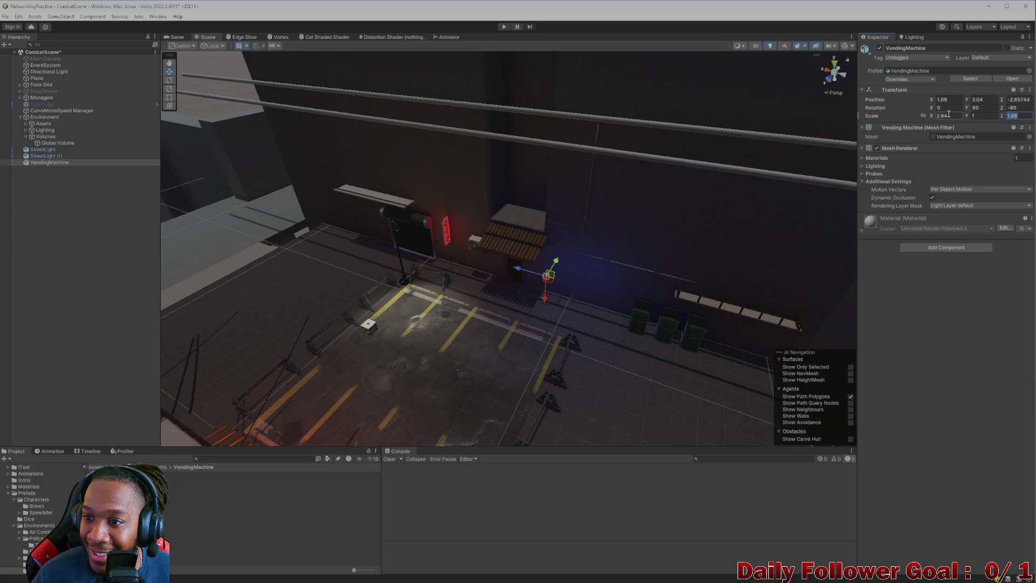
left_click(1019, 115)
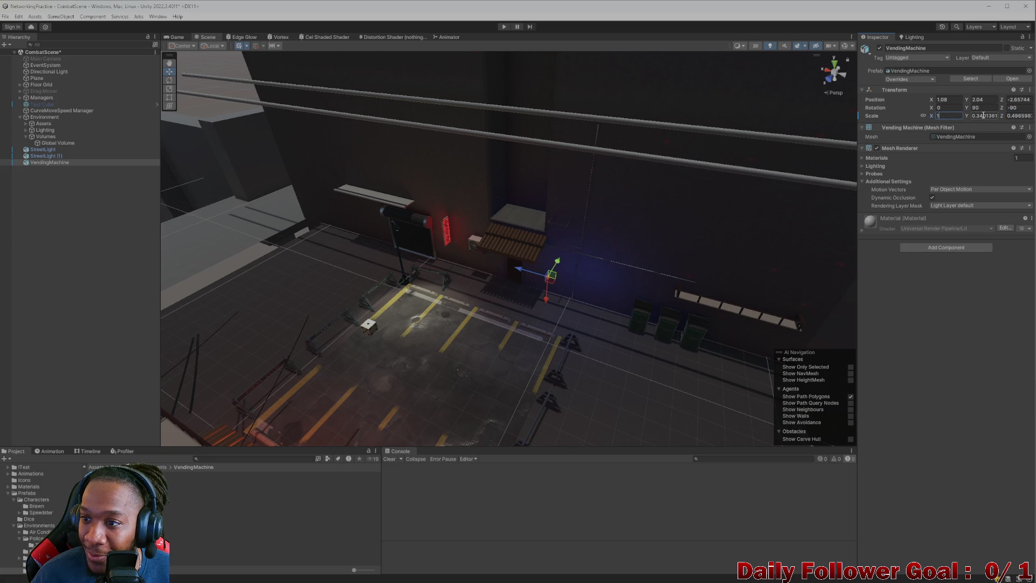
type("1")
scroll(584, 293, "up", 3)
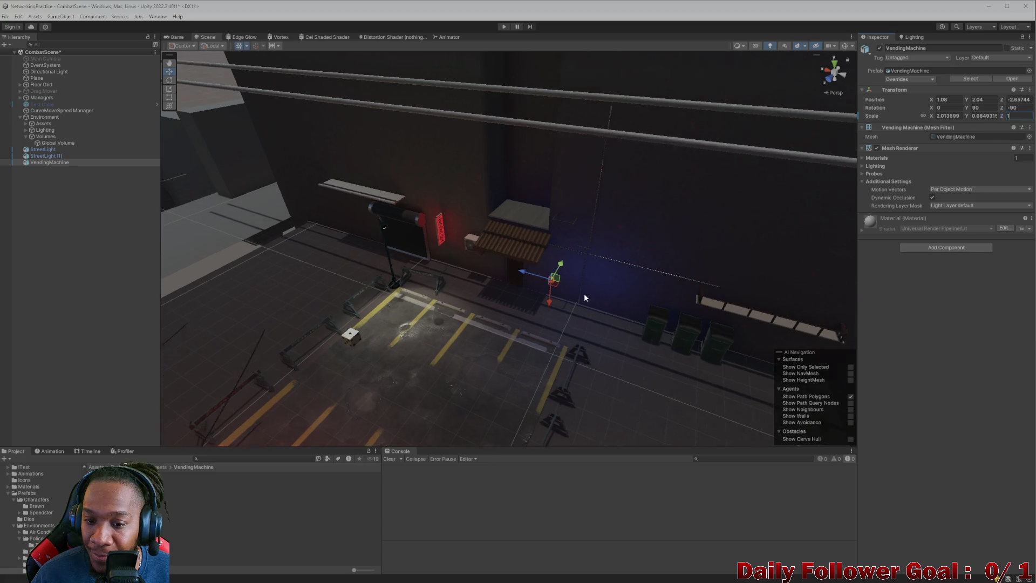
left_click(952, 116)
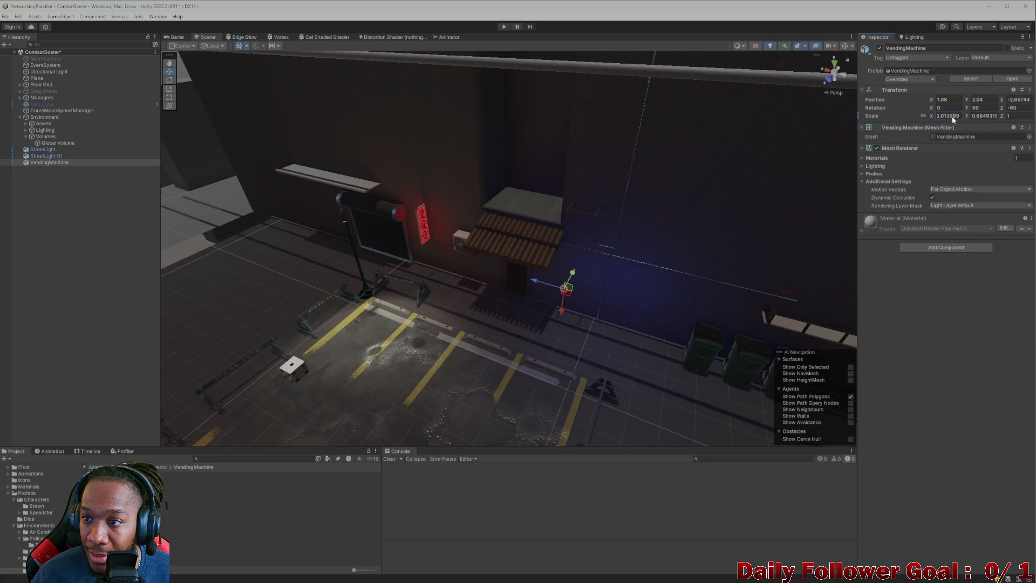
Set X and Y scale to 1, then scrub the scale uniformly up to 25.2
left_click(954, 116)
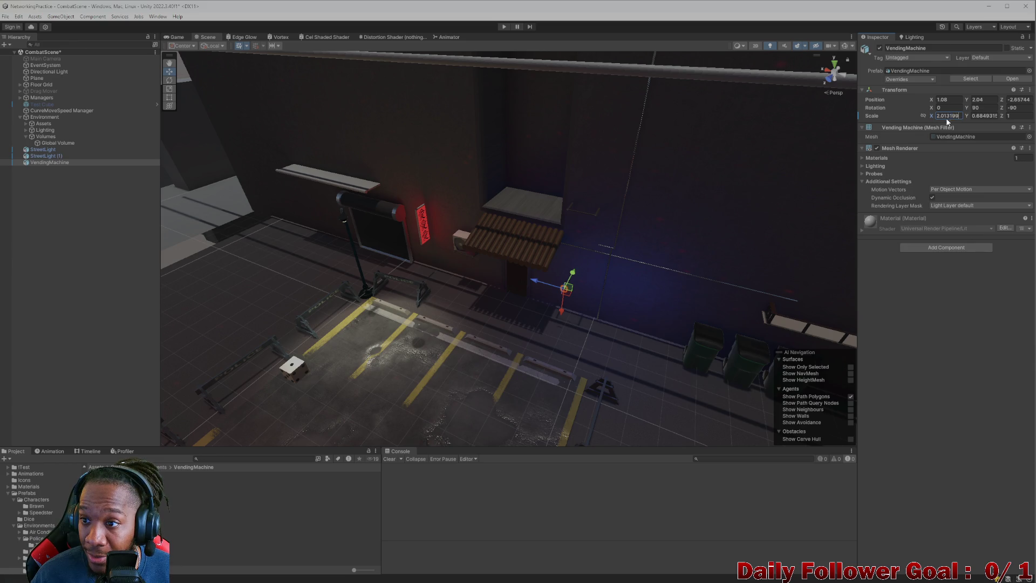
type("1")
key("Tab")
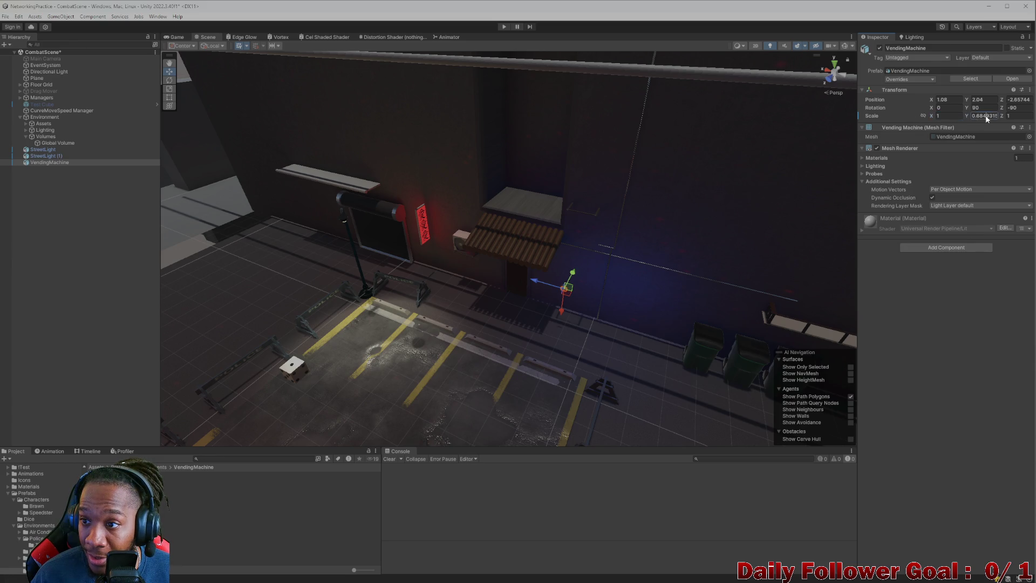
type("1")
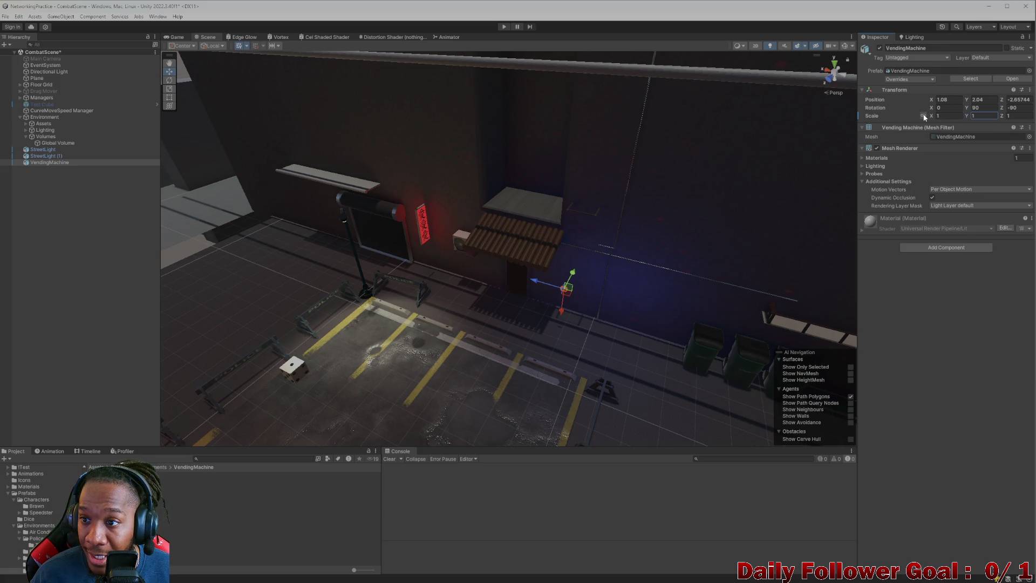
mouse_move(923, 118)
left_mouse_down()
mouse_move(1009, 125)
mouse_move(955, 112)
left_mouse_up()
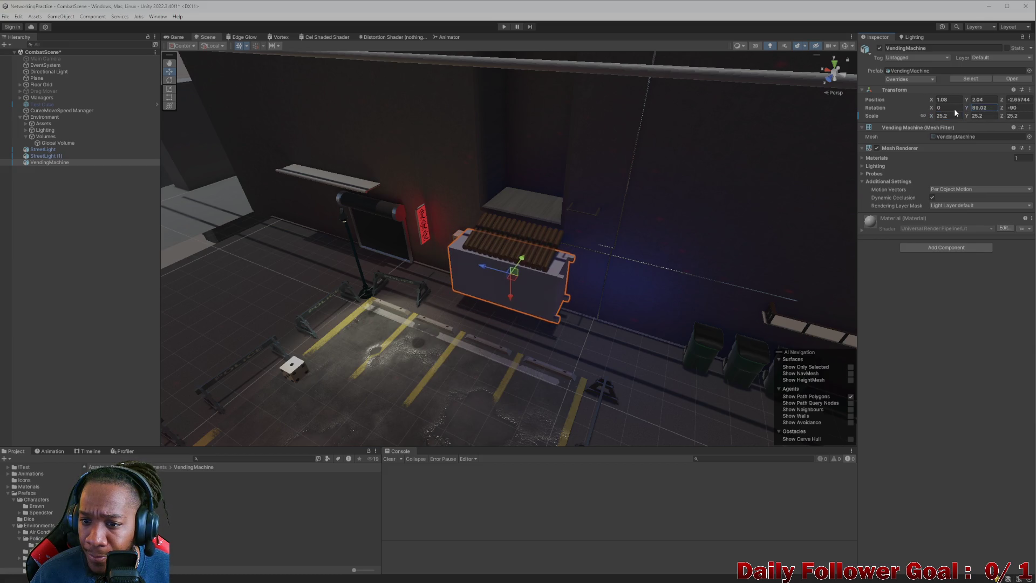
Set the machine's rotation to -90, 0, 0 and drag it down to the alley floor
type("0")
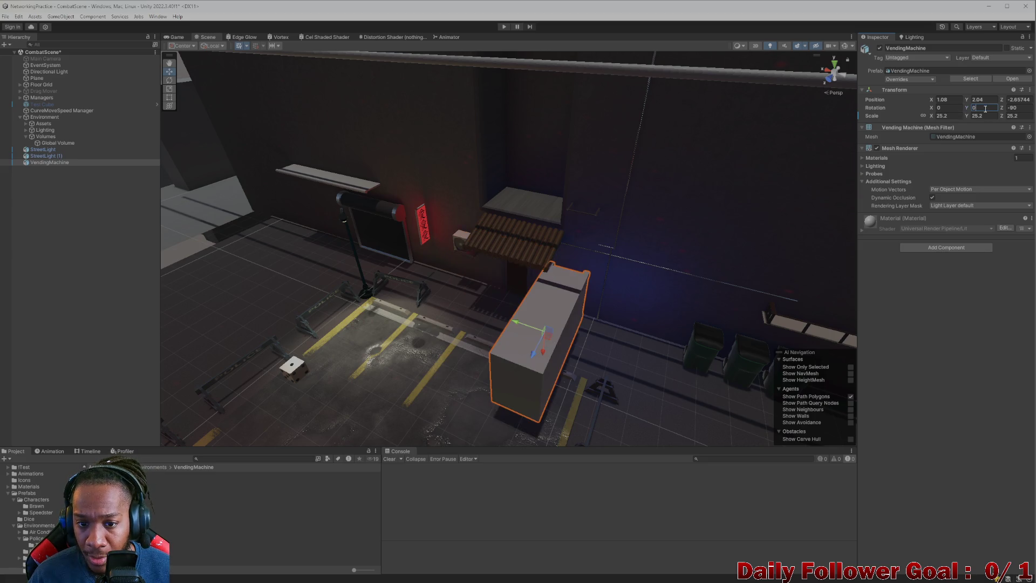
left_click_drag(1001, 108, 925, 110)
left_click(1024, 108)
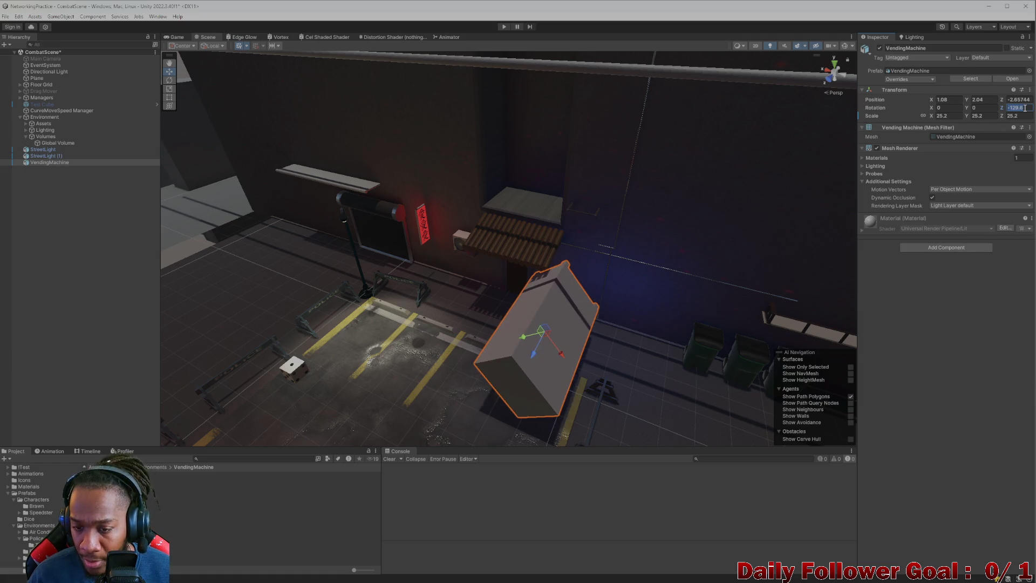
type("0")
left_click_drag(929, 110, 909, 121)
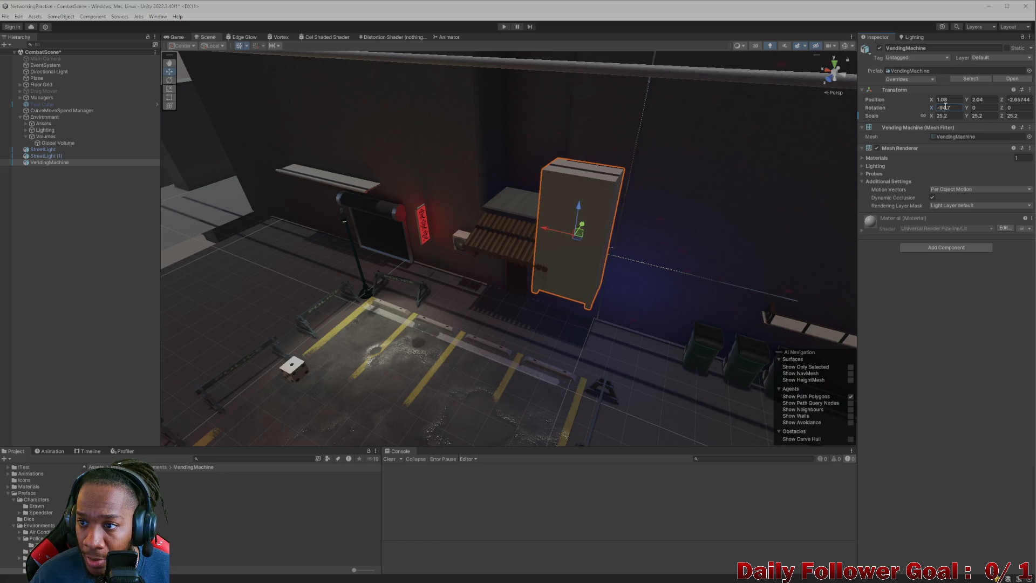
type("-90")
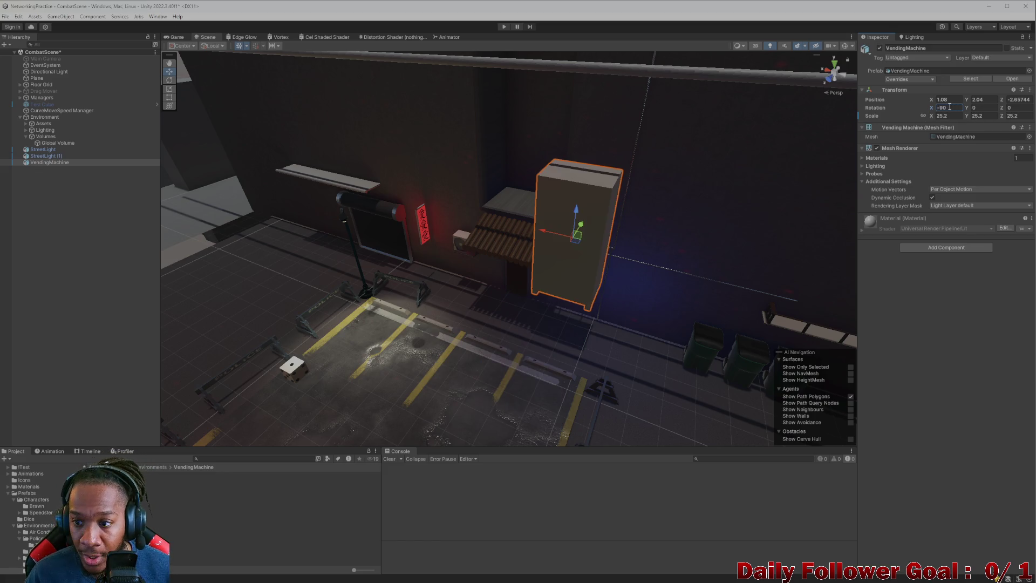
scroll(540, 198, "up", 2)
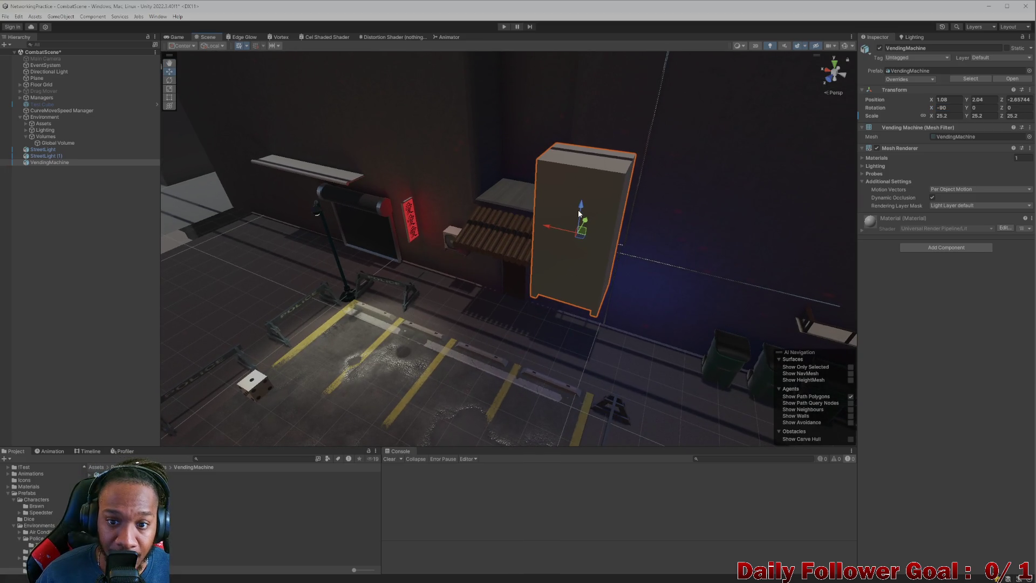
mouse_move(578, 213)
left_mouse_down()
mouse_move(578, 263)
mouse_move(600, 239)
mouse_move(553, 309)
mouse_move(617, 92)
mouse_move(571, 268)
mouse_move(508, 274)
mouse_move(485, 302)
mouse_move(444, 282)
mouse_move(432, 291)
left_mouse_up()
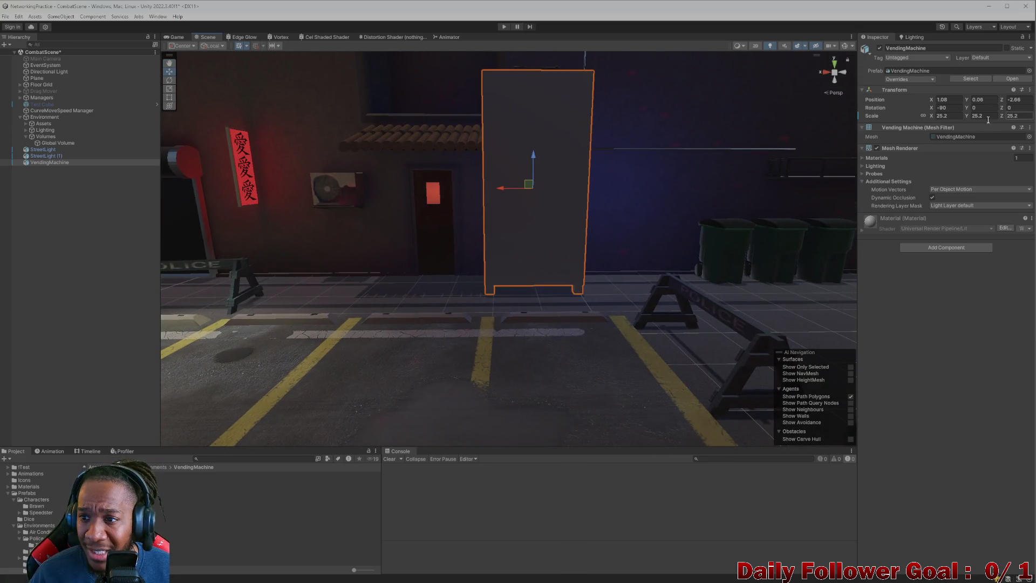
Scale the vending machine uniformly to 12, zoom in on it, and select its material asset
left_click(944, 116)
type("12")
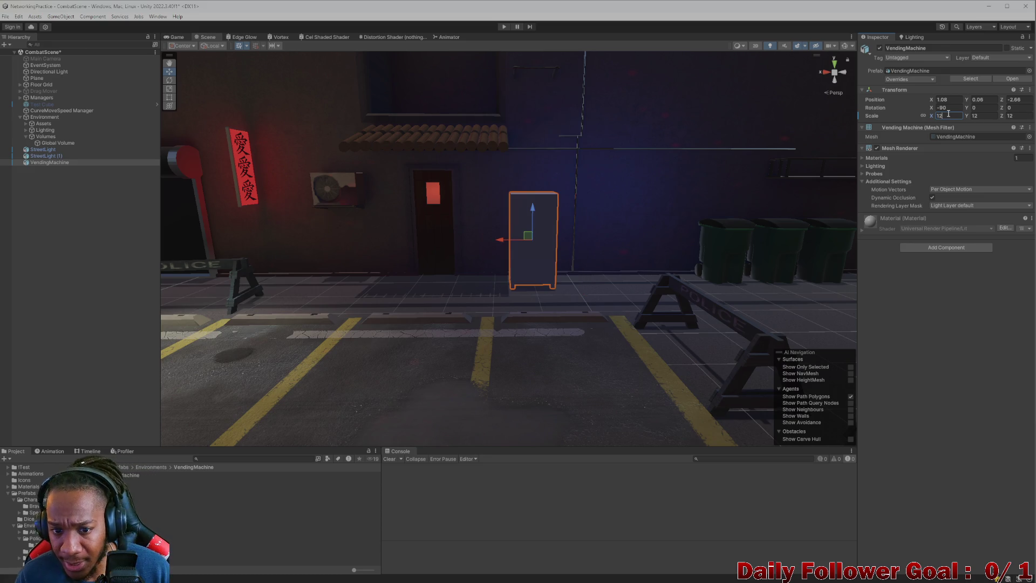
mouse_move(545, 213)
left_mouse_down()
mouse_move(536, 222)
mouse_move(556, 328)
mouse_move(414, 340)
mouse_move(559, 276)
mouse_move(594, 245)
mouse_move(323, 442)
mouse_move(433, 248)
mouse_move(459, 286)
left_mouse_up()
scroll(447, 322, "up", 5)
scroll(375, 356, "down", 3)
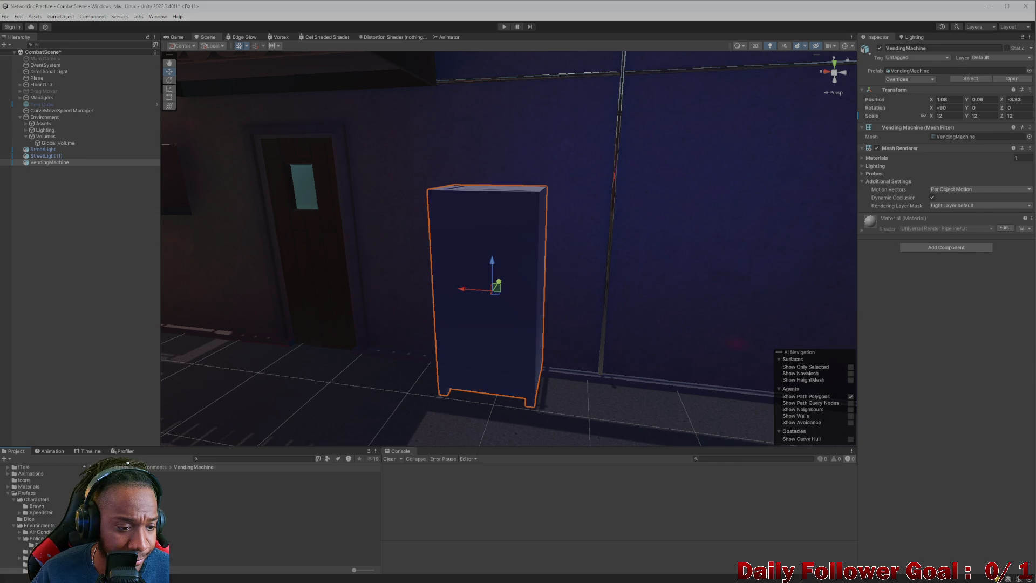
left_click(183, 480)
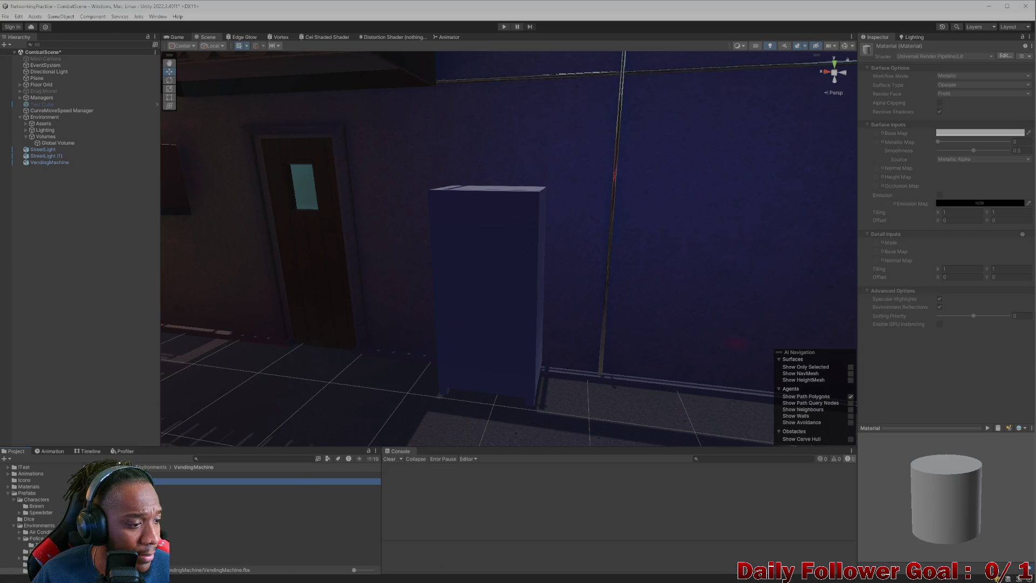
Apply the texture as the material's Base Map and rotate the vending machine about 180 degrees
left_click_drag(3, 324, 875, 132)
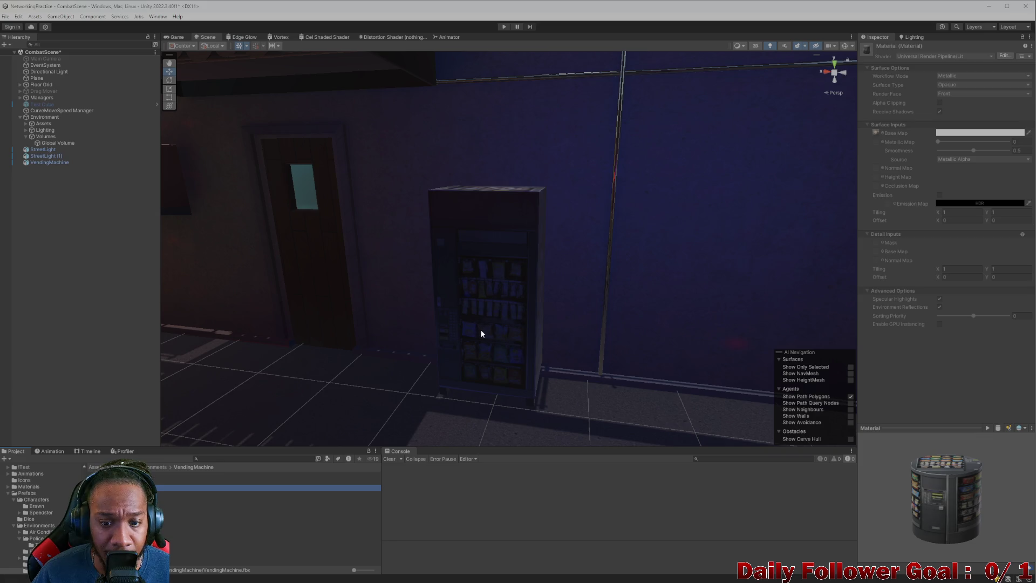
scroll(482, 334, "up", 3)
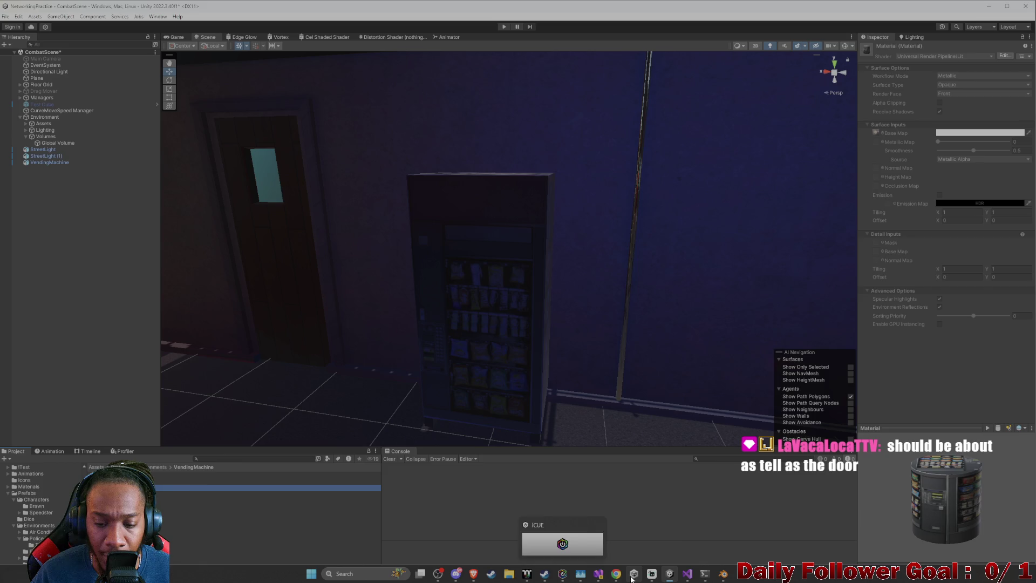
mouse_move(620, 575)
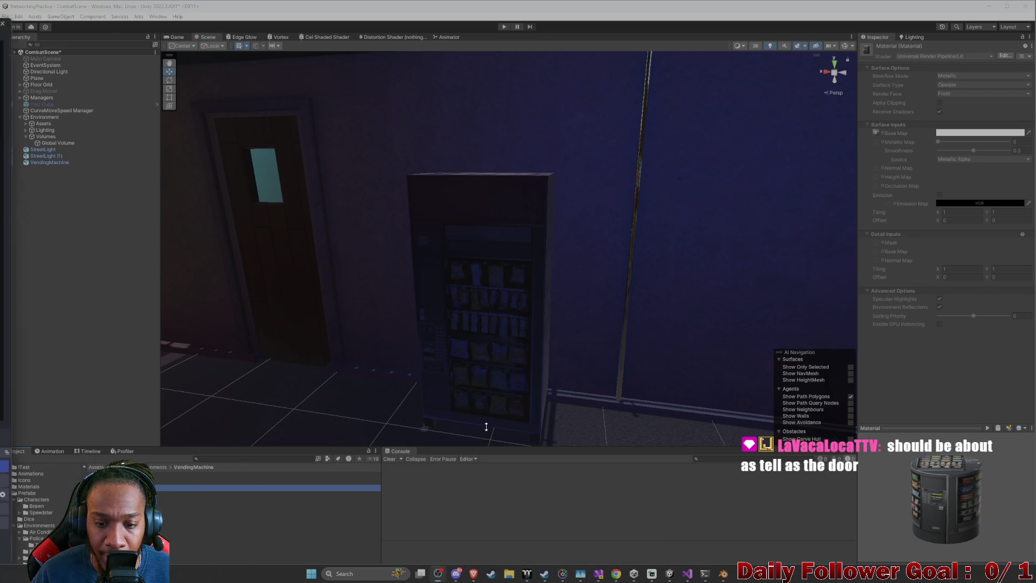
left_click(501, 288)
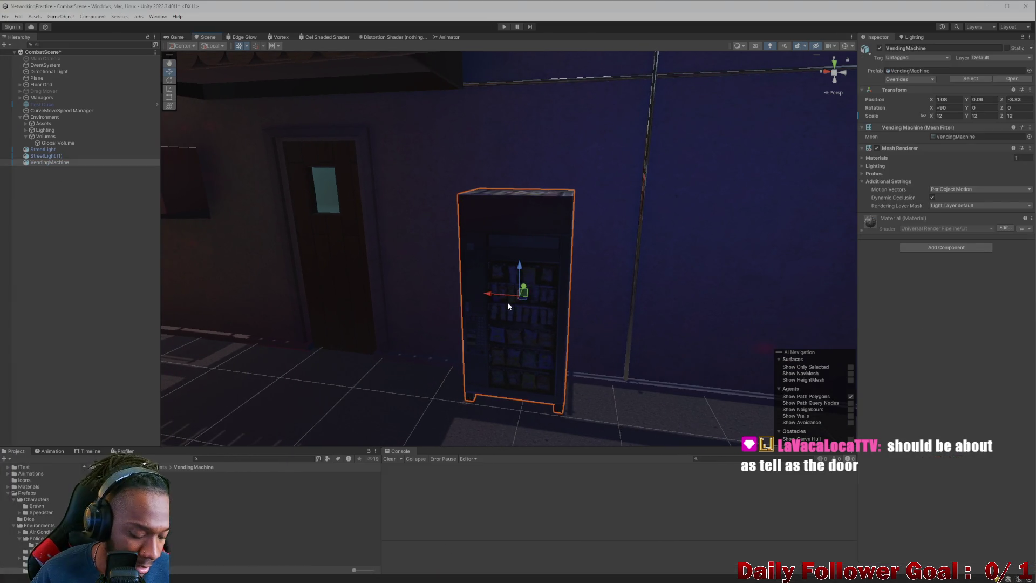
key("e")
mouse_move(506, 306)
left_mouse_down()
mouse_move(674, 320)
mouse_move(659, 322)
left_mouse_up()
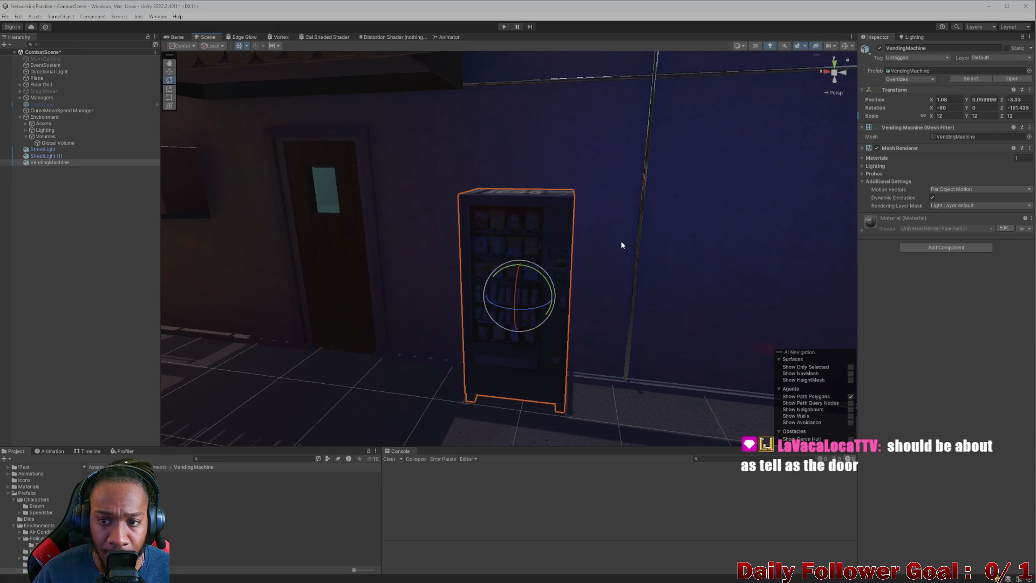
Select Material.mat and set its Base Map tiling X to 0
left_click(869, 223)
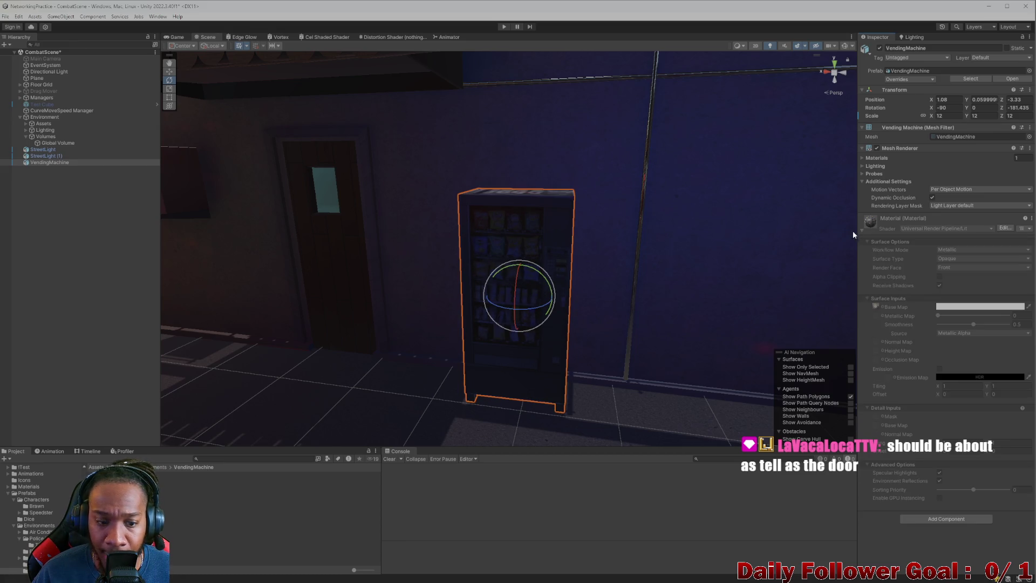
left_click(200, 481)
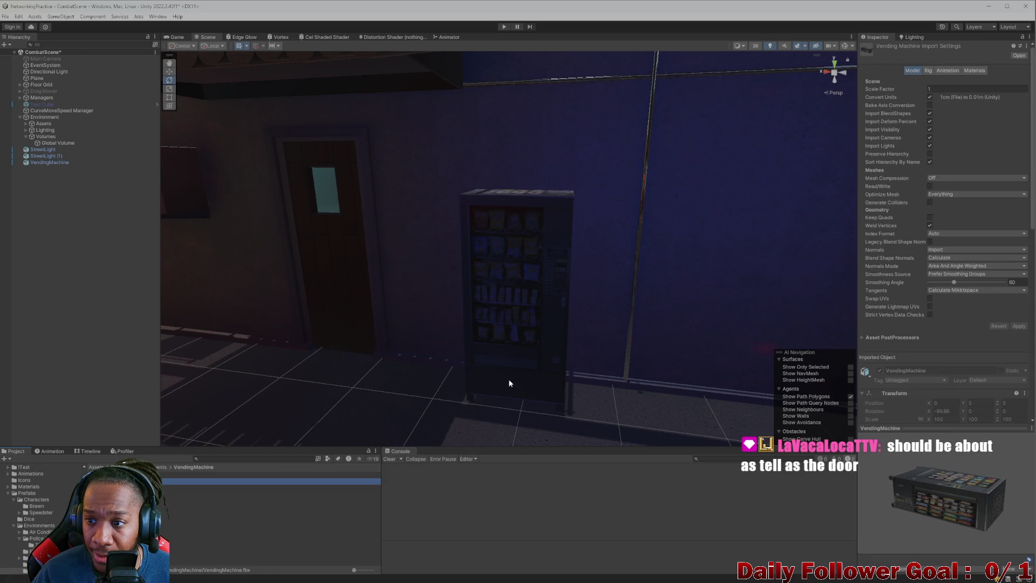
key("Down")
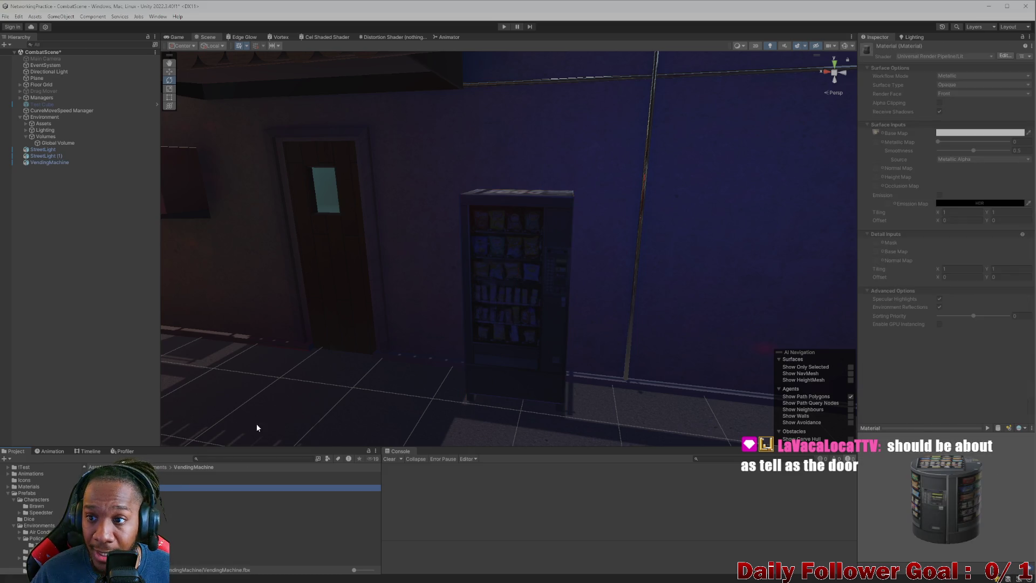
left_click(169, 474)
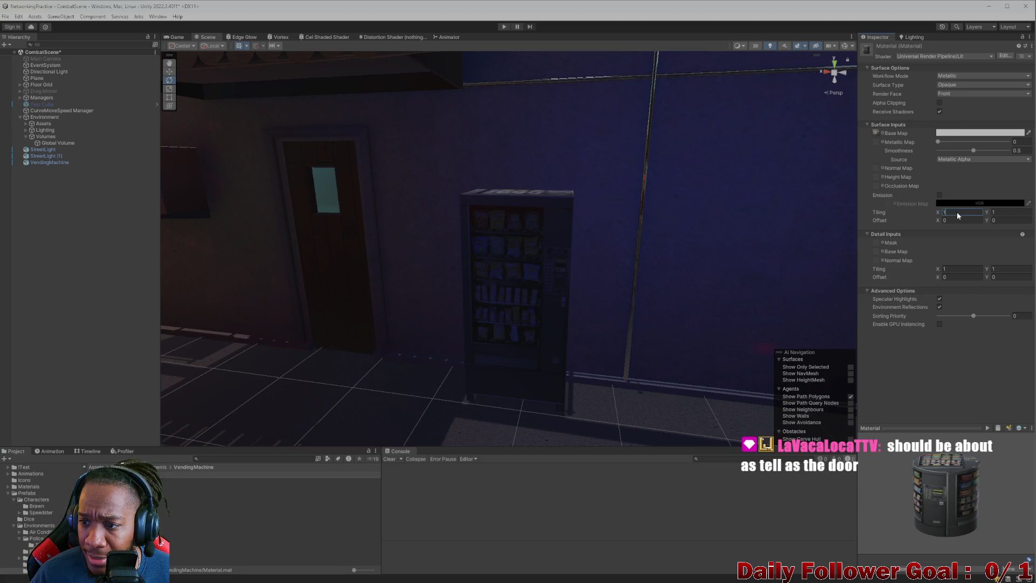
type("0")
left_click(1009, 214)
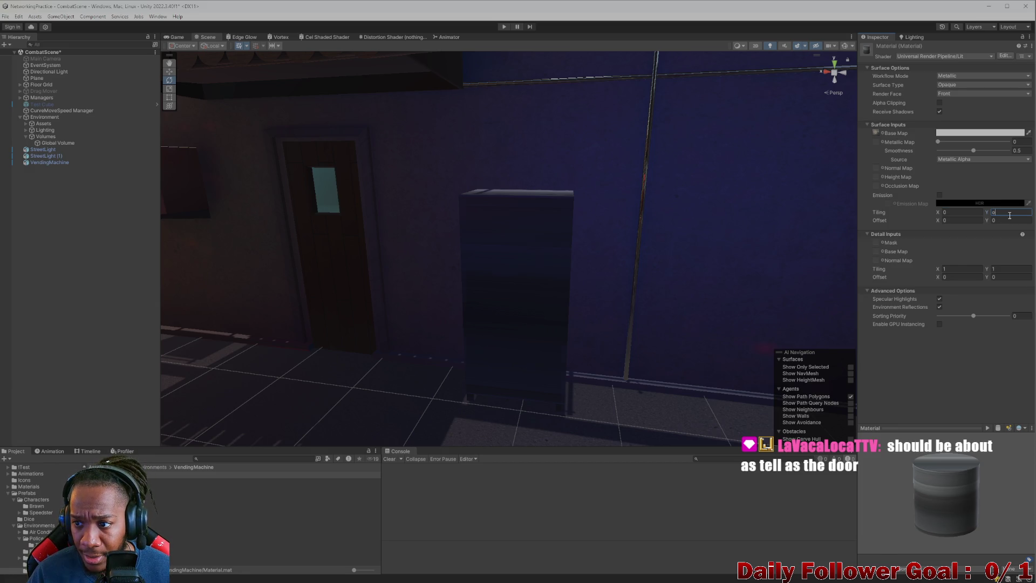
type("0")
left_click(497, 298)
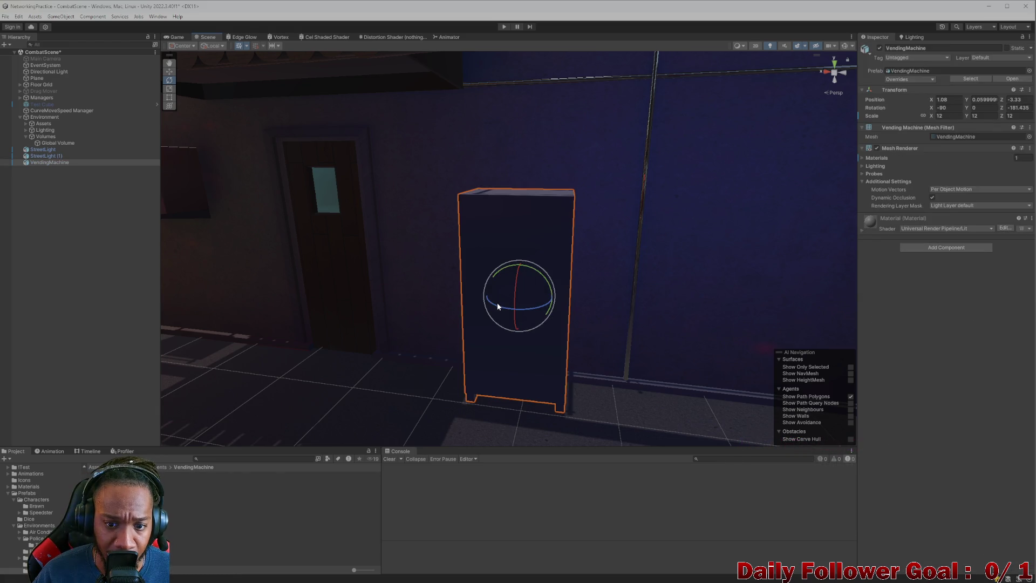
Undo a stray rotation and set the material's tiling X back to 1 so the snack texture shows
mouse_move(498, 305)
left_mouse_down()
mouse_move(638, 310)
mouse_move(564, 316)
mouse_move(398, 305)
left_mouse_up()
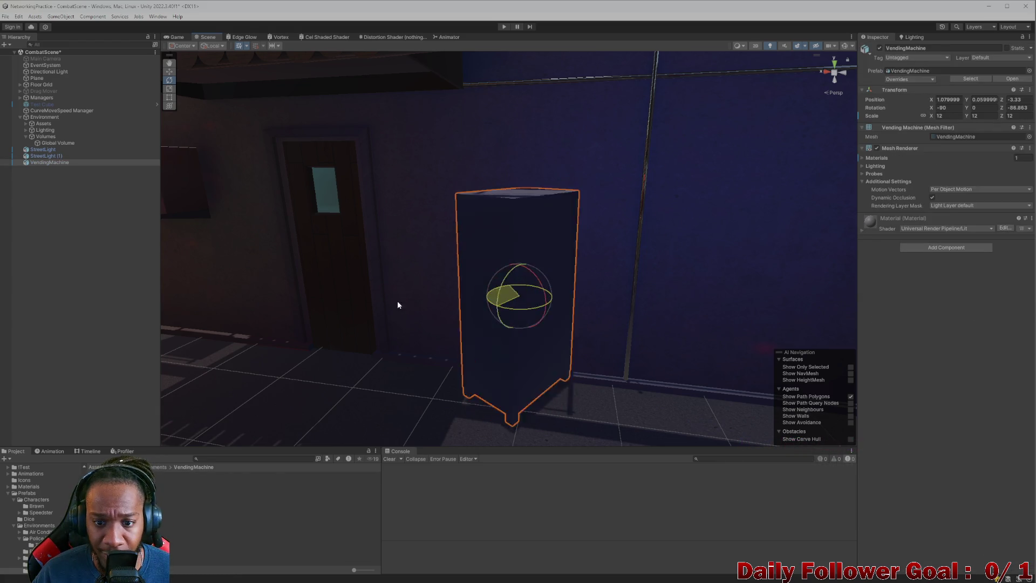
key("ctrl+z")
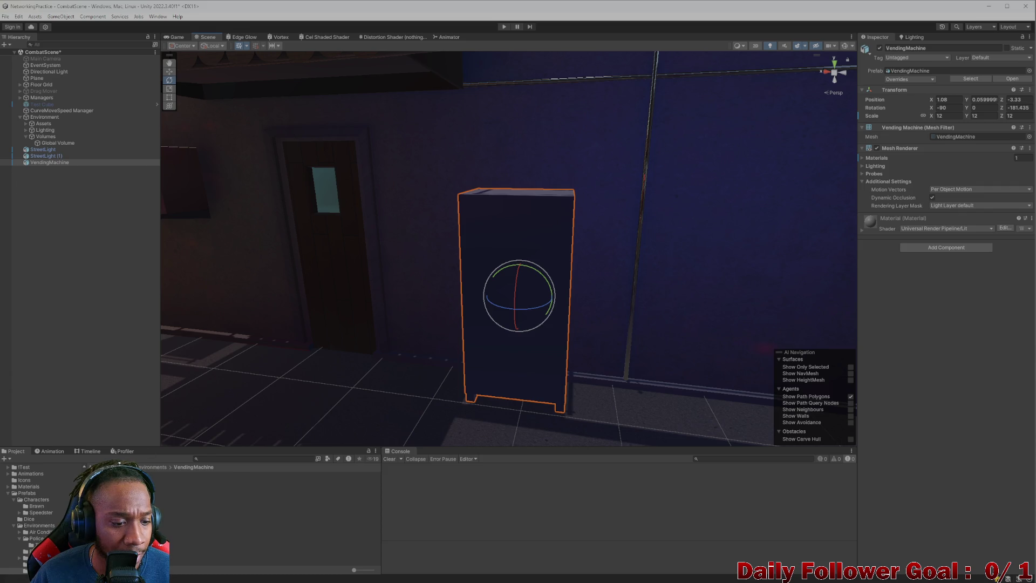
left_click(270, 493)
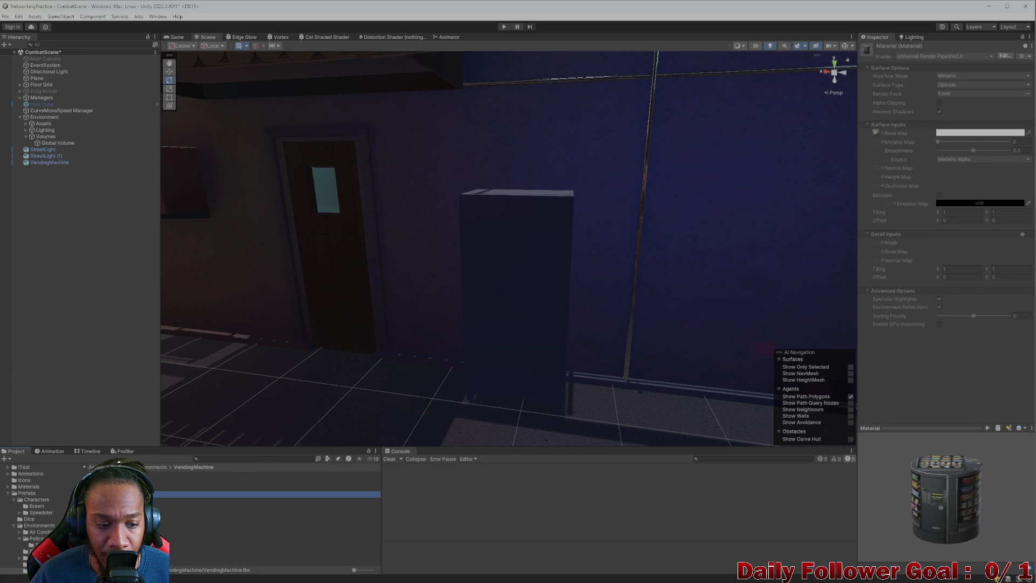
left_click(948, 212)
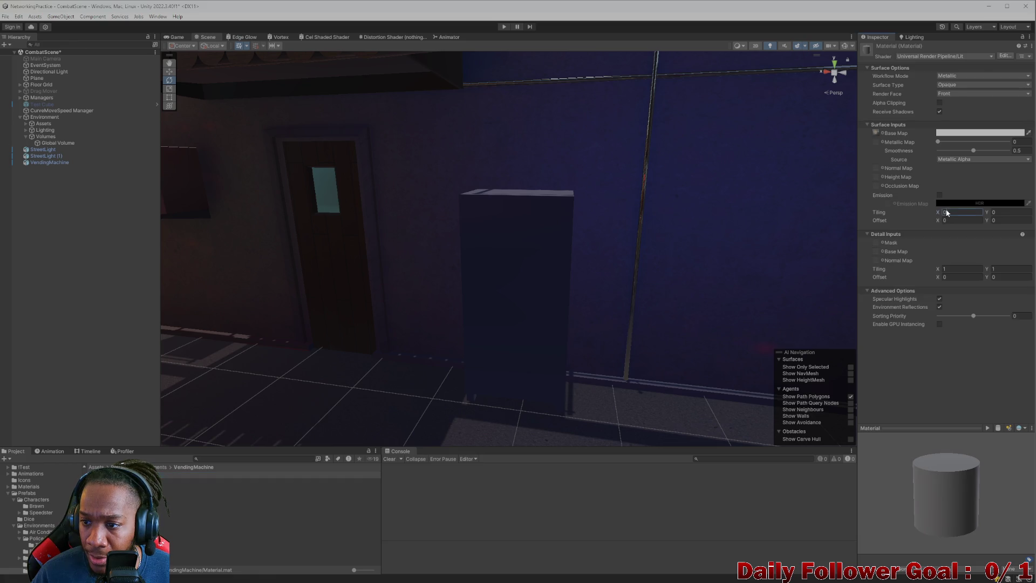
type("1")
key("Tab")
type("1")
key("Return")
scroll(494, 296, "up", 3)
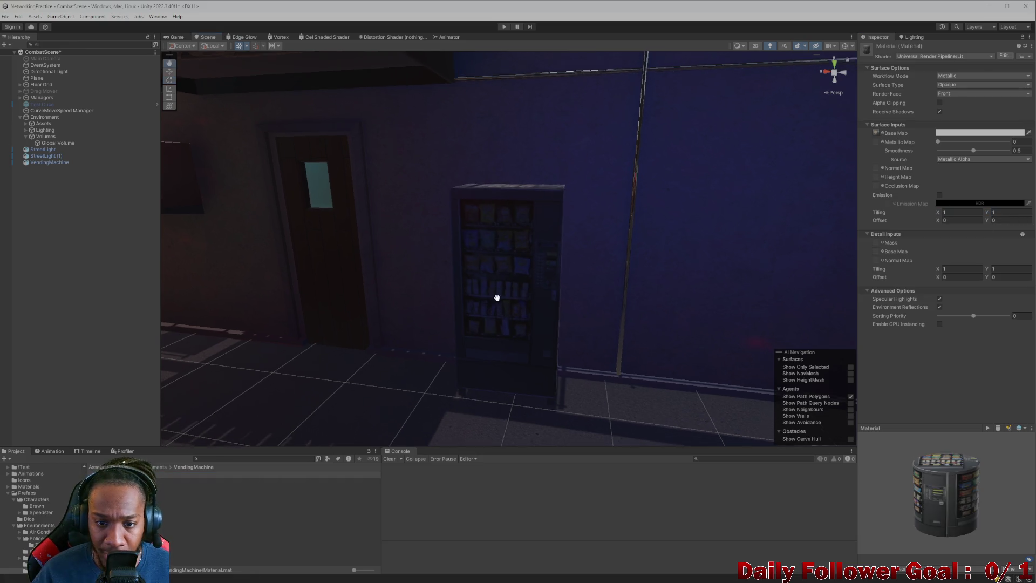
scroll(506, 299, "down", 5)
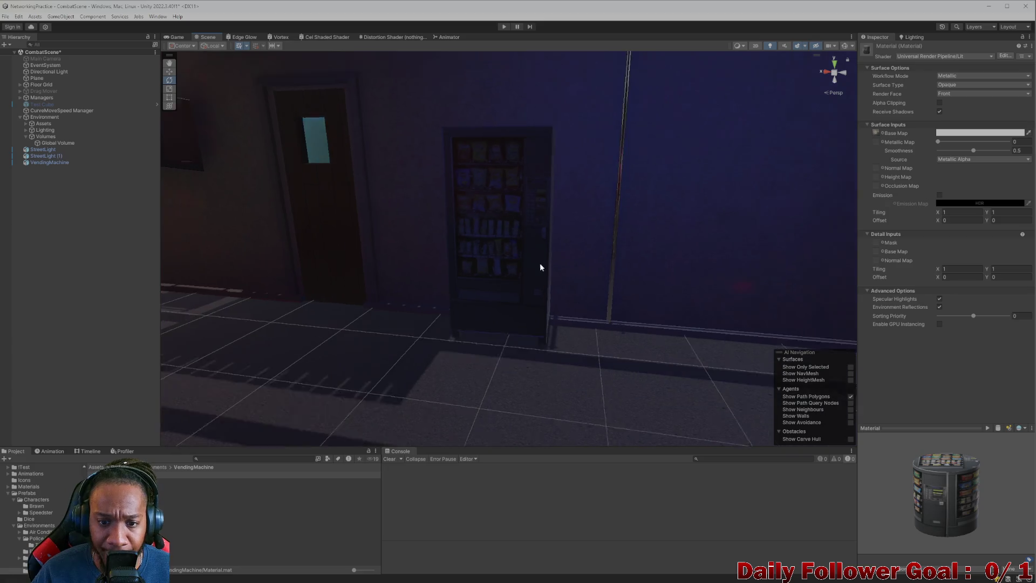
mouse_move(545, 263)
left_mouse_down()
mouse_move(528, 318)
mouse_move(629, 301)
mouse_move(552, 273)
left_mouse_up()
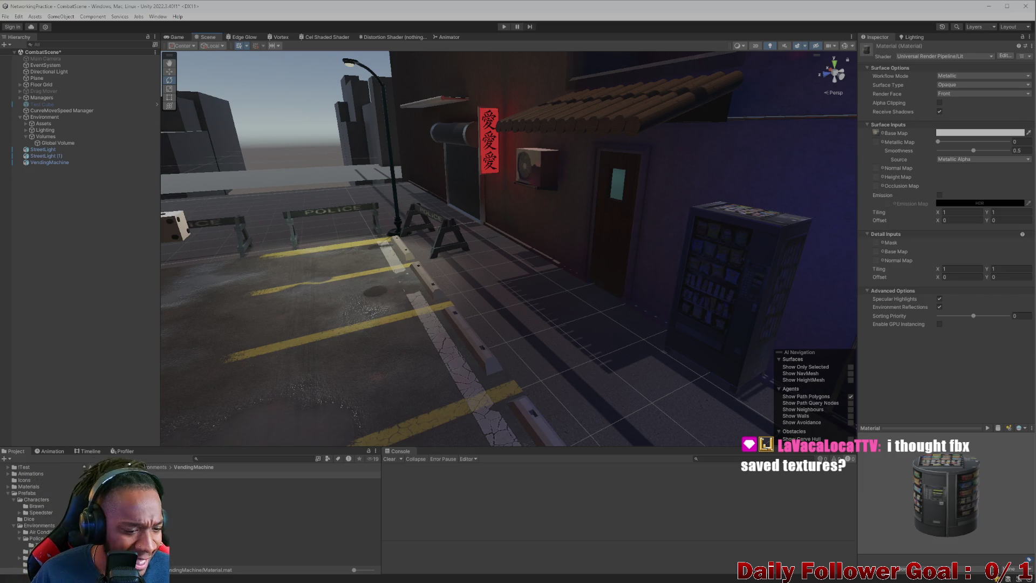
Expand the Lighting group in the Hierarchy, then select and frame Point Light (5)
mouse_move(716, 279)
left_mouse_down()
mouse_move(486, 278)
mouse_move(367, 323)
mouse_move(400, 289)
mouse_move(291, 361)
mouse_move(442, 369)
mouse_move(317, 365)
mouse_move(527, 286)
mouse_move(608, 270)
mouse_move(567, 294)
mouse_move(566, 306)
mouse_move(585, 268)
mouse_move(453, 293)
mouse_move(474, 240)
mouse_move(467, 206)
mouse_move(489, 214)
left_mouse_up()
mouse_move(561, 193)
left_mouse_down()
mouse_move(541, 189)
mouse_move(571, 236)
mouse_move(543, 247)
mouse_move(546, 223)
mouse_move(540, 246)
left_mouse_up()
left_click(45, 130)
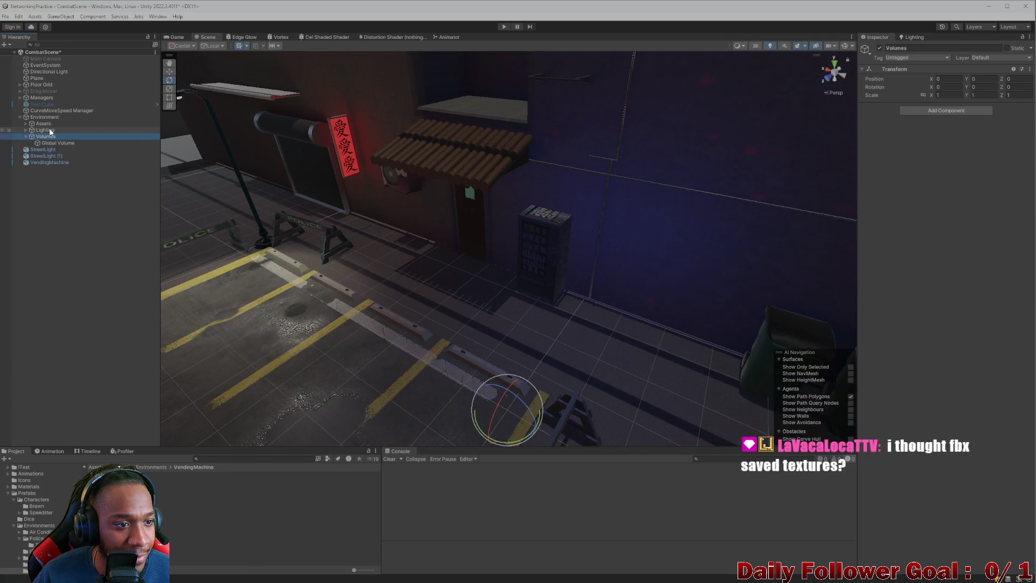
left_click(26, 130)
left_click(58, 182)
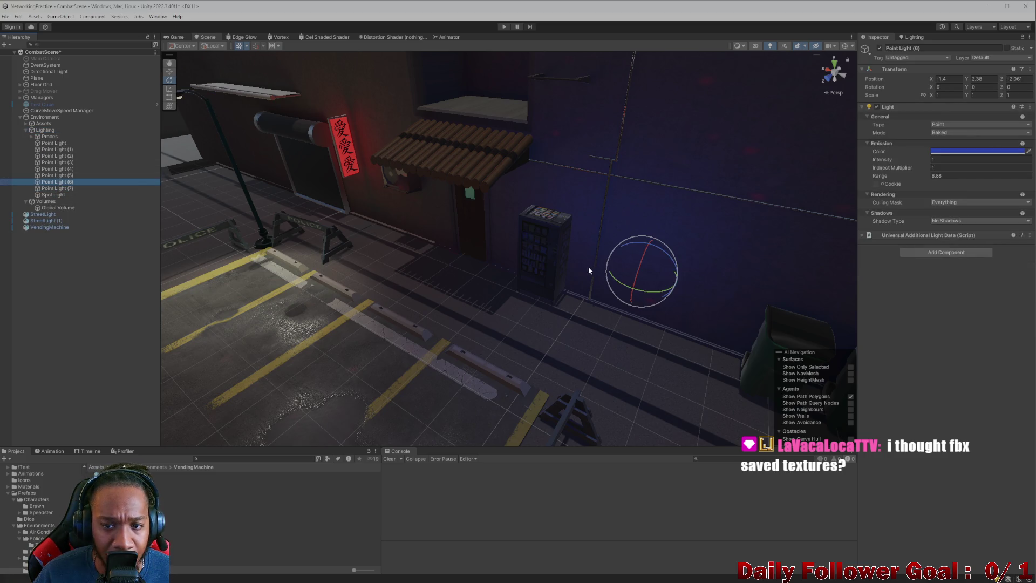
scroll(690, 287, "up", 3)
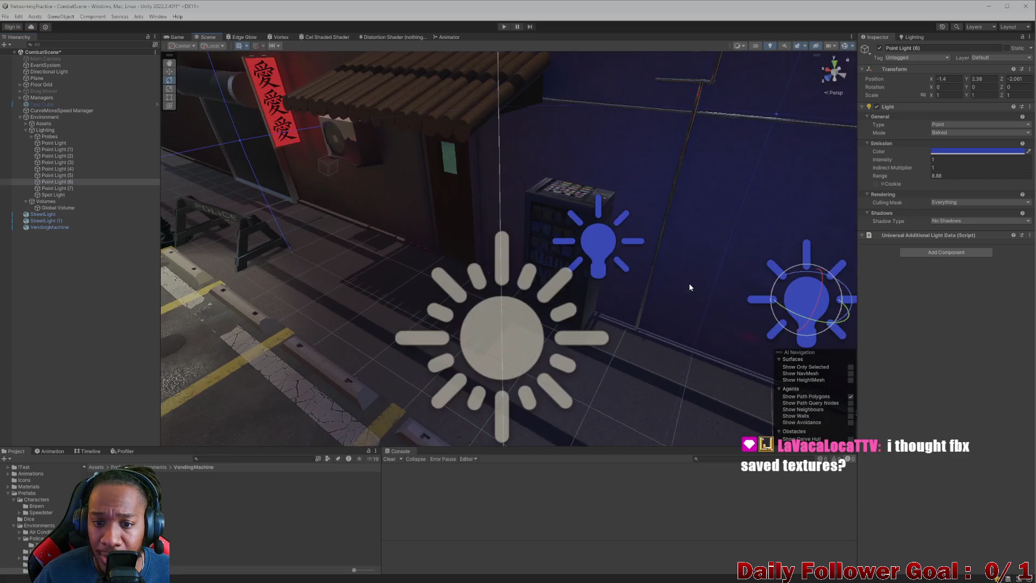
left_click(592, 239)
key("f")
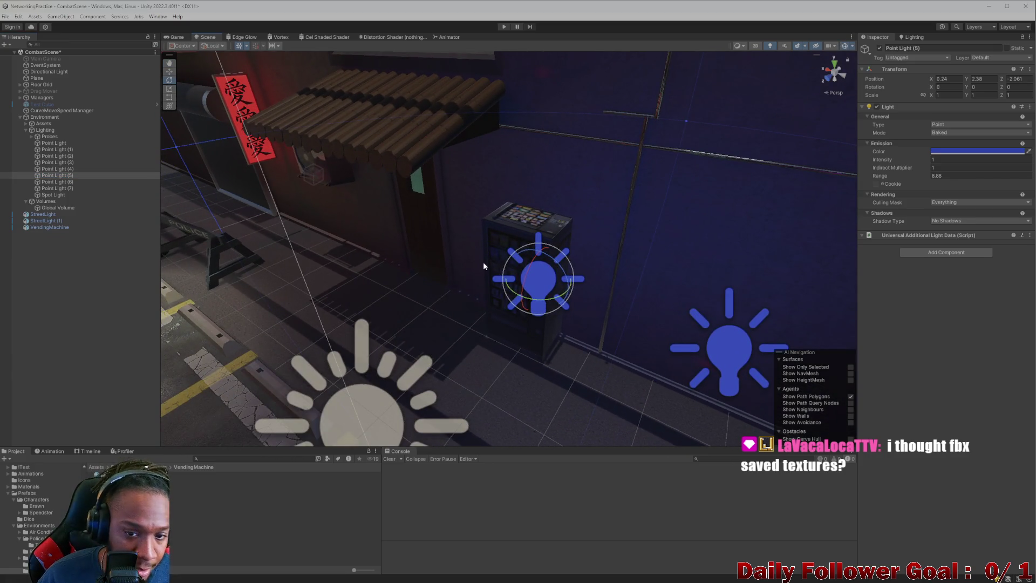
Move Point Light (5) lower and just in front of the vending machine, then open Lighting settings
key("w")
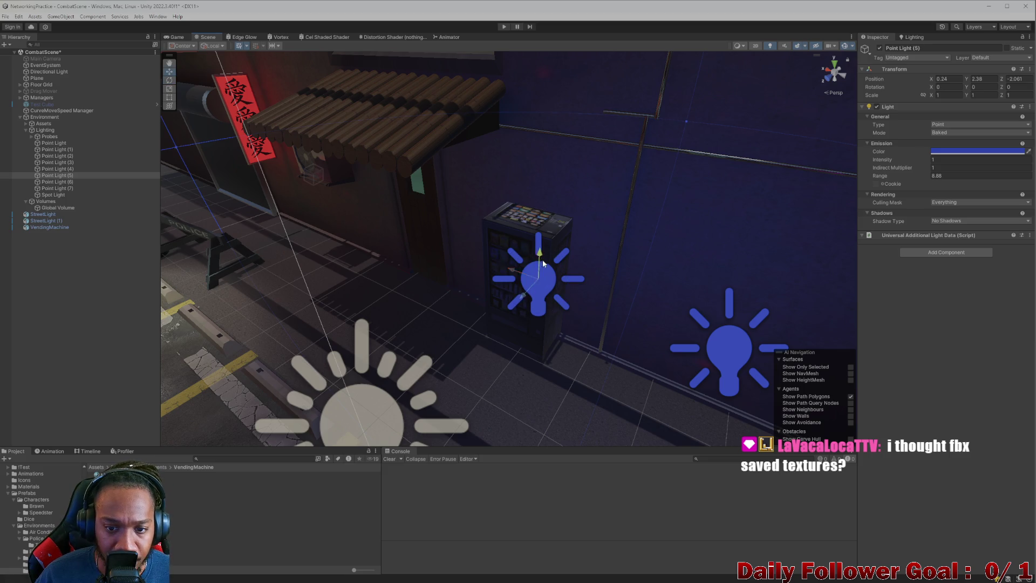
left_click_drag(539, 263, 536, 308)
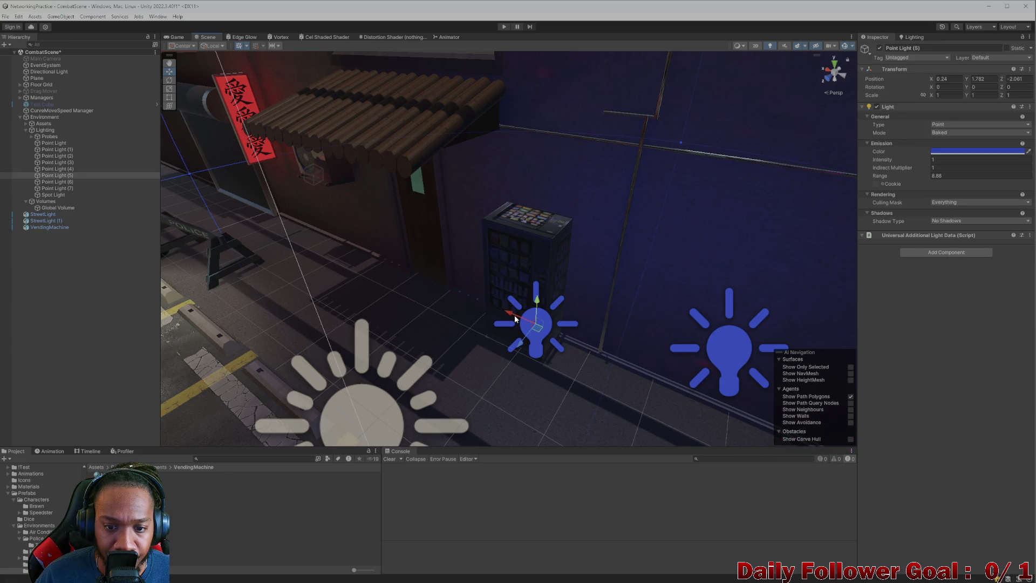
mouse_move(513, 316)
left_mouse_down()
mouse_move(452, 290)
mouse_move(503, 272)
mouse_move(572, 198)
mouse_move(547, 239)
mouse_move(553, 178)
mouse_move(545, 198)
left_mouse_up()
scroll(548, 238, "up", 8)
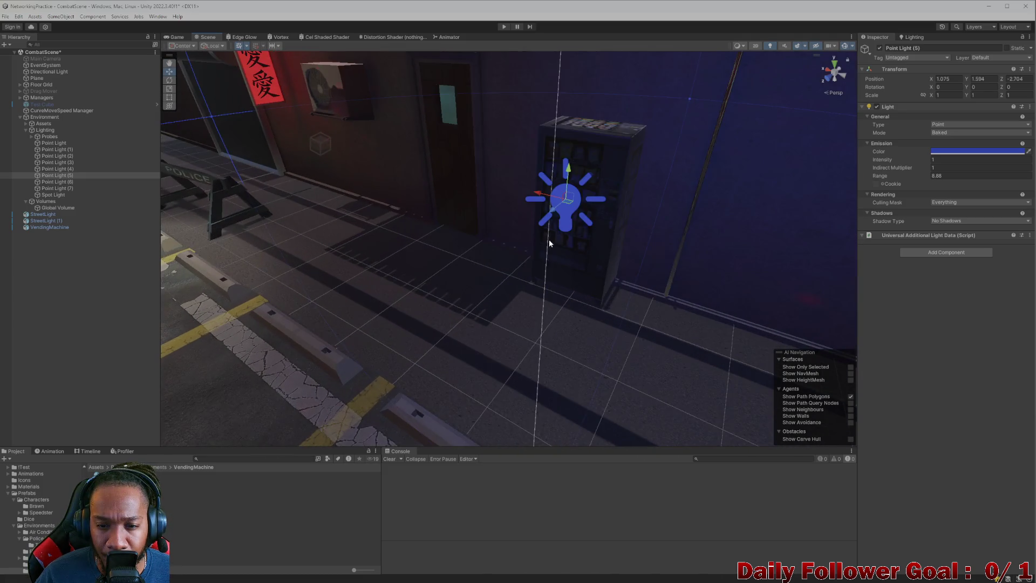
left_click_drag(467, 209, 504, 208)
scroll(512, 210, "up", 3)
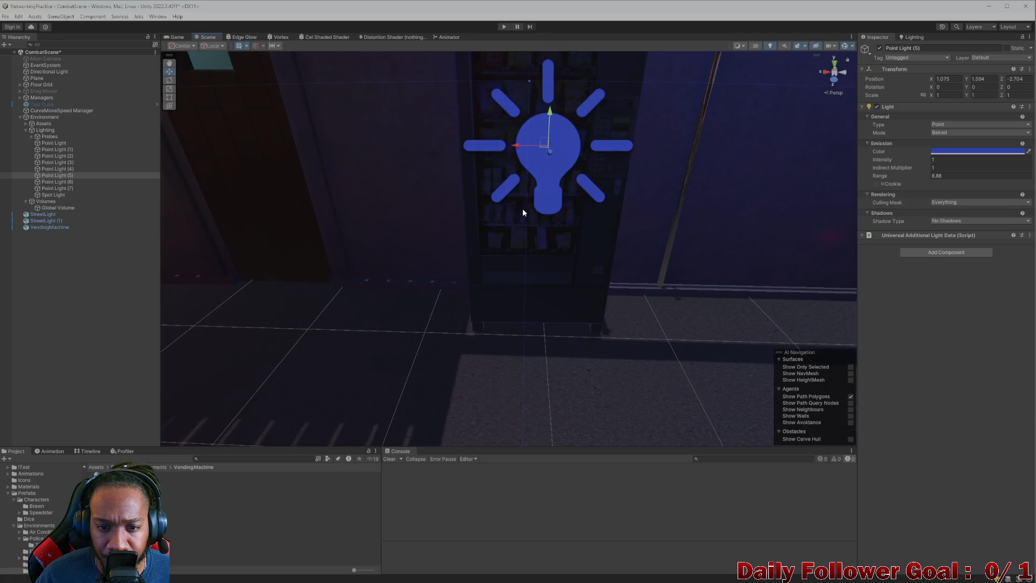
scroll(545, 200, "down", 3)
scroll(502, 233, "down", 3)
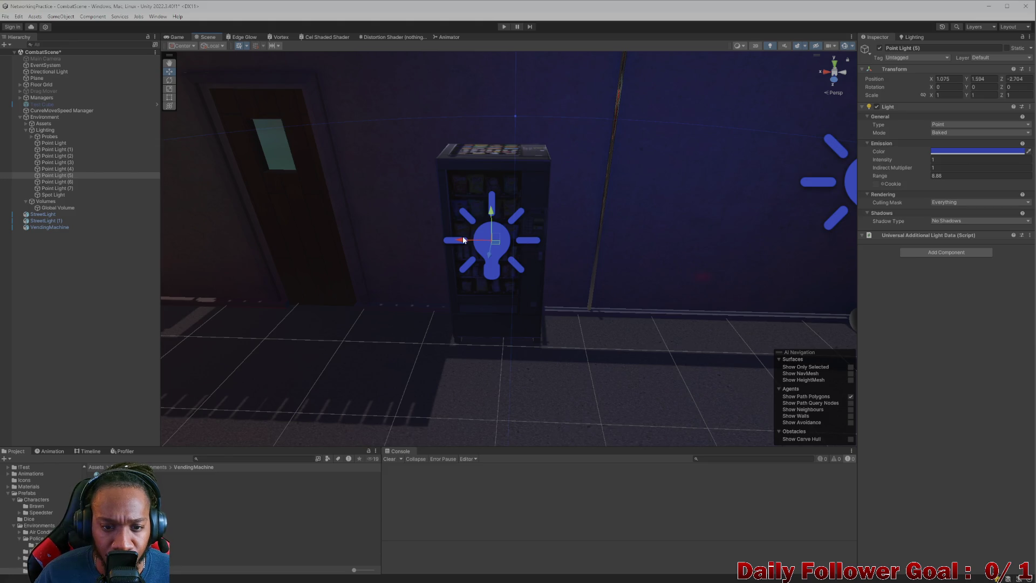
mouse_move(466, 239)
left_mouse_down()
mouse_move(411, 243)
mouse_move(457, 247)
left_mouse_up()
scroll(507, 264, "down", 3)
scroll(506, 264, "down", 5)
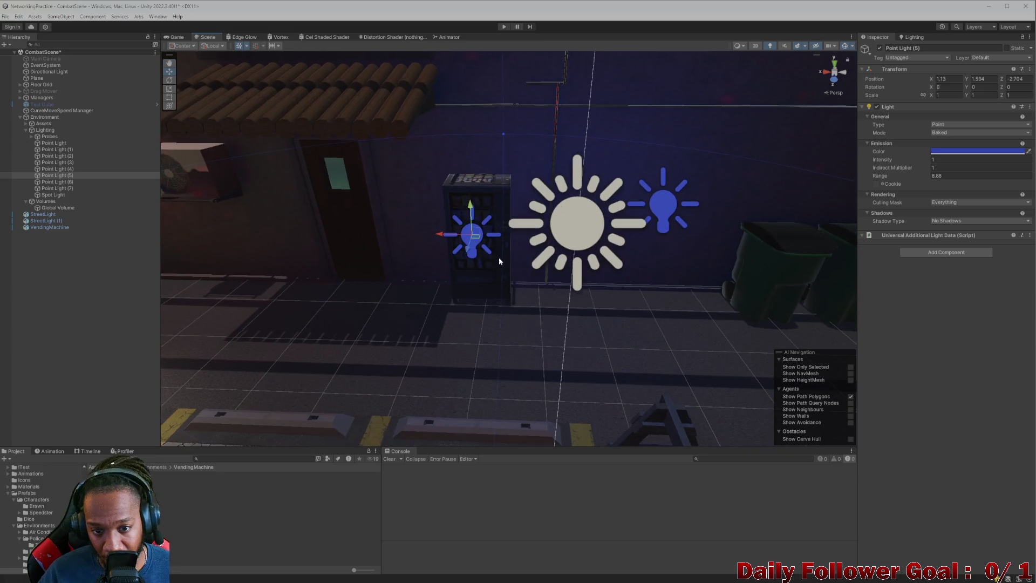
mouse_move(496, 287)
left_mouse_down()
mouse_move(501, 299)
mouse_move(466, 300)
mouse_move(471, 288)
mouse_move(391, 291)
left_mouse_up()
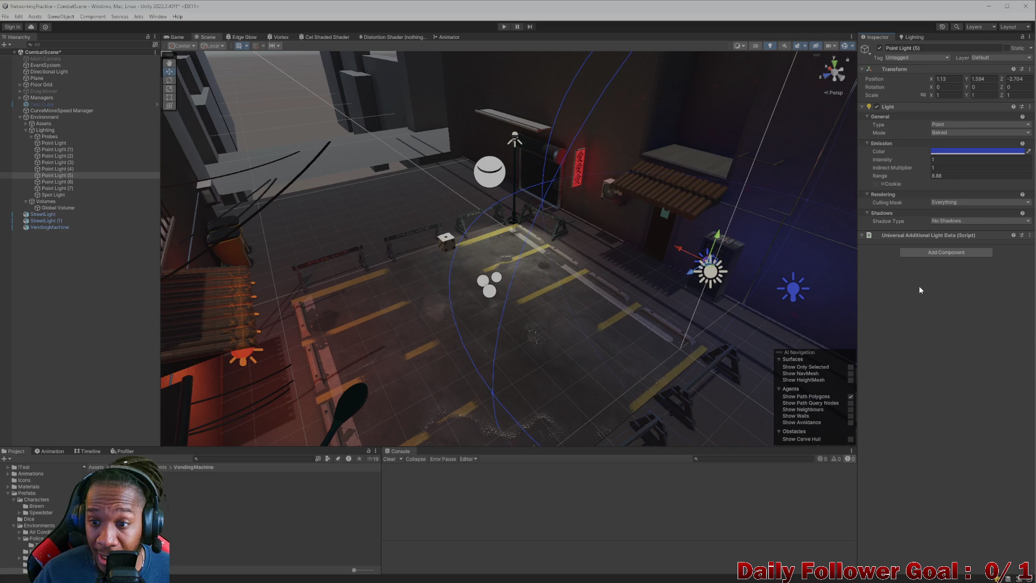
mouse_move(710, 296)
left_mouse_down()
mouse_move(658, 296)
mouse_move(701, 226)
left_mouse_up()
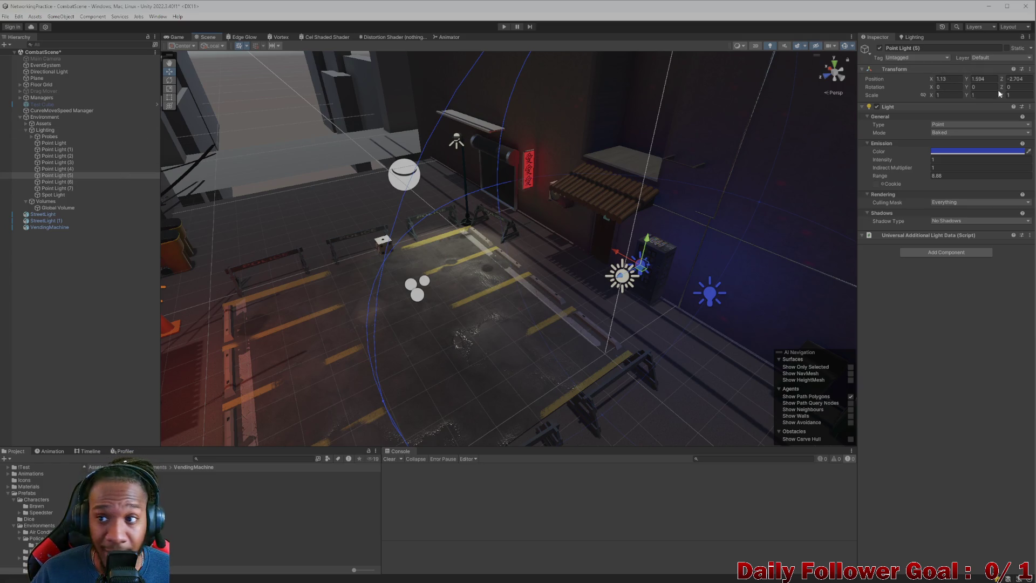
left_click(906, 36)
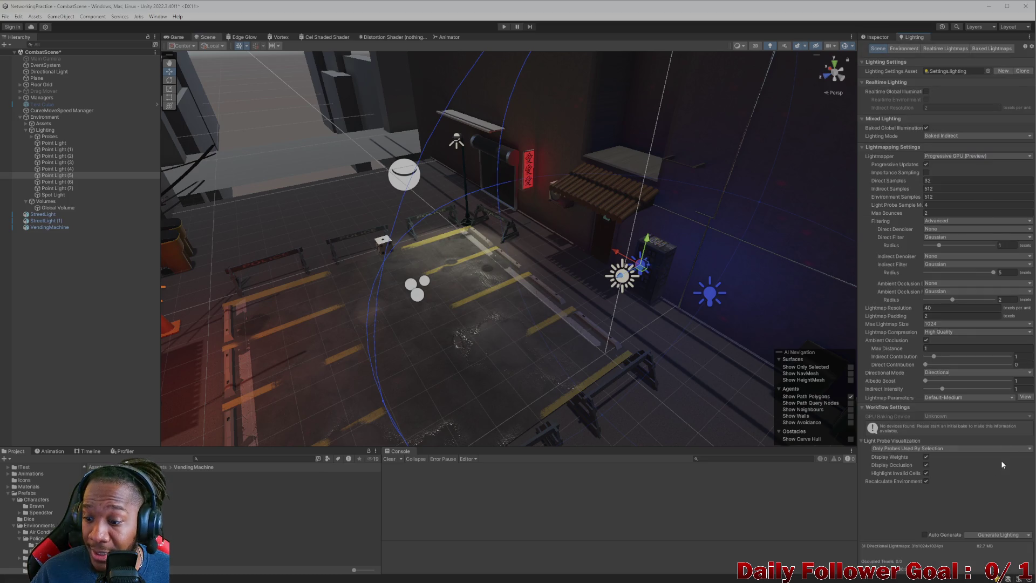
Generate the scene's baked lighting and switch back to the Blender window
left_click(985, 534)
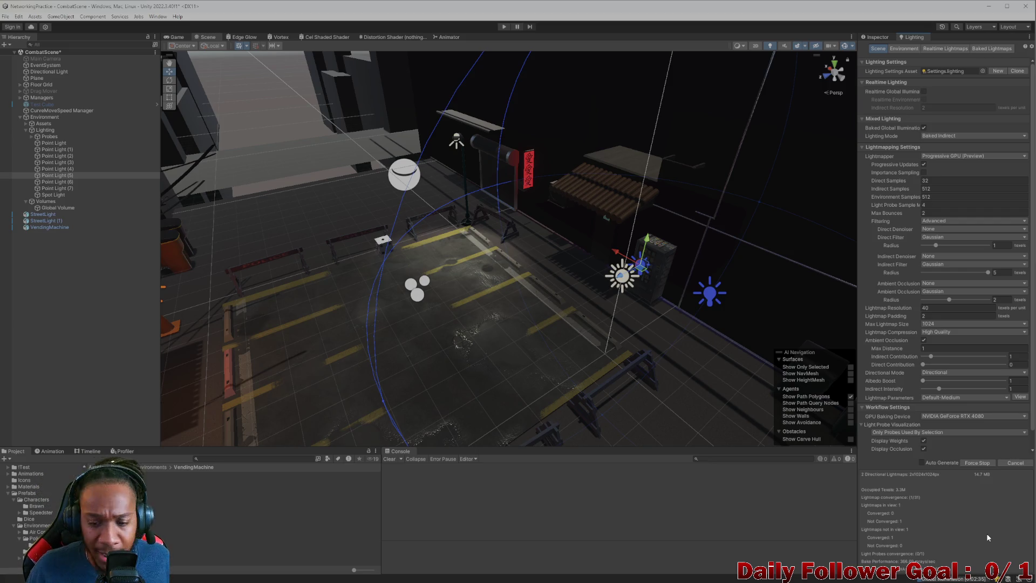
mouse_move(582, 577)
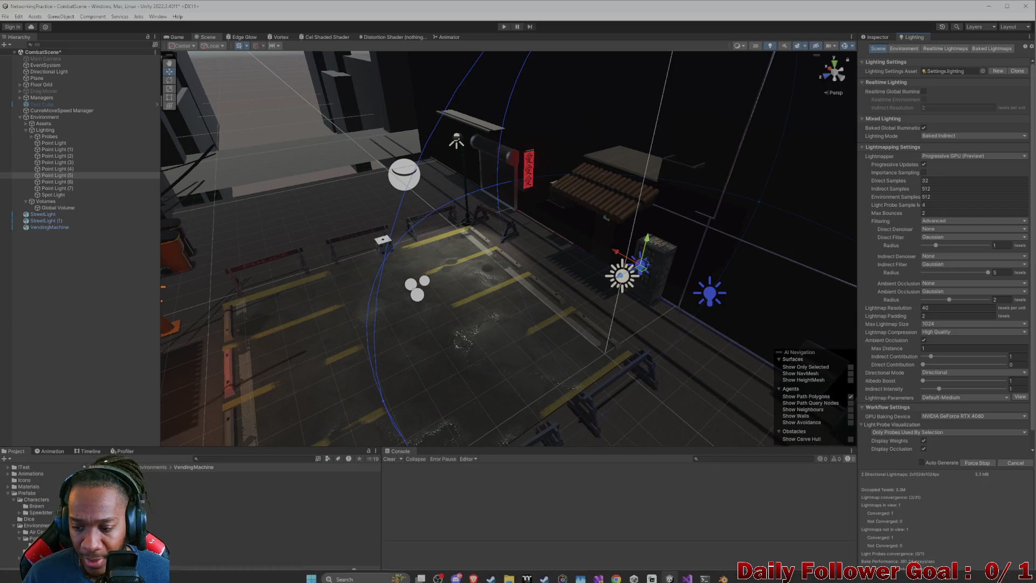
left_click(718, 578)
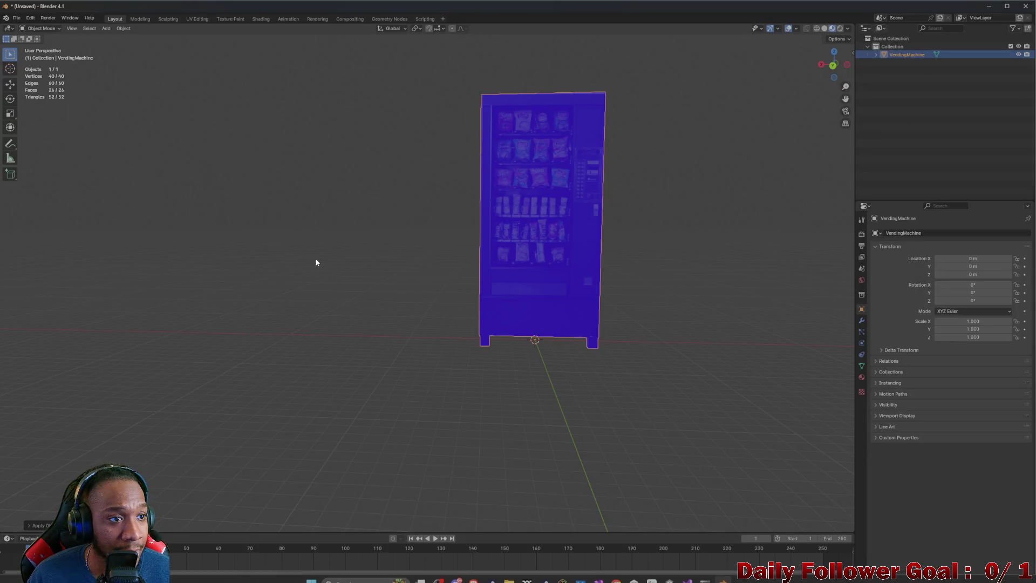
left_click(316, 262)
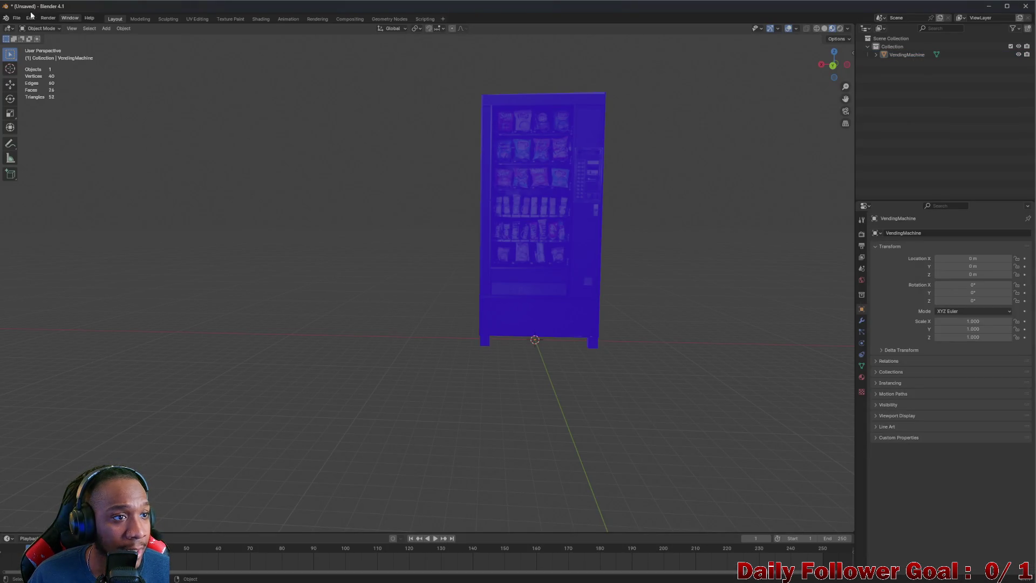
Open the FBX export dialog, browse its Geometry, Armature and Bake Animation options, then minimize Blender
left_click(17, 17)
mouse_move(52, 143)
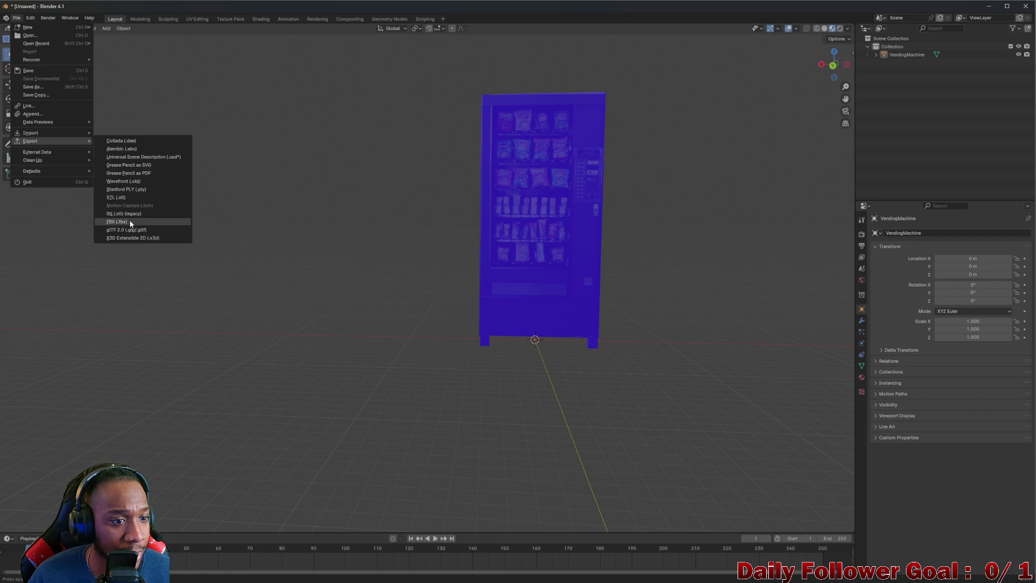
left_click(128, 221)
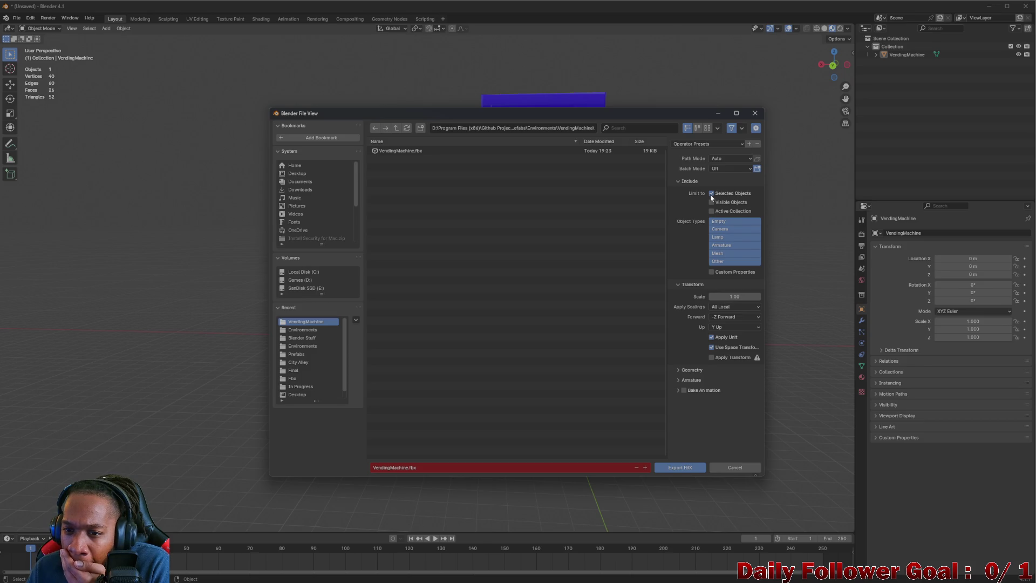
left_click(682, 369)
scroll(691, 361, "down", 1)
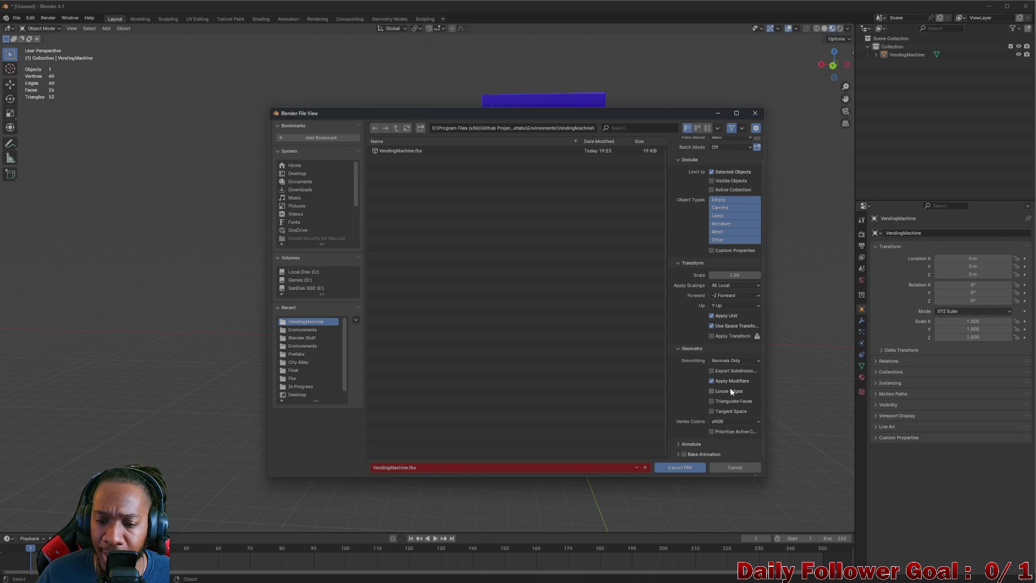
left_click(680, 441)
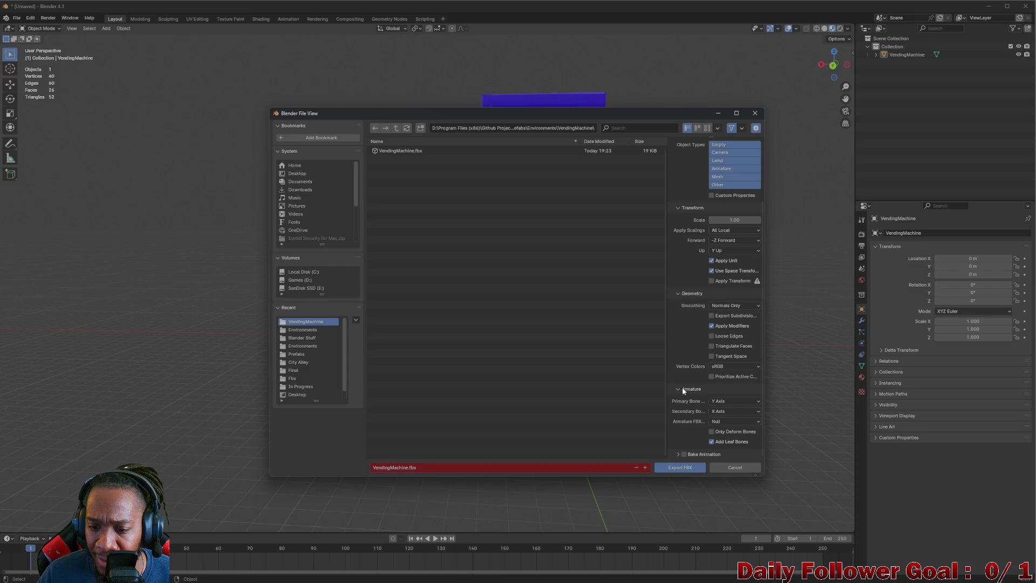
left_click(682, 387)
left_click(678, 453)
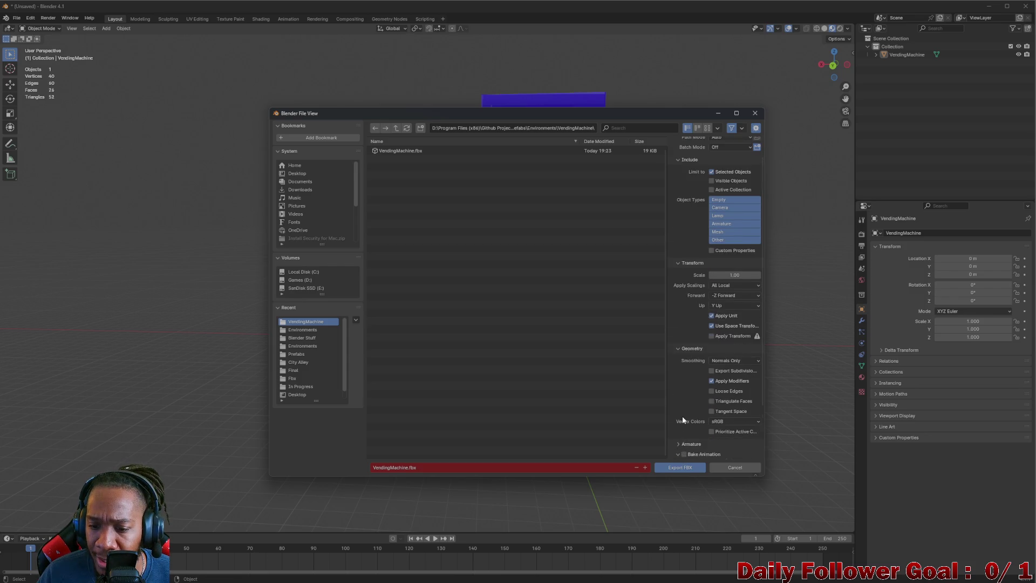
scroll(681, 418, "down", 3)
scroll(677, 390, "up", 4)
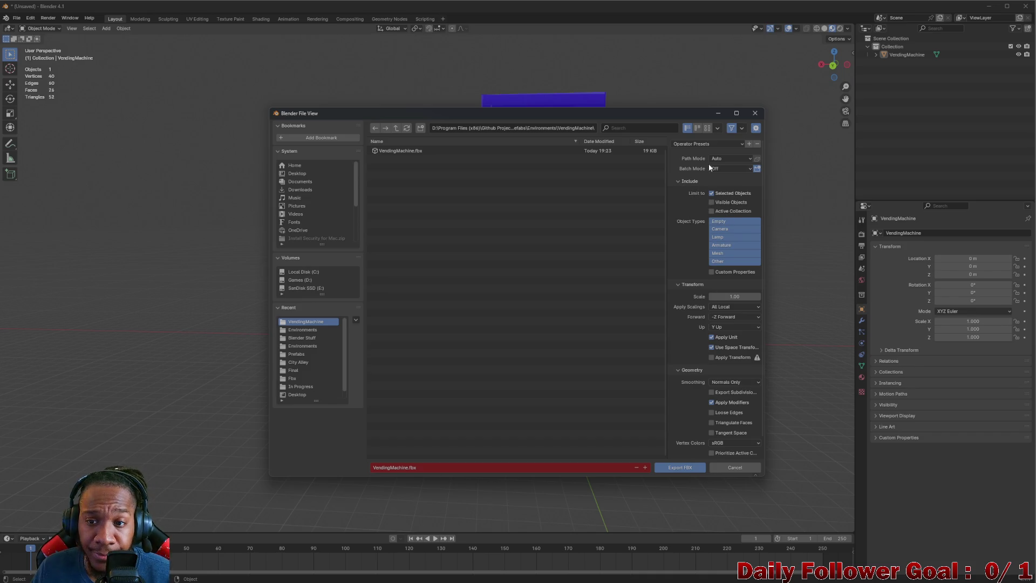
left_click(720, 111)
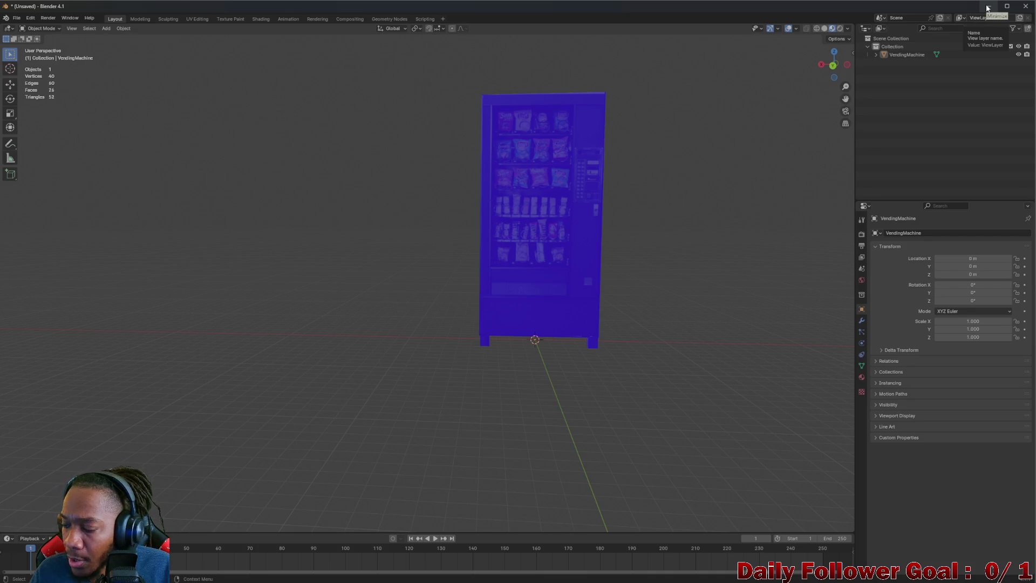
left_click(988, 6)
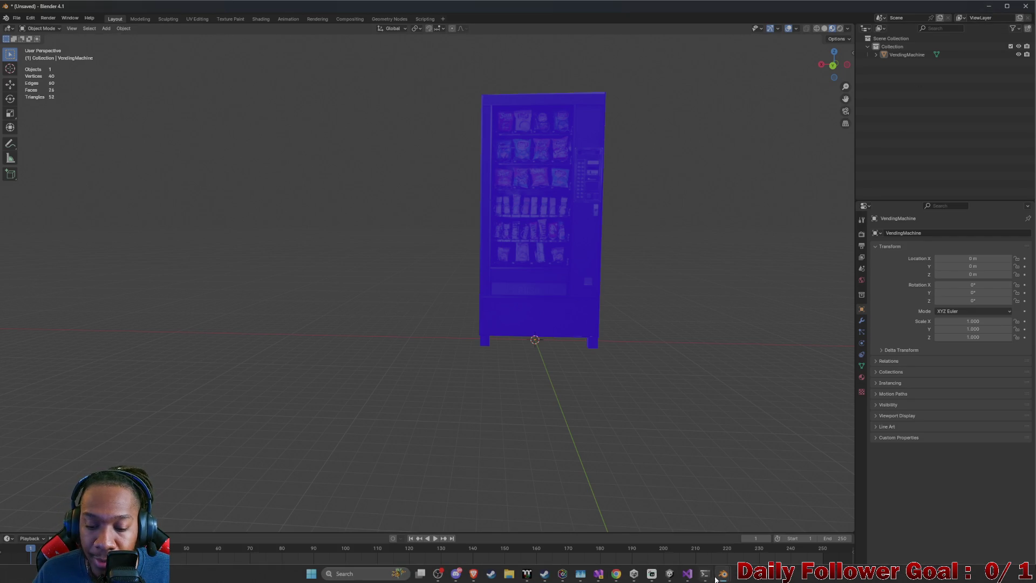
Return to Unity, select the vending machine and check its Inspector properties
left_click(670, 573)
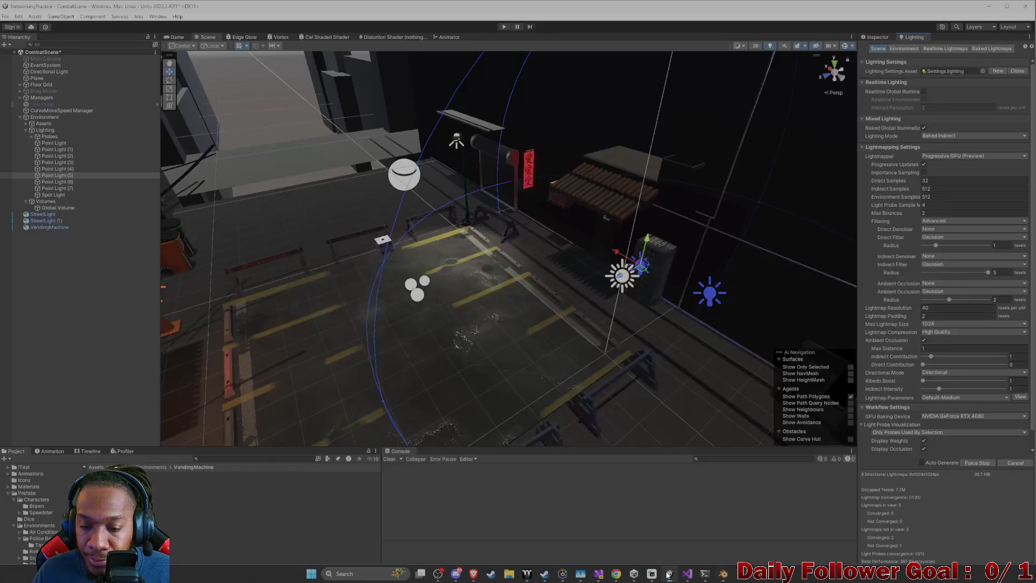
scroll(654, 322, "up", 4)
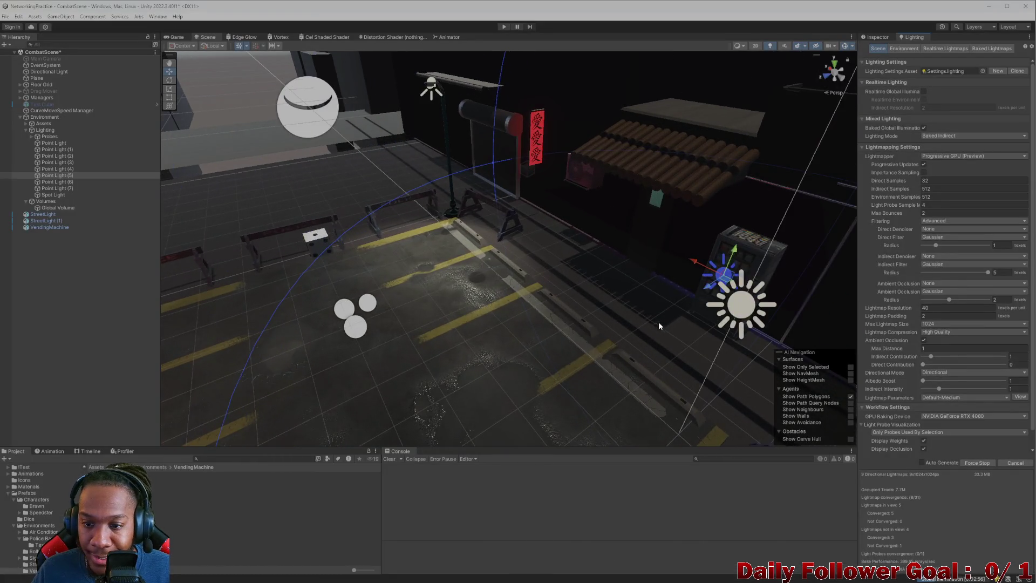
scroll(658, 321, "down", 5)
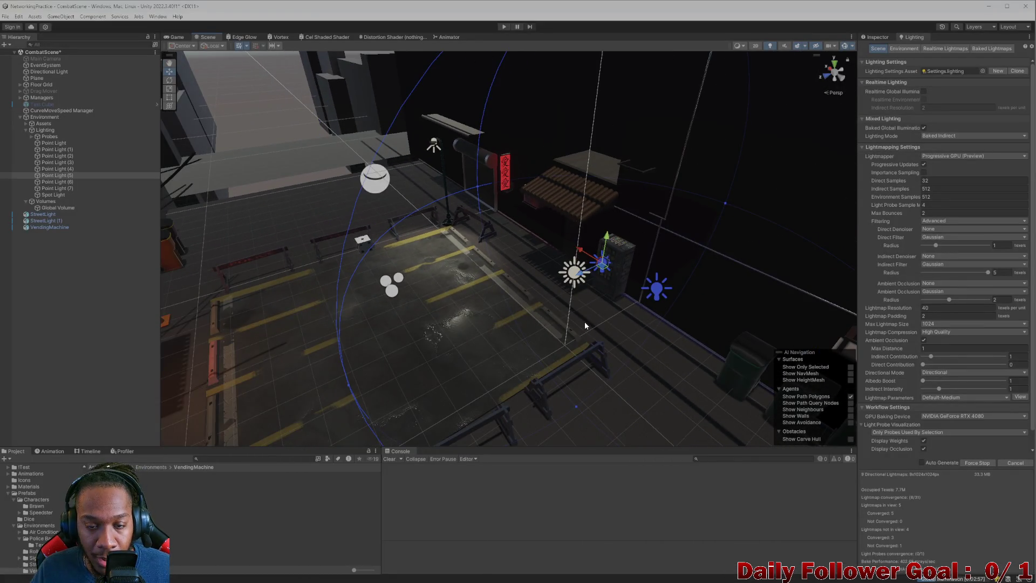
scroll(584, 322, "down", 3)
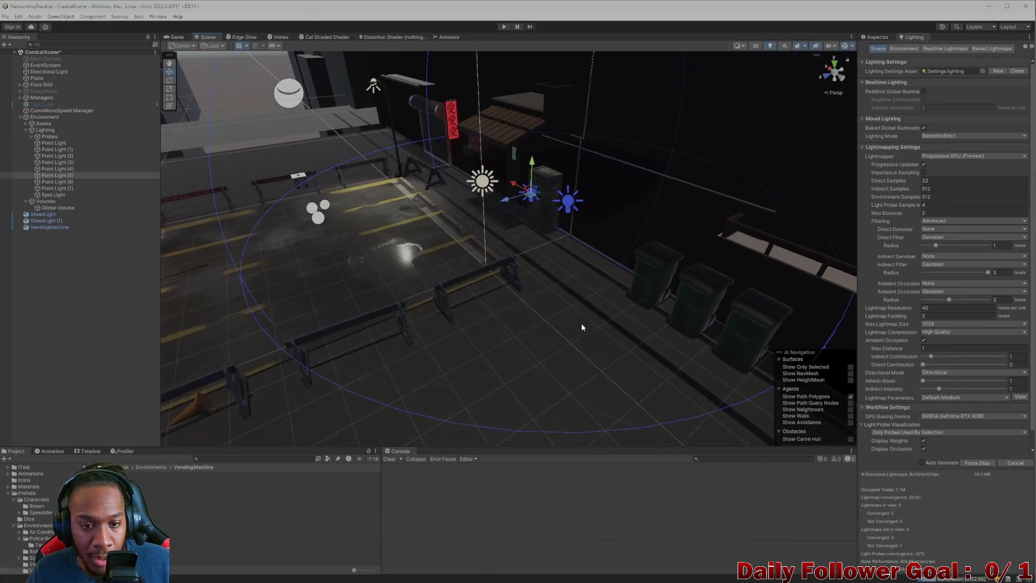
scroll(581, 323, "up", 2)
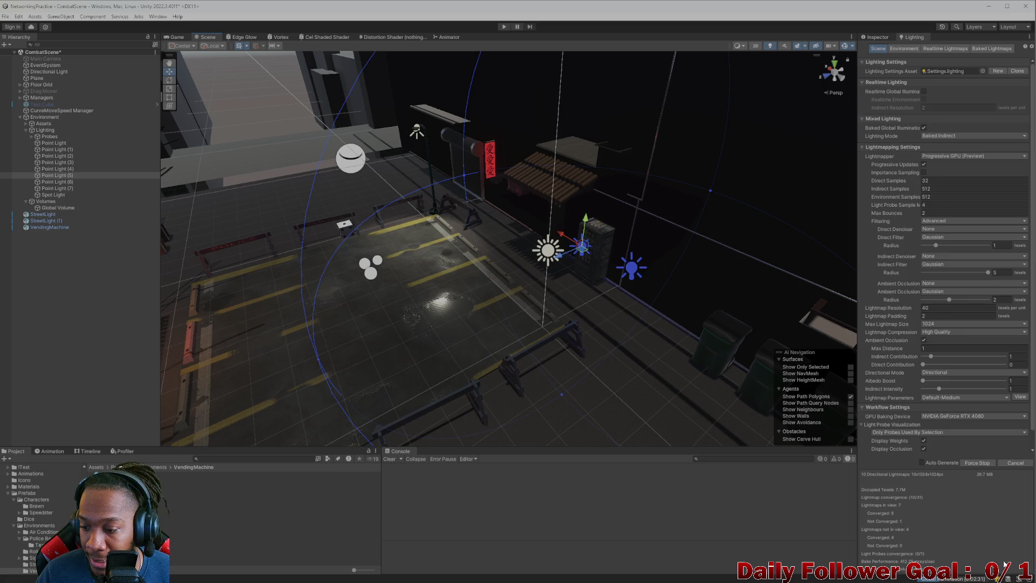
scroll(610, 228, "up", 2)
left_click(639, 252)
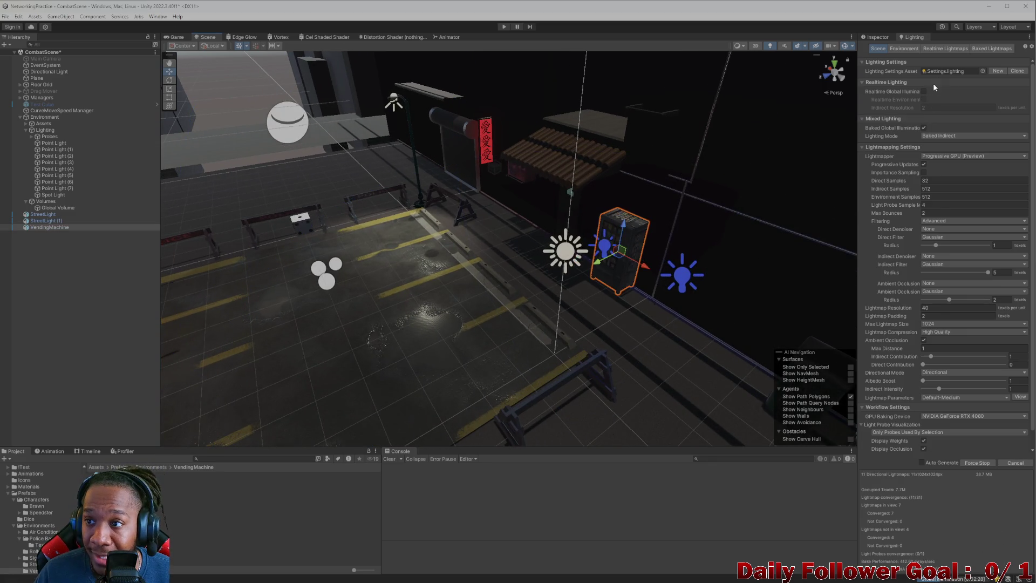
left_click(874, 36)
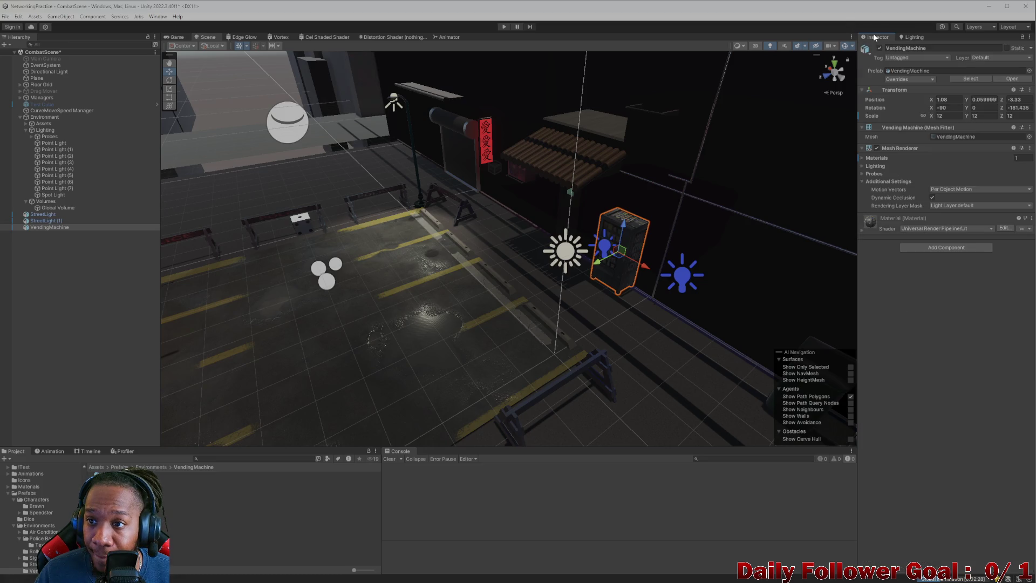
Cancel the running lightmap bake, start a fresh Generate Lighting bake, and switch to Blender
left_click(911, 38)
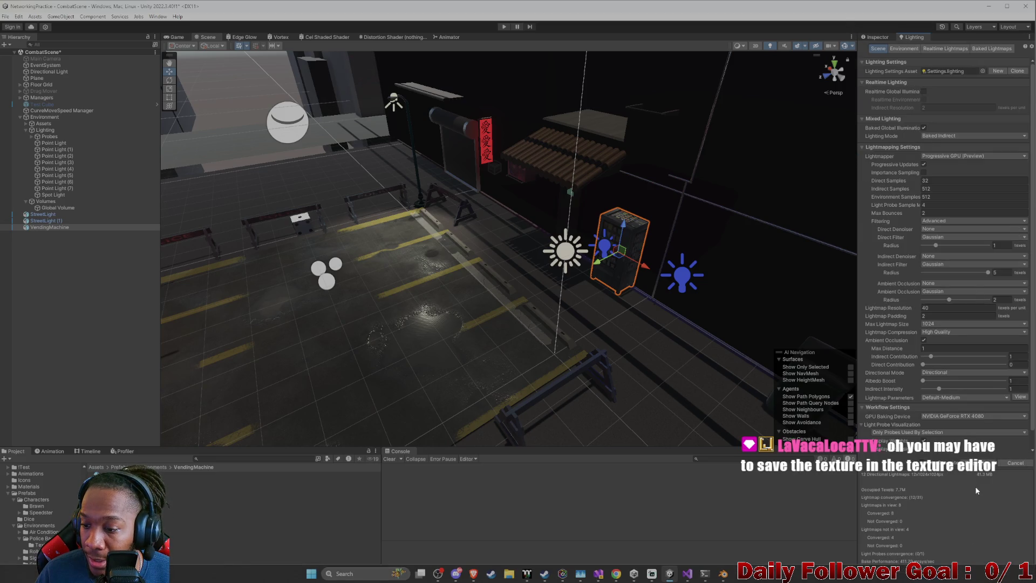
left_click(1013, 464)
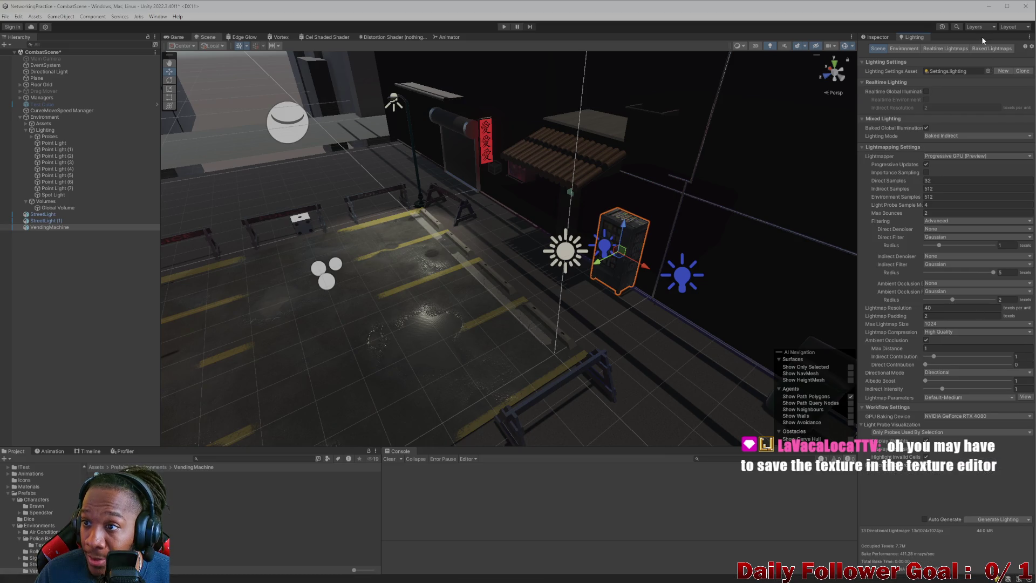
left_click(875, 36)
left_click(911, 37)
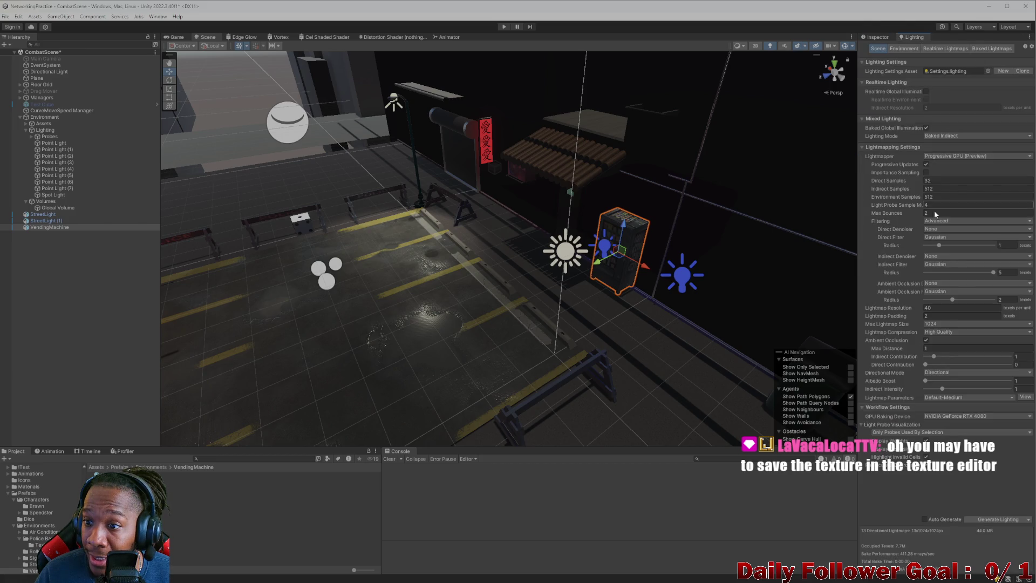
left_click(990, 518)
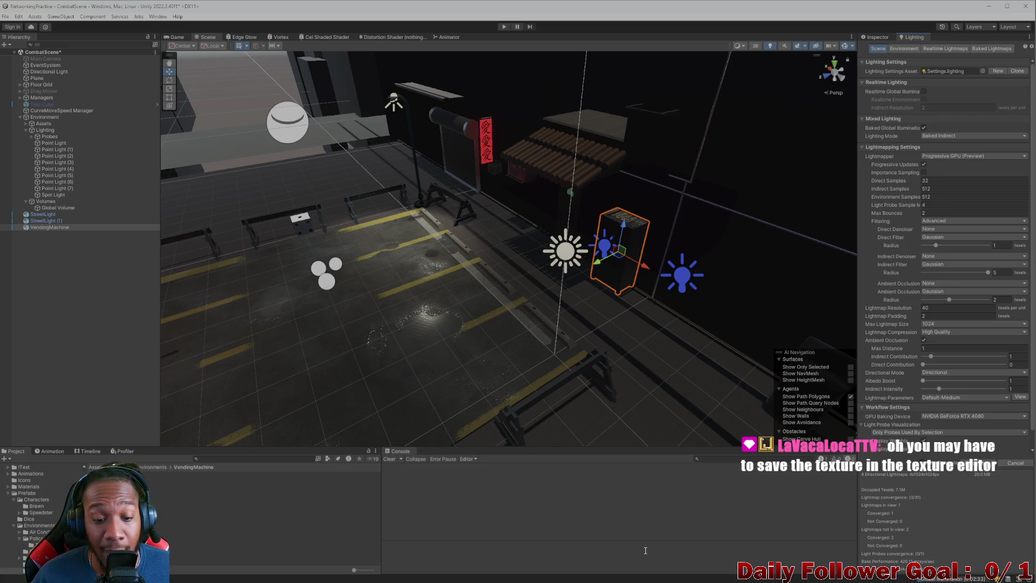
mouse_move(724, 580)
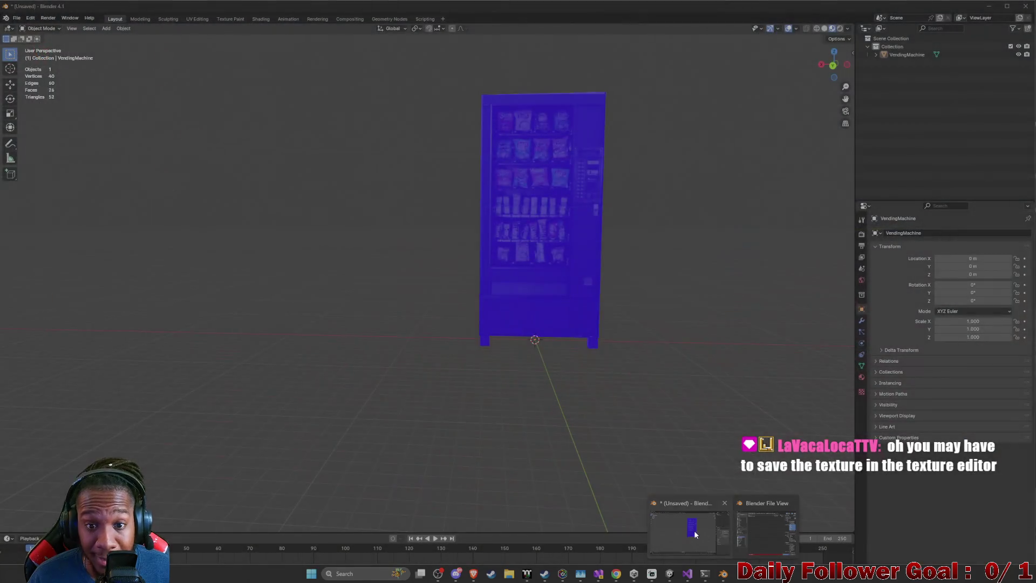
left_click(694, 530)
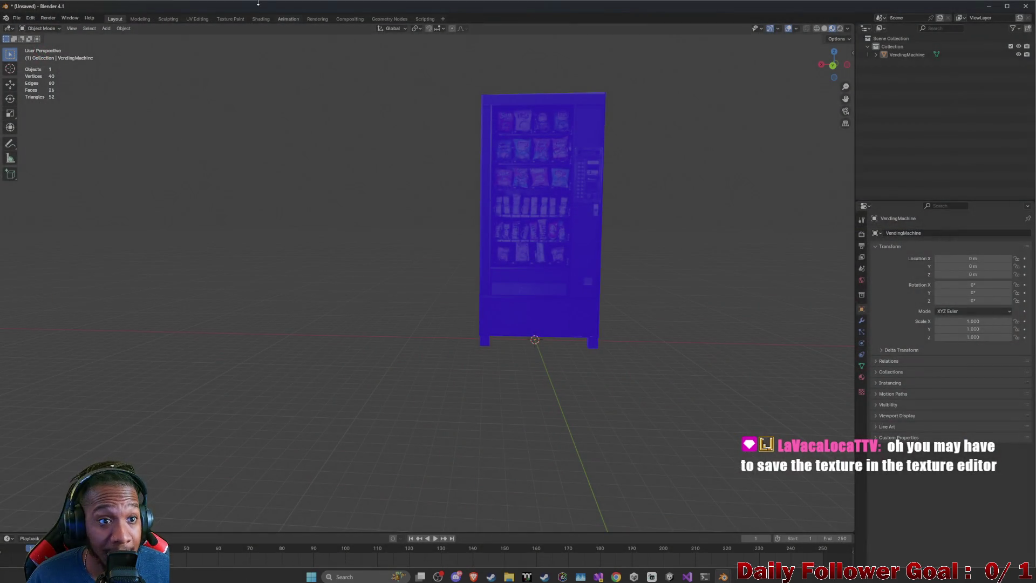
left_click(226, 17)
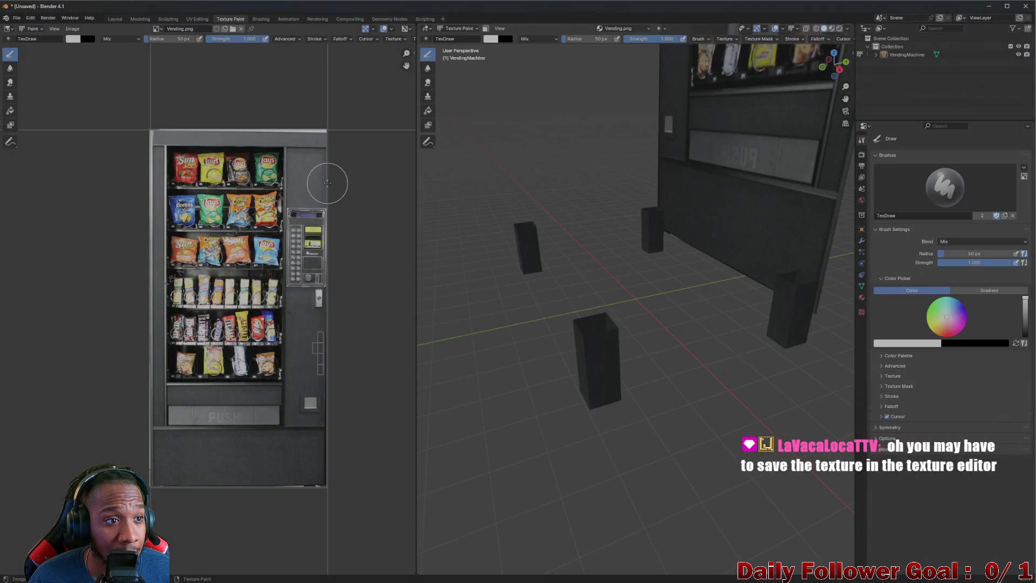
scroll(327, 183, "down", 3)
left_click_drag(358, 162, 295, 190)
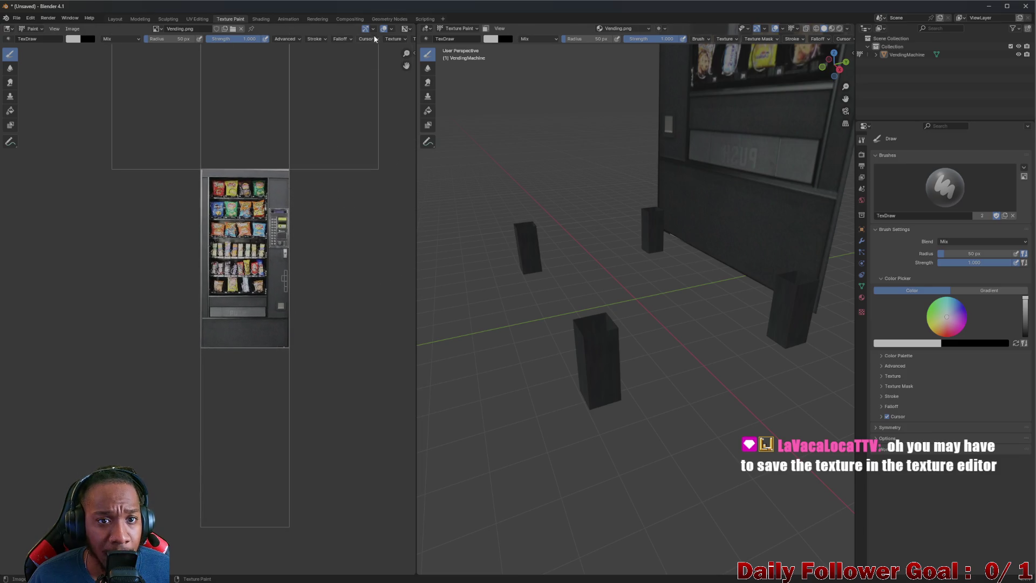
left_click(261, 20)
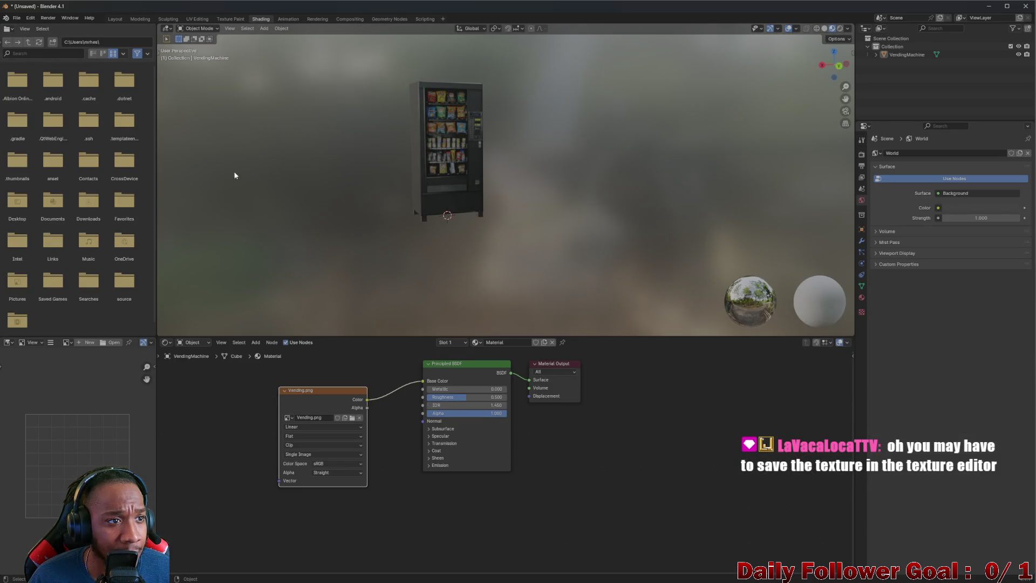
left_click(120, 20)
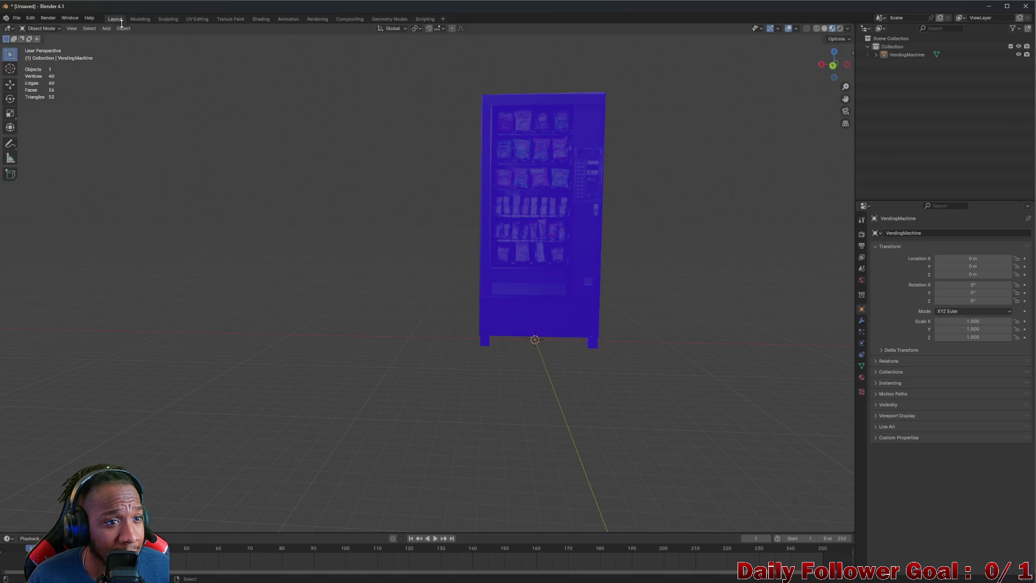
left_click(259, 19)
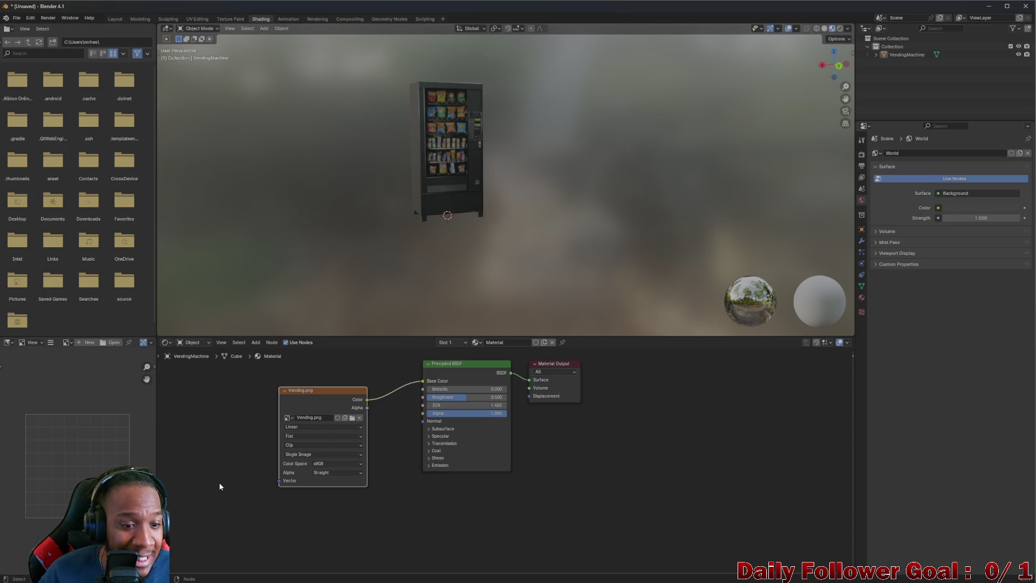
scroll(233, 400, "up", 2)
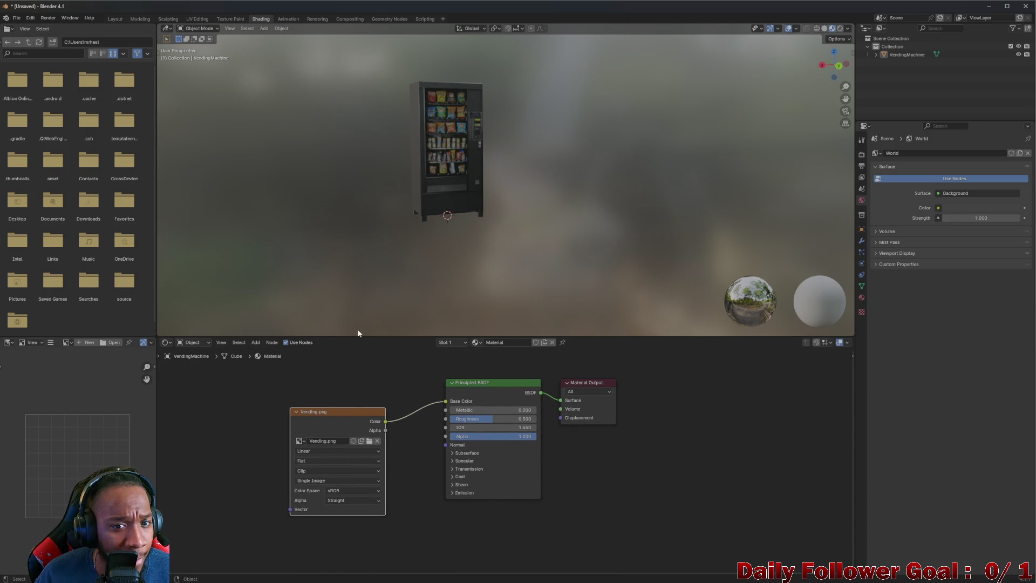
left_click_drag(362, 417, 359, 403)
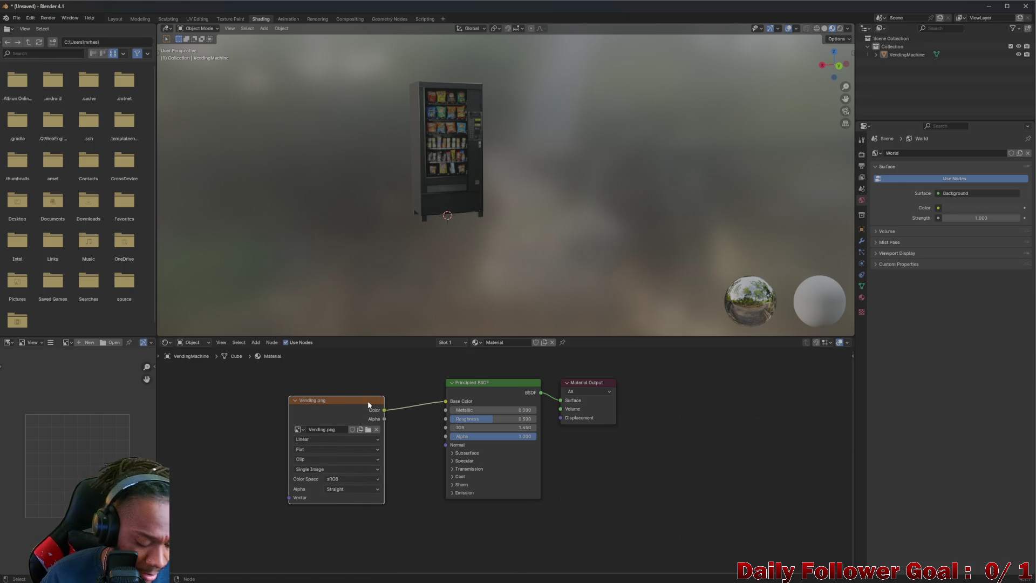
key("ctrl+s")
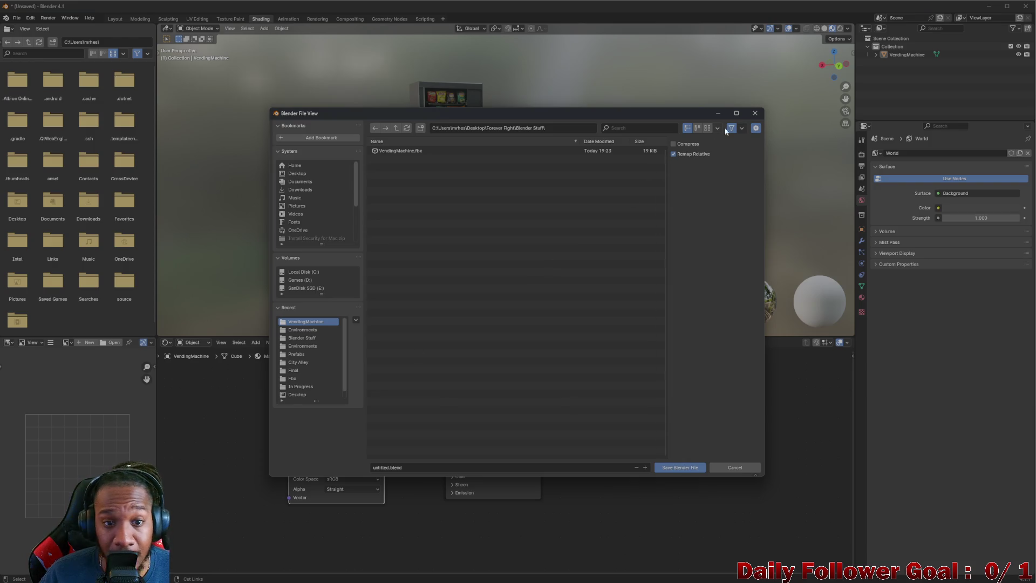
left_click(755, 113)
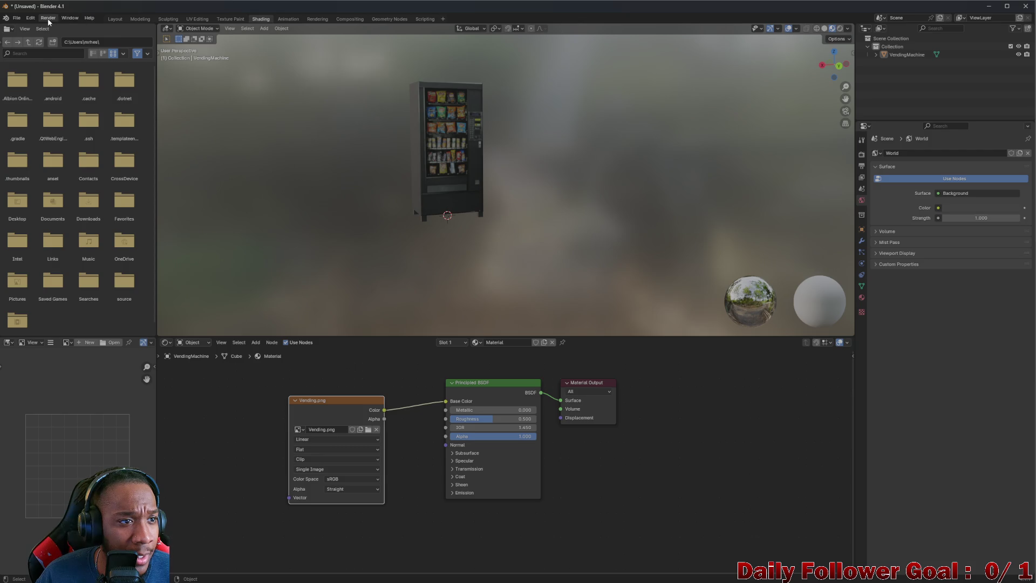
left_click(115, 20)
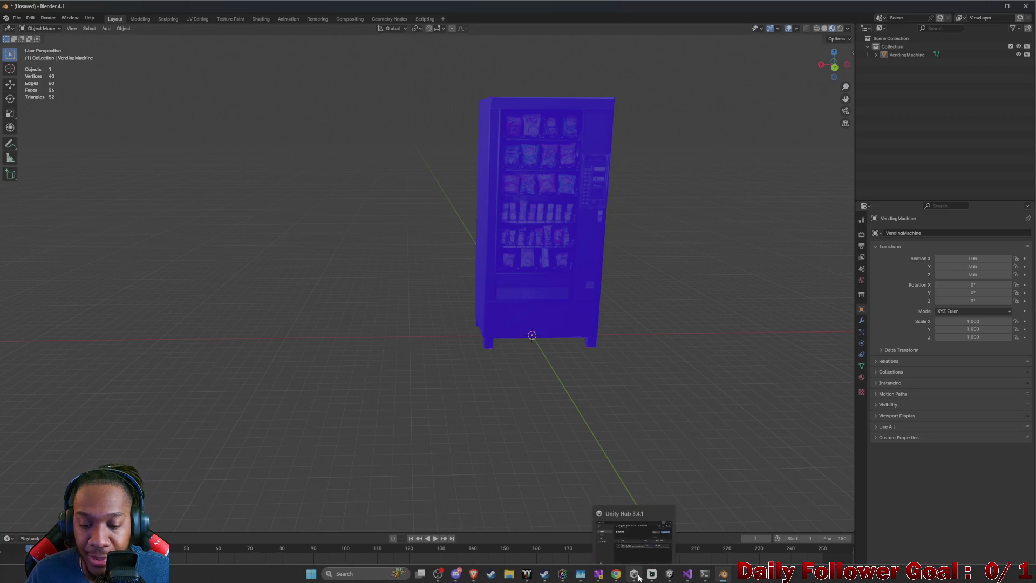
left_click(679, 572)
Pan the Scene view across the alley while the lightmap bake continues
scroll(953, 448, "down", 1)
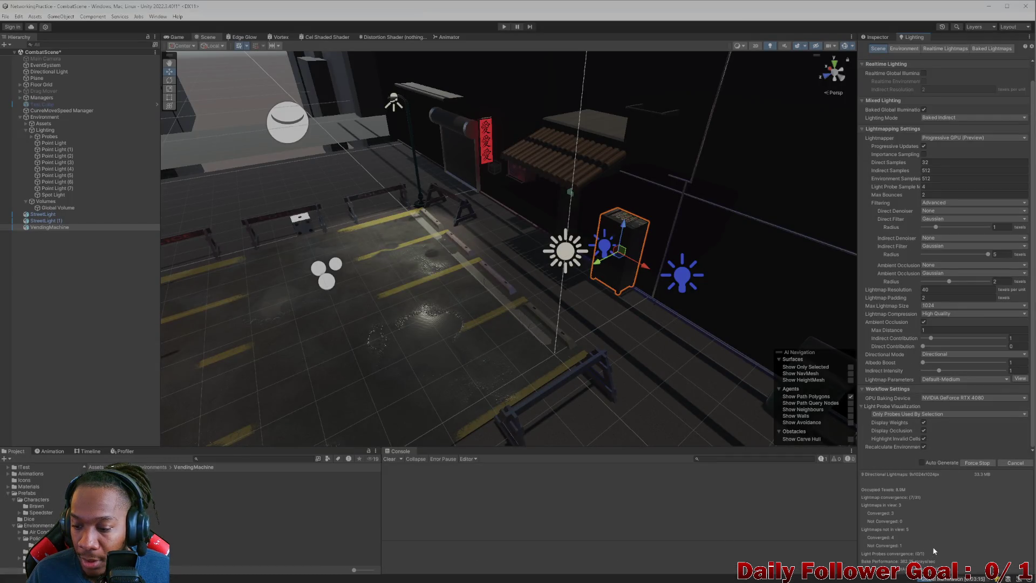
mouse_move(635, 307)
left_mouse_down()
mouse_move(558, 248)
mouse_move(512, 287)
left_mouse_up()
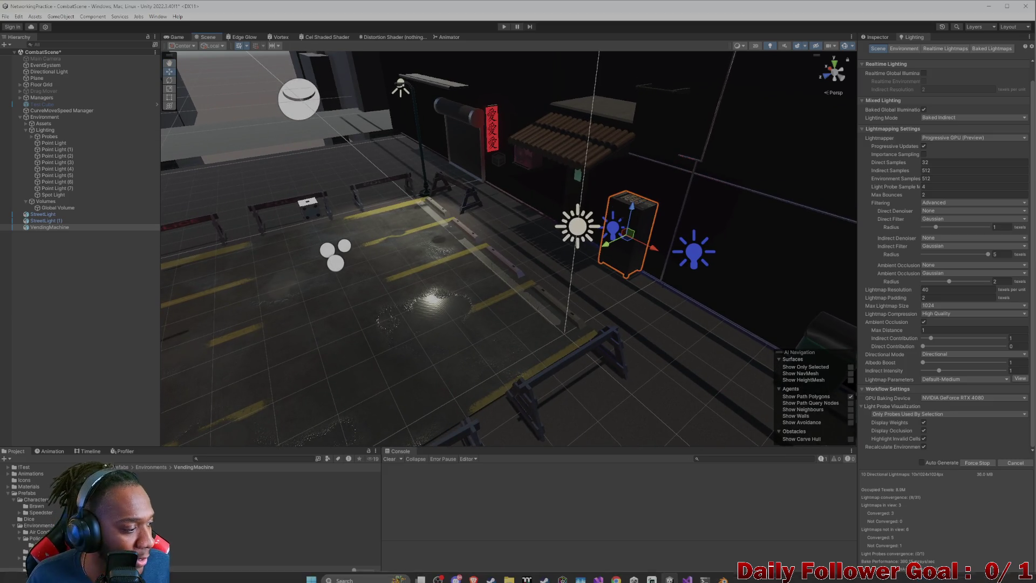
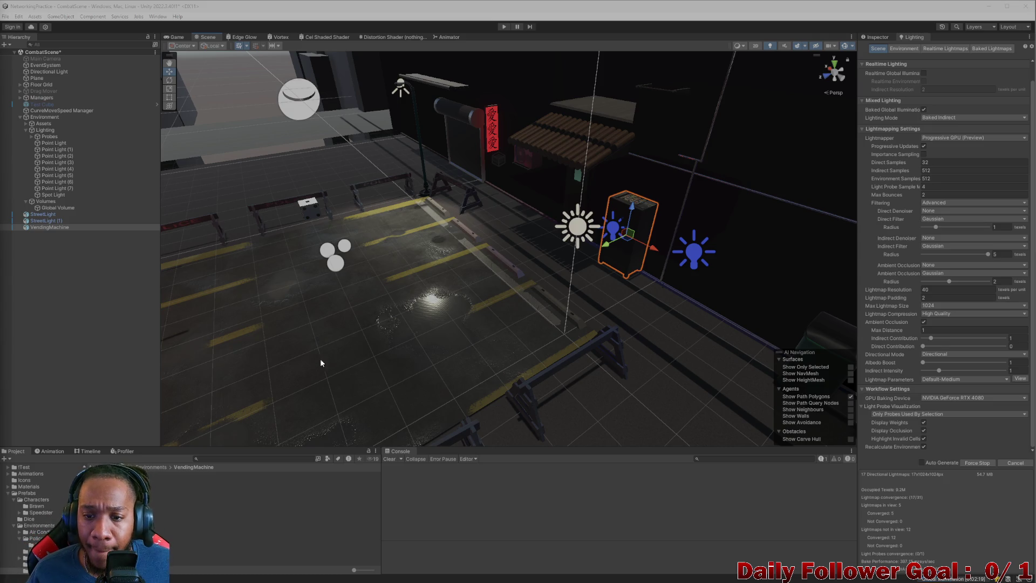
Frame the vending machine and orbit over the parking lot, selecting an environment object
key("f")
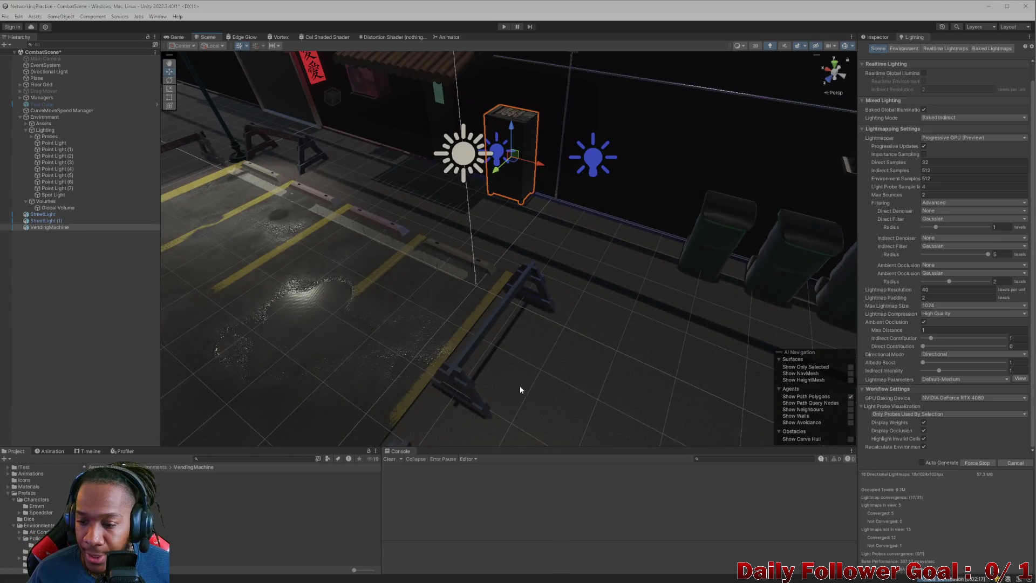
mouse_move(520, 388)
left_mouse_down()
mouse_move(367, 329)
mouse_move(528, 286)
mouse_move(379, 267)
mouse_move(341, 248)
mouse_move(317, 185)
mouse_move(541, 248)
mouse_move(456, 270)
left_mouse_up()
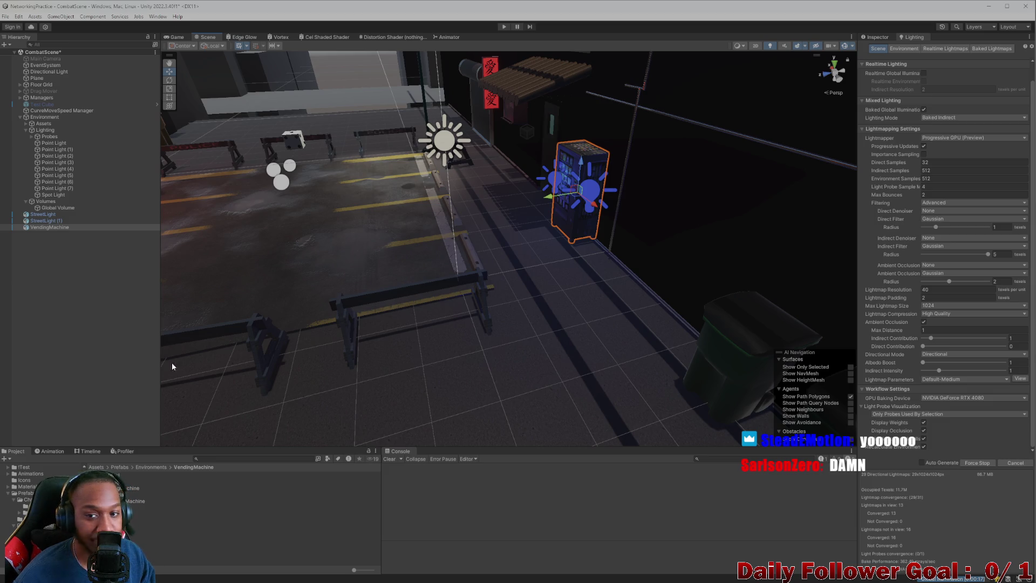
mouse_move(396, 320)
left_mouse_down()
mouse_move(500, 254)
mouse_move(487, 263)
mouse_move(513, 261)
mouse_move(423, 275)
left_mouse_up()
scroll(423, 276, "up", 5)
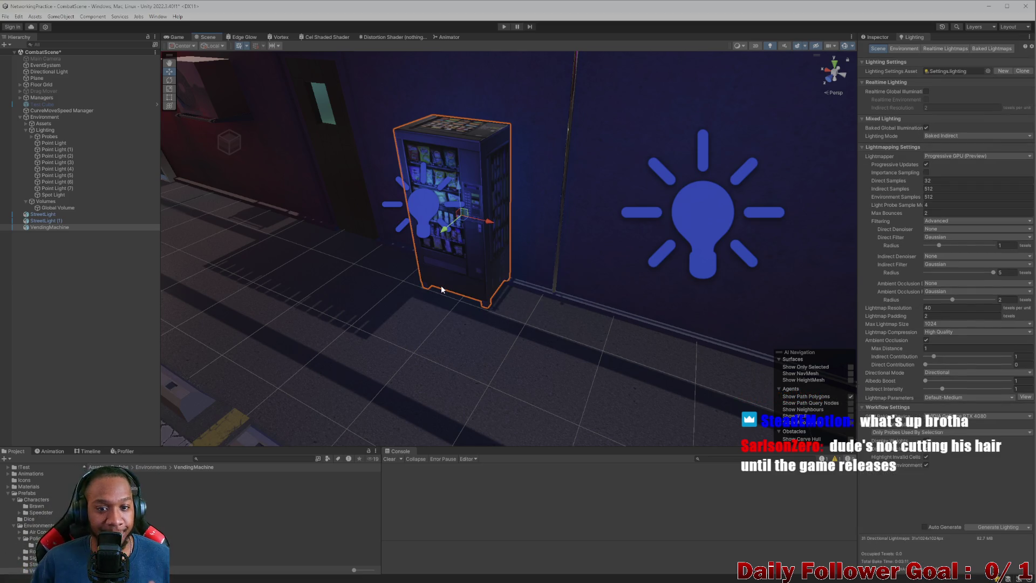
scroll(442, 288, "down", 10)
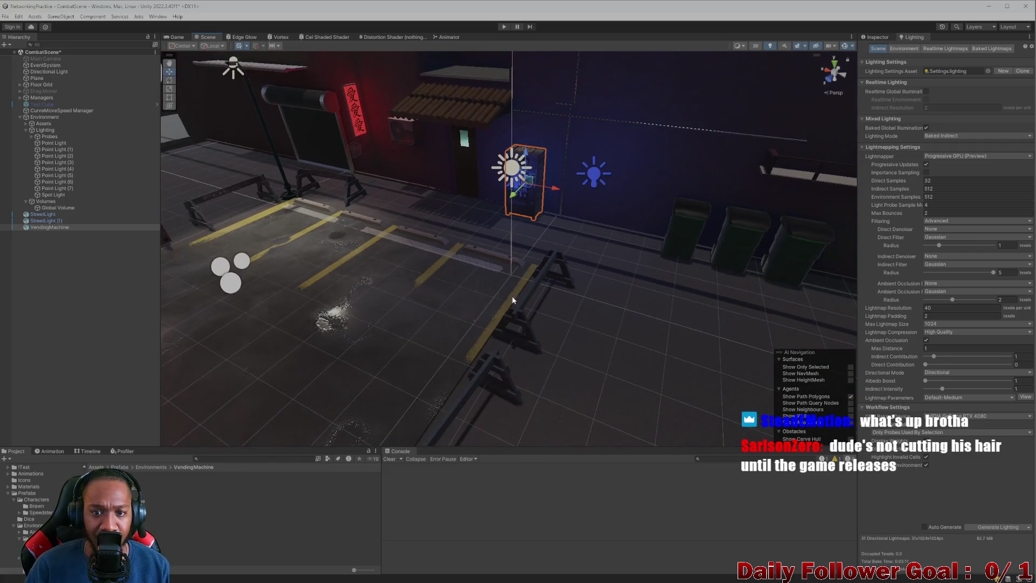
left_click(498, 285)
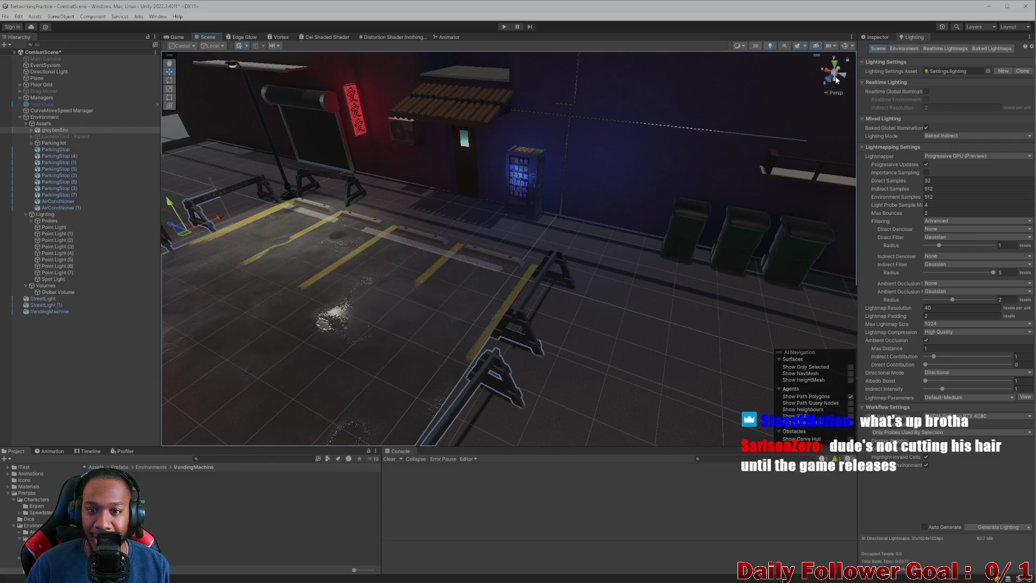
mouse_move(528, 302)
left_mouse_down()
mouse_move(548, 301)
mouse_move(606, 335)
mouse_move(608, 280)
mouse_move(513, 315)
mouse_move(507, 330)
mouse_move(533, 310)
left_mouse_up()
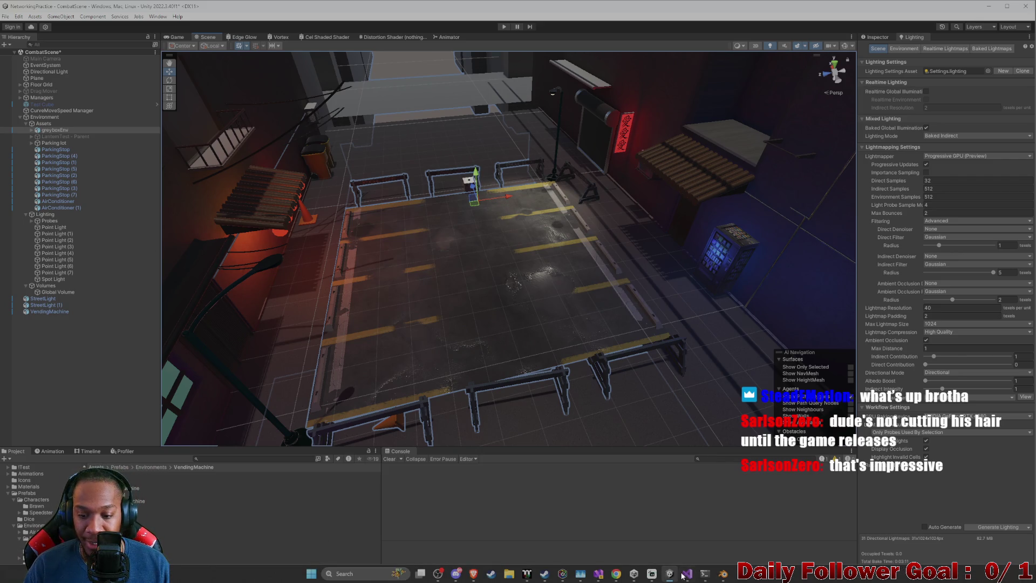
Minimize Visual Studio, search the Project for 'lobby' and open the Lobby scene
left_click(687, 574)
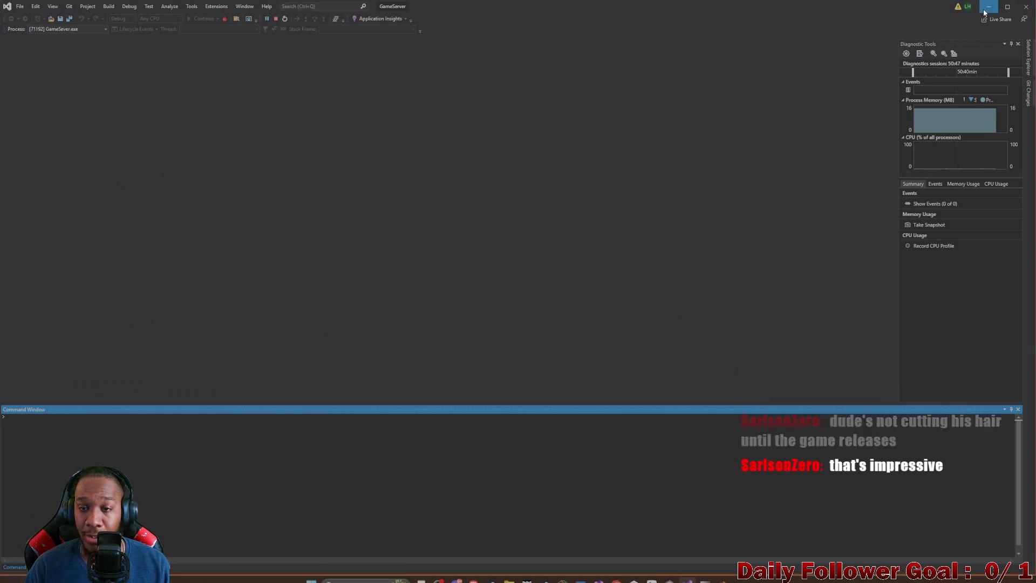
left_click(988, 7)
left_click(237, 457)
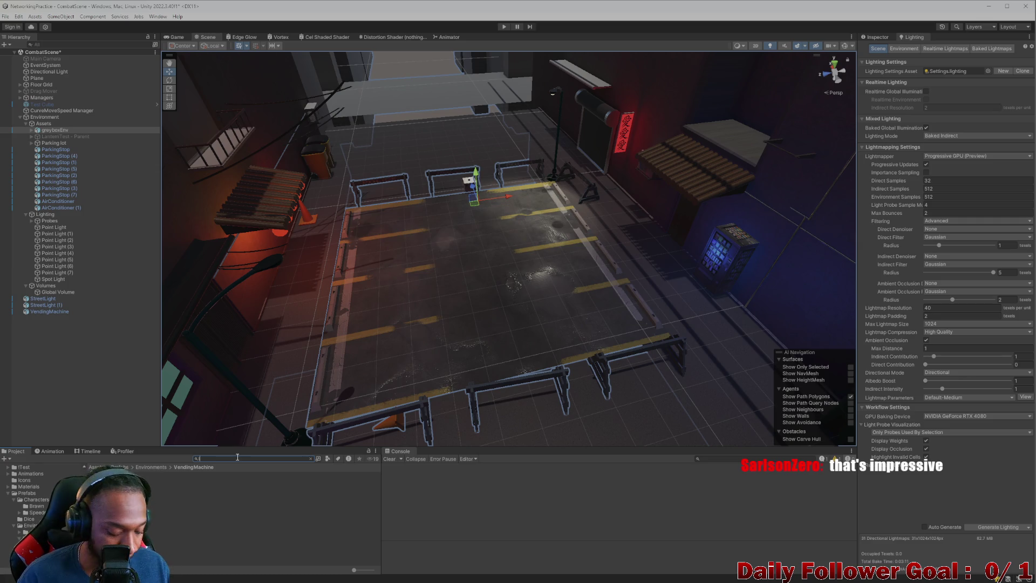
type("u")
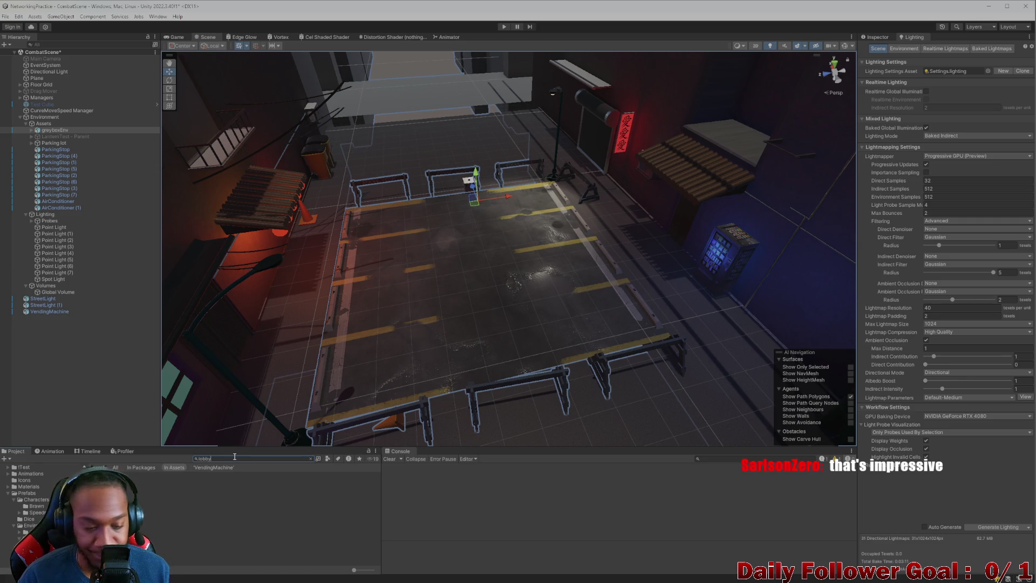
key("Down")
key("Return")
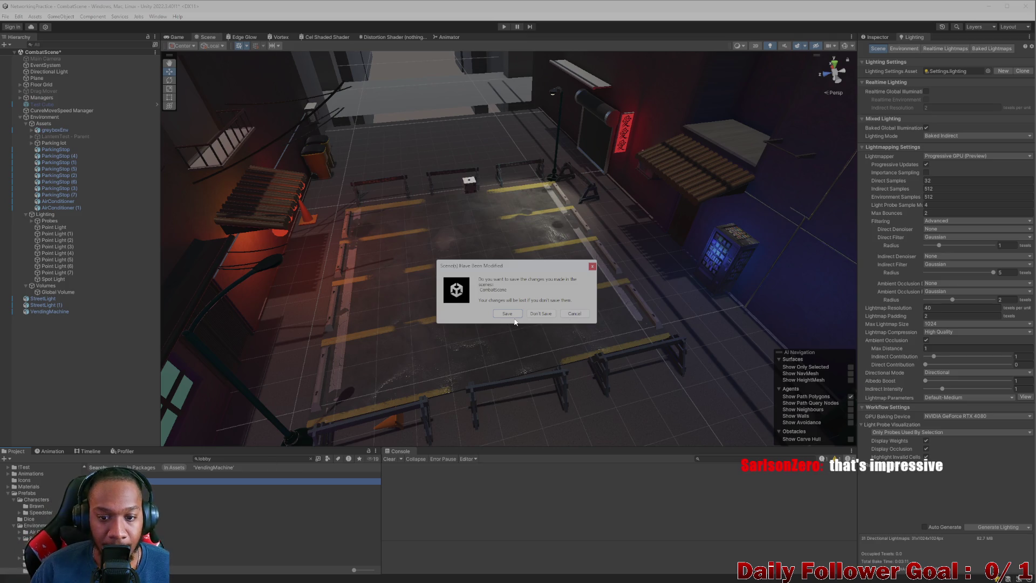
left_click(508, 313)
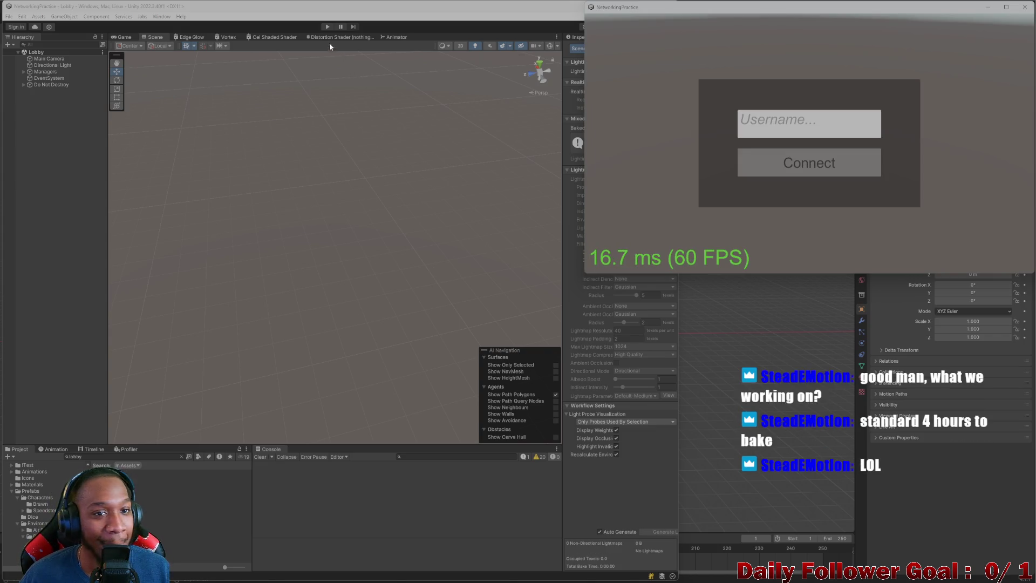
Enter Play mode, connect both clients with usernames, and pick The Brawn and The Speedster
left_click(323, 26)
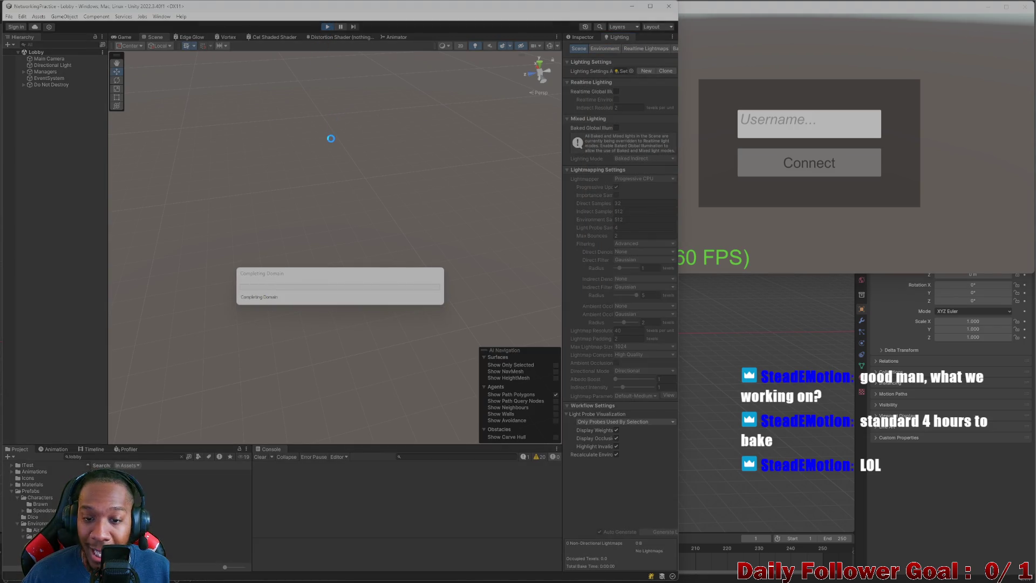
left_click(361, 219)
type("asd")
left_click(324, 262)
left_click(775, 127)
type("zxcx")
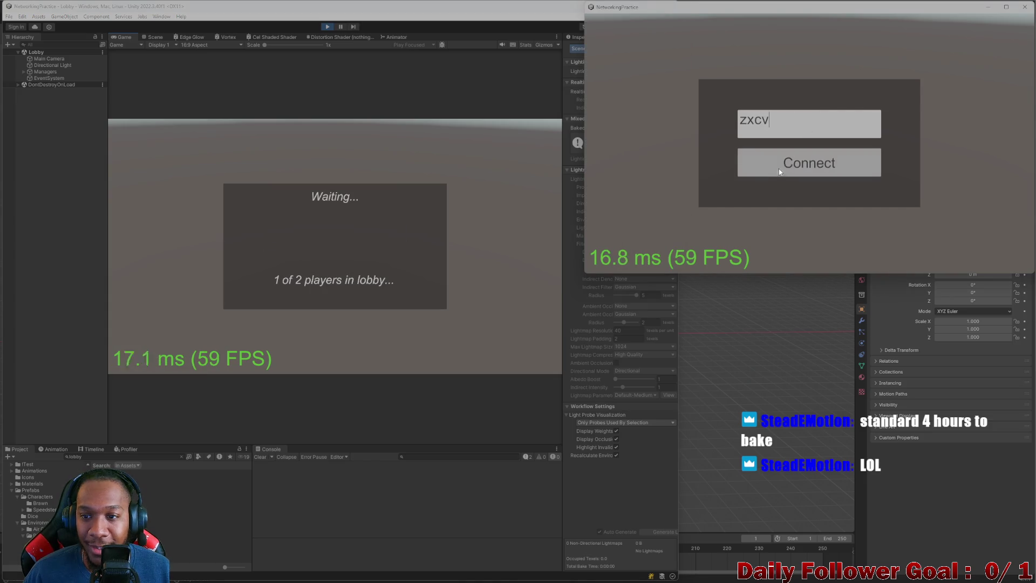
left_click(777, 165)
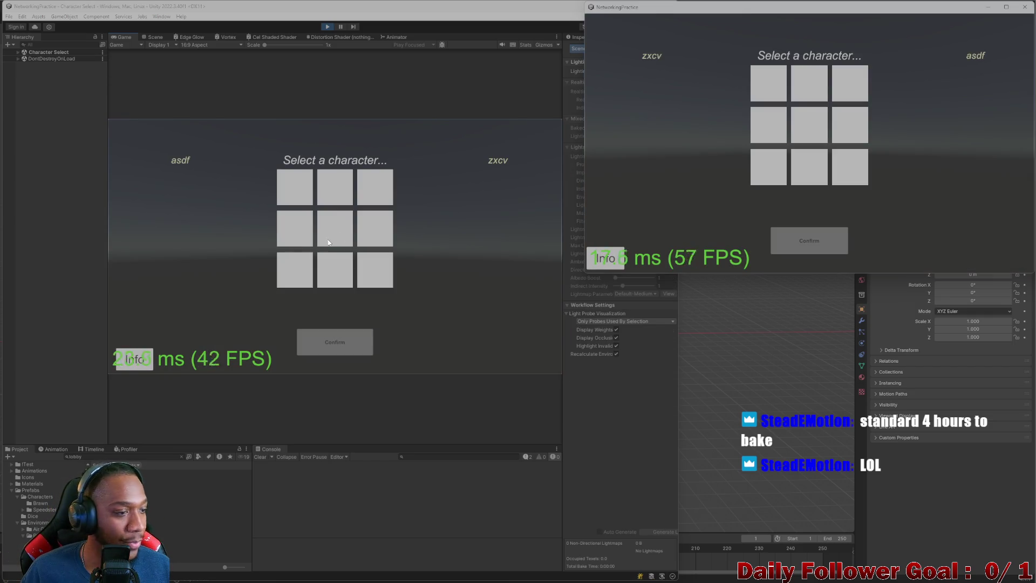
left_click(326, 195)
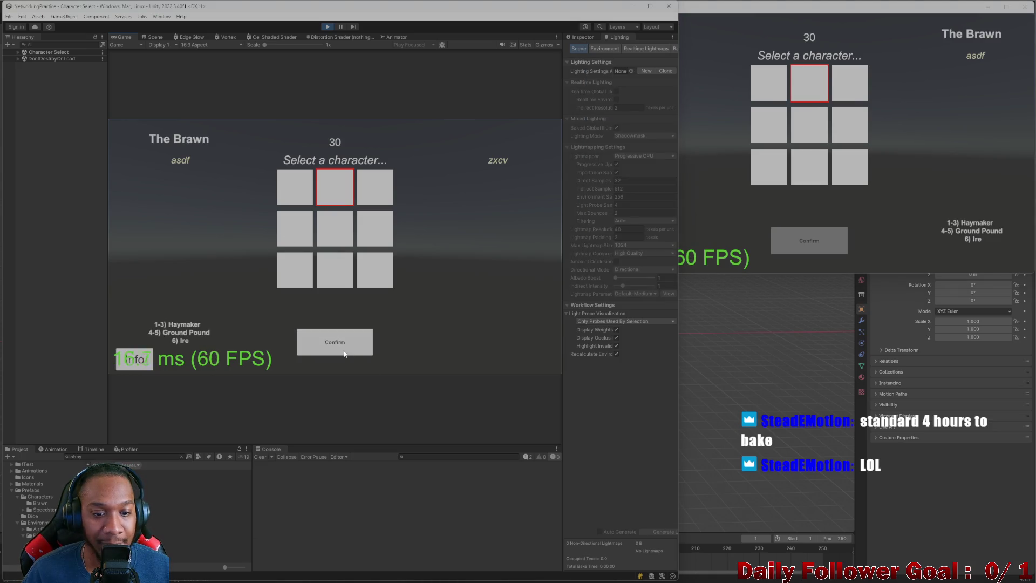
left_click(762, 86)
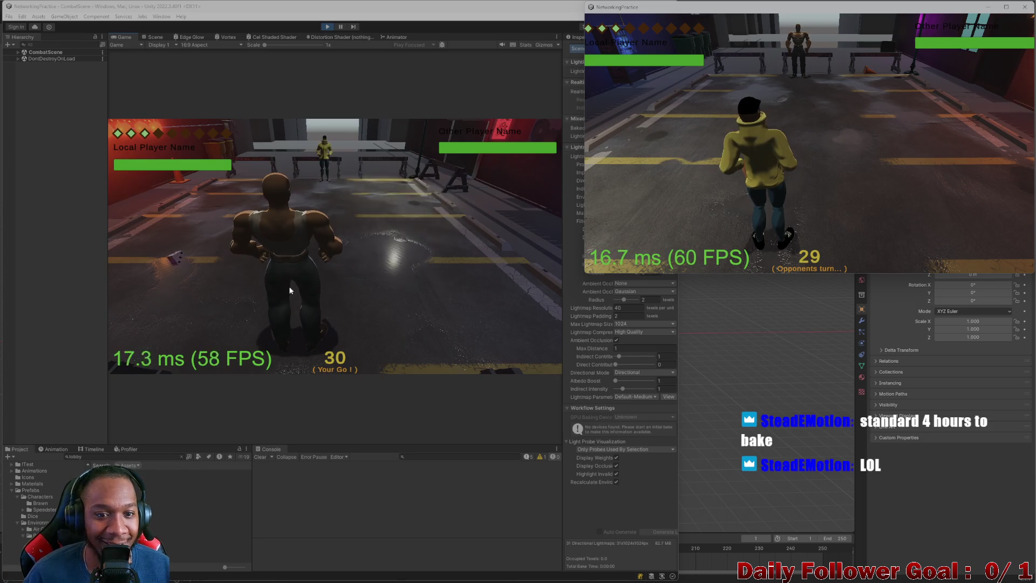
Roll for the first player, move the fighter two tiles left, and end the turn
left_click(195, 261)
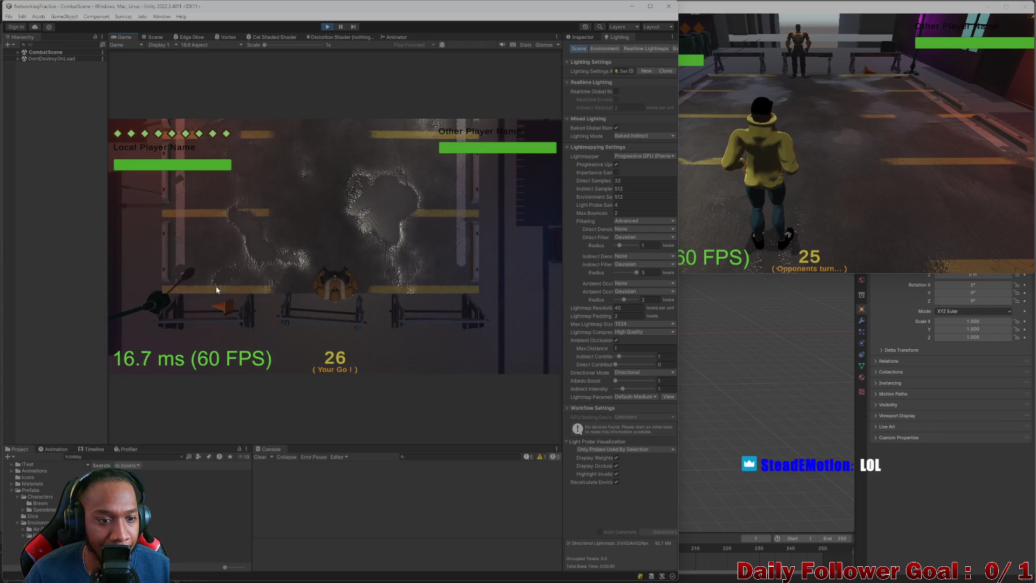
left_click(216, 290)
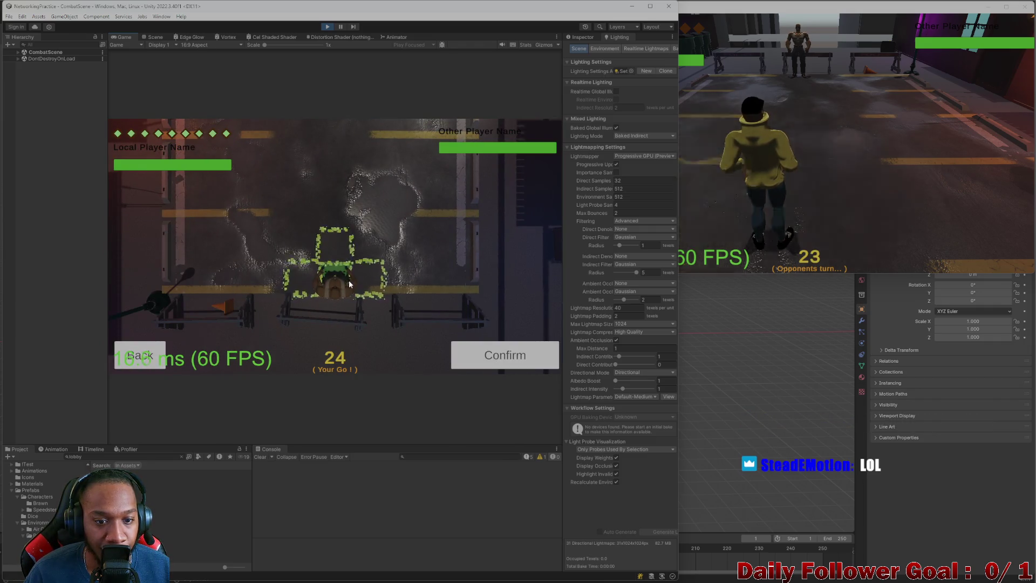
key("a")
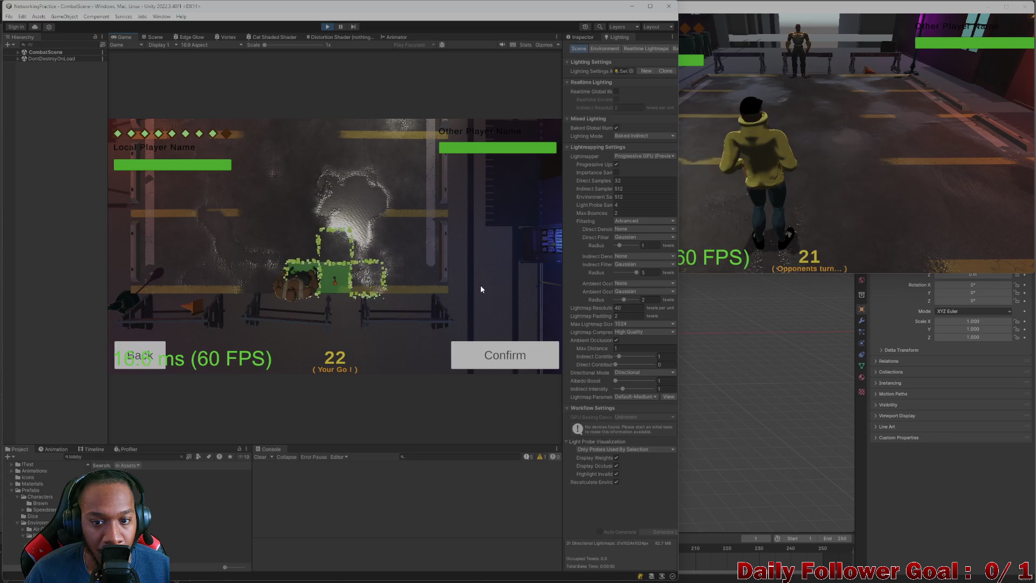
key("a")
key("a")
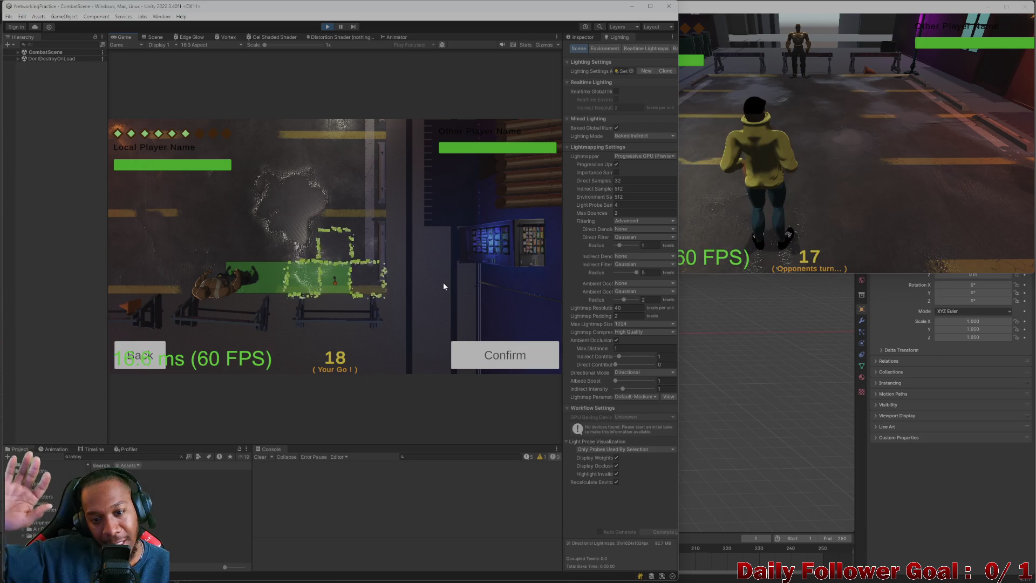
left_click(483, 359)
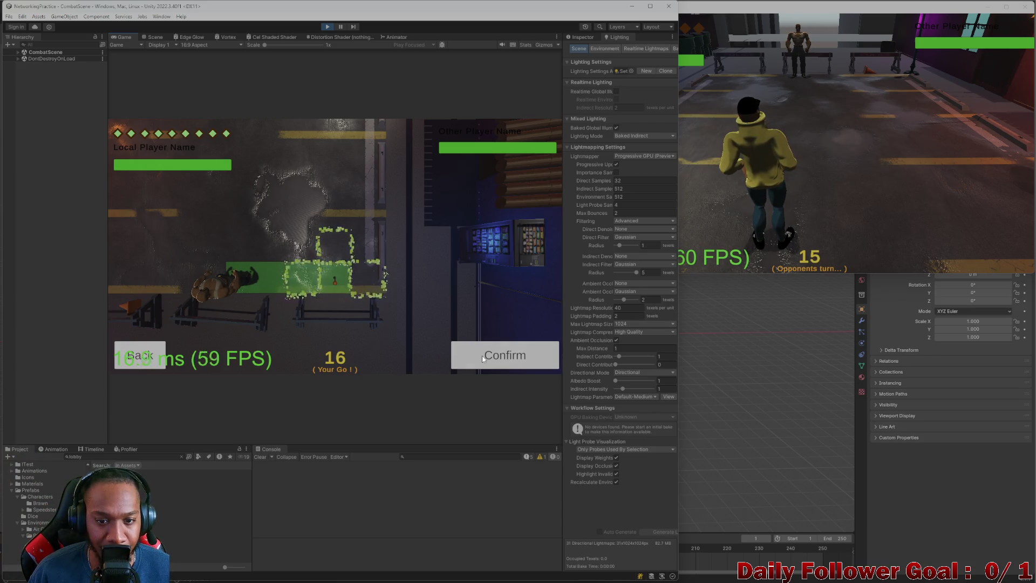
left_click(484, 358)
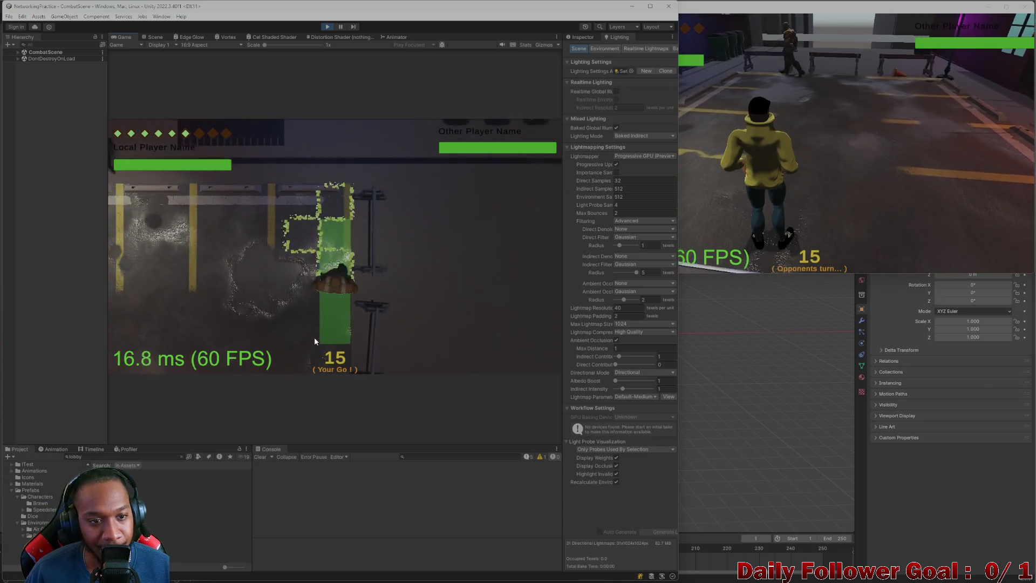
left_click(222, 355)
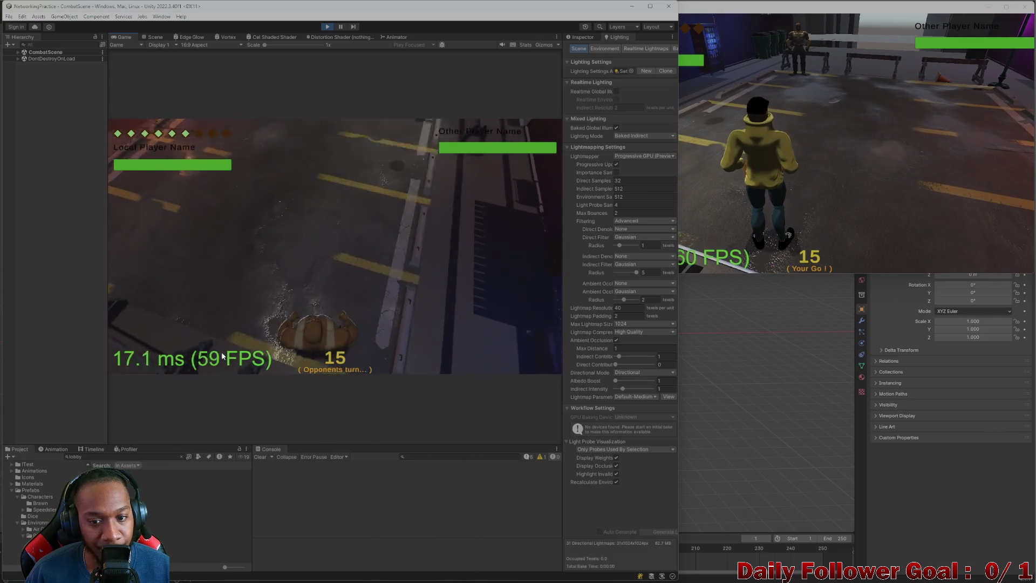
On the second client, roll, confirm an attack skill, move along the path, and end the turn
left_click(772, 198)
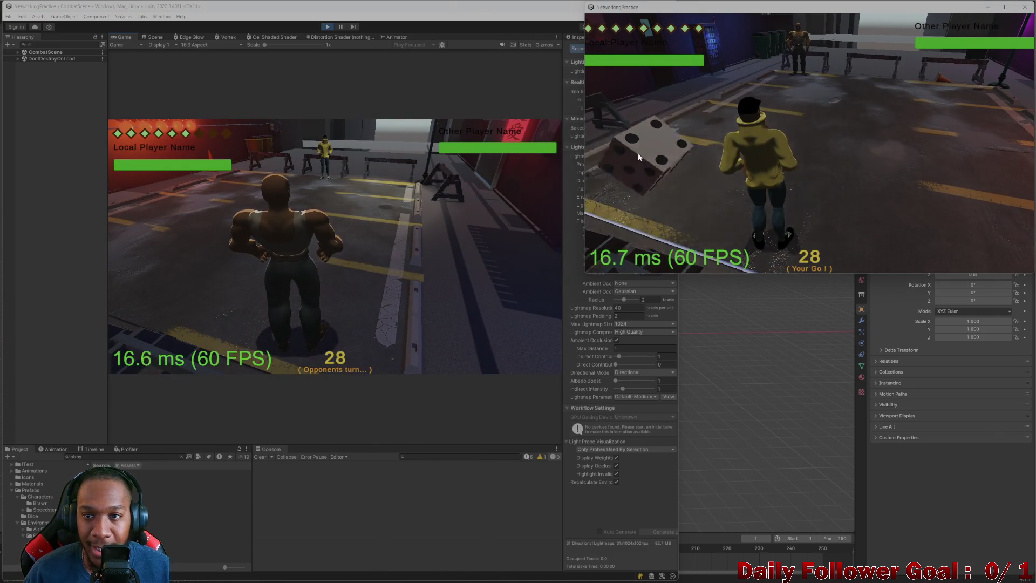
left_click(638, 154)
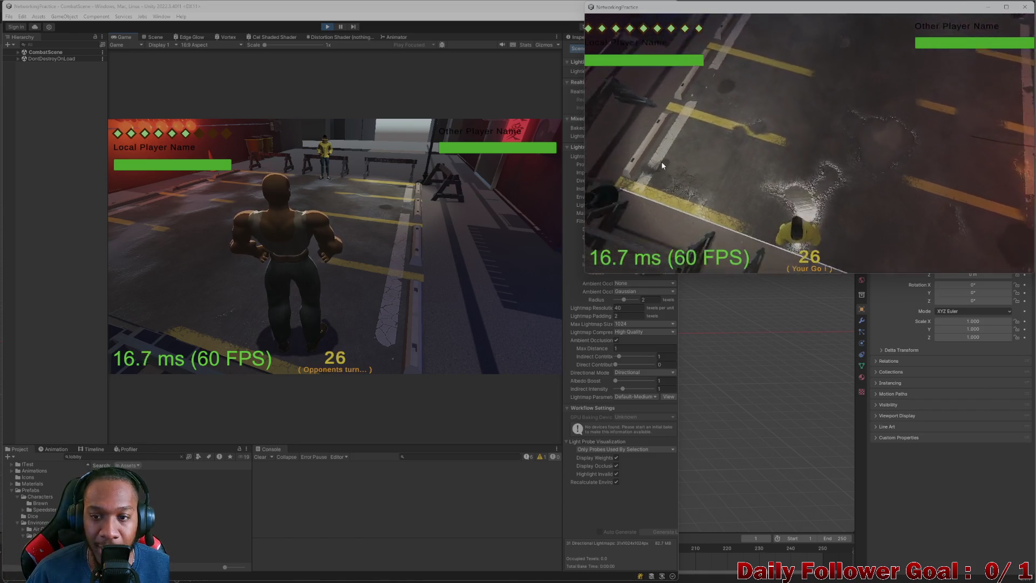
left_click(647, 188)
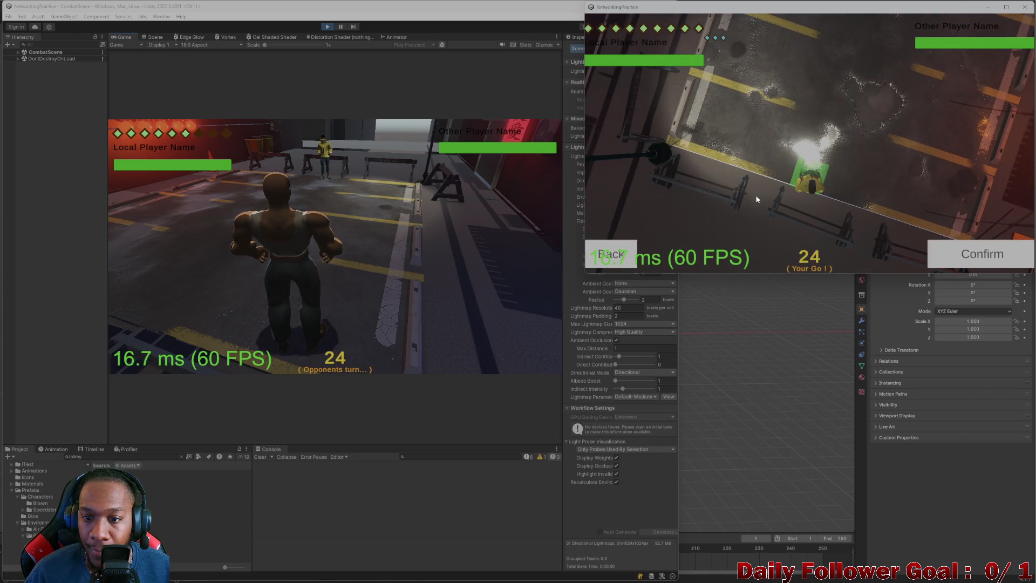
left_click(610, 254)
left_click(639, 220)
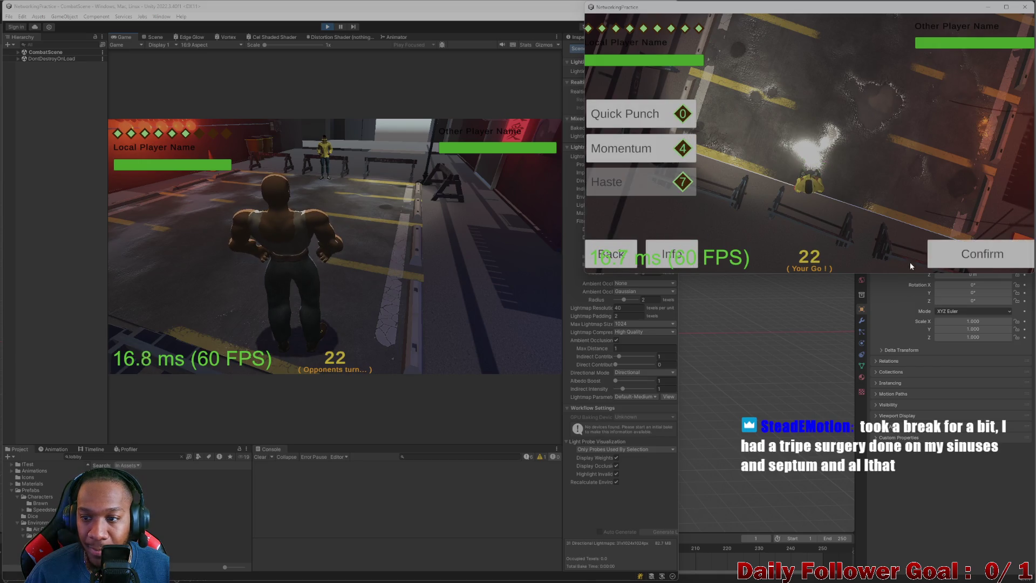
left_click(931, 259)
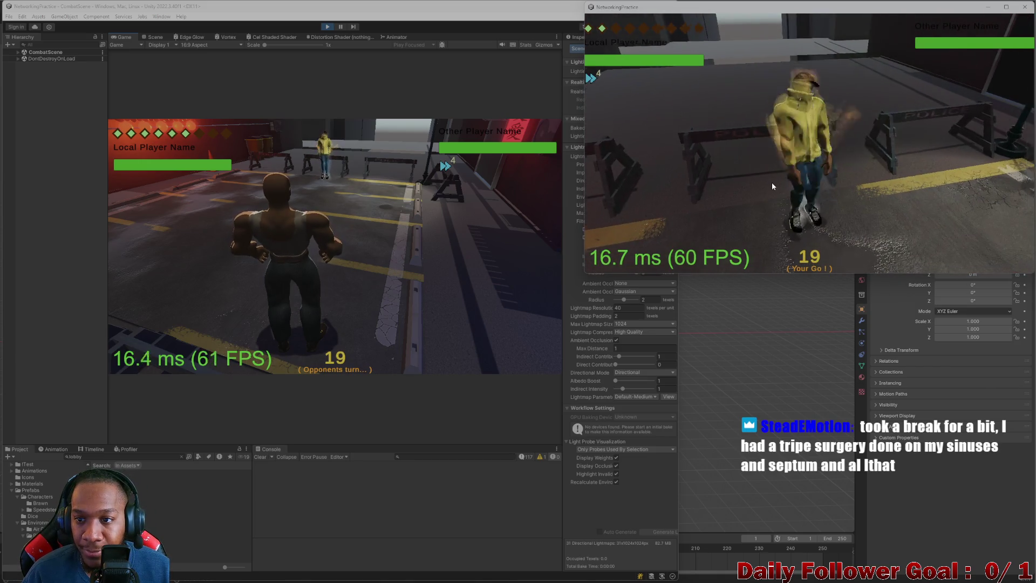
left_click(644, 186)
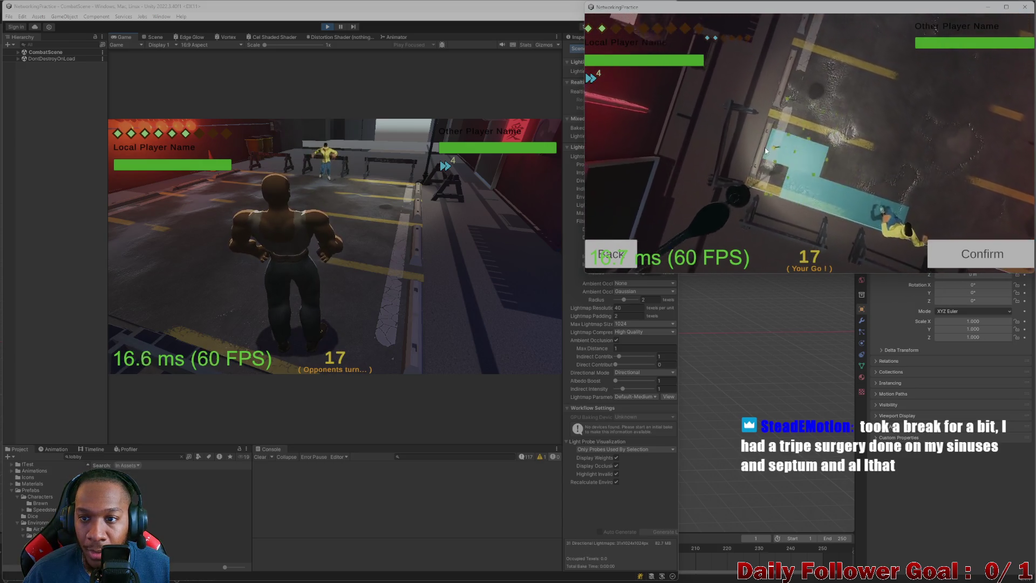
left_click(962, 257)
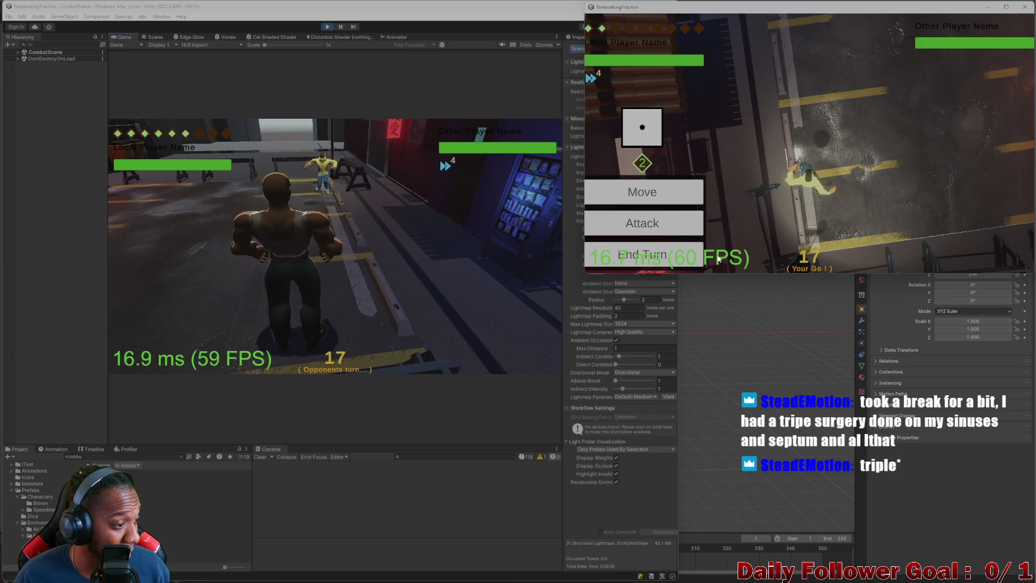
left_click(647, 255)
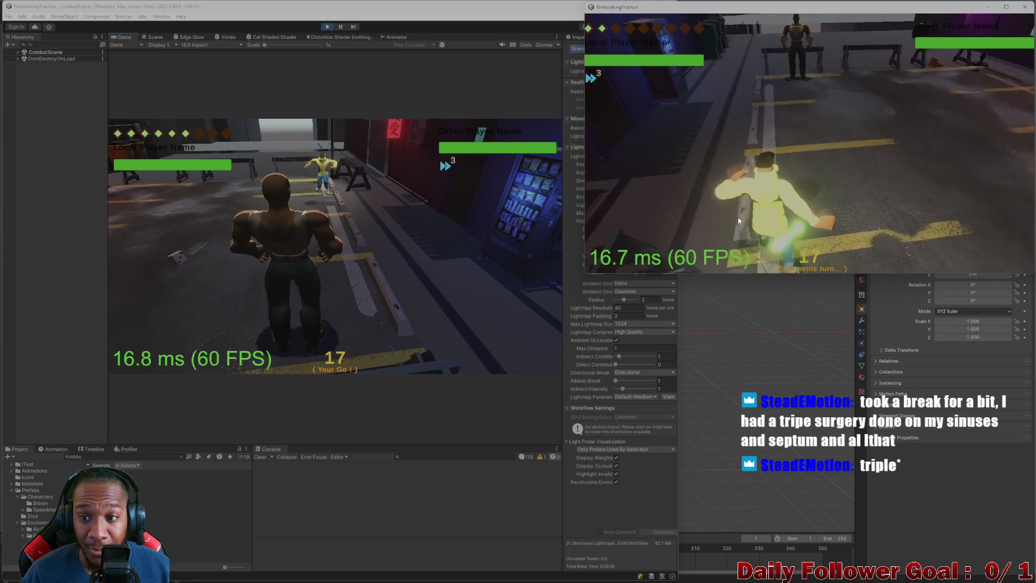
End the editor client's turn, then move the standalone fighter along the blue path and end its turn
left_click(173, 258)
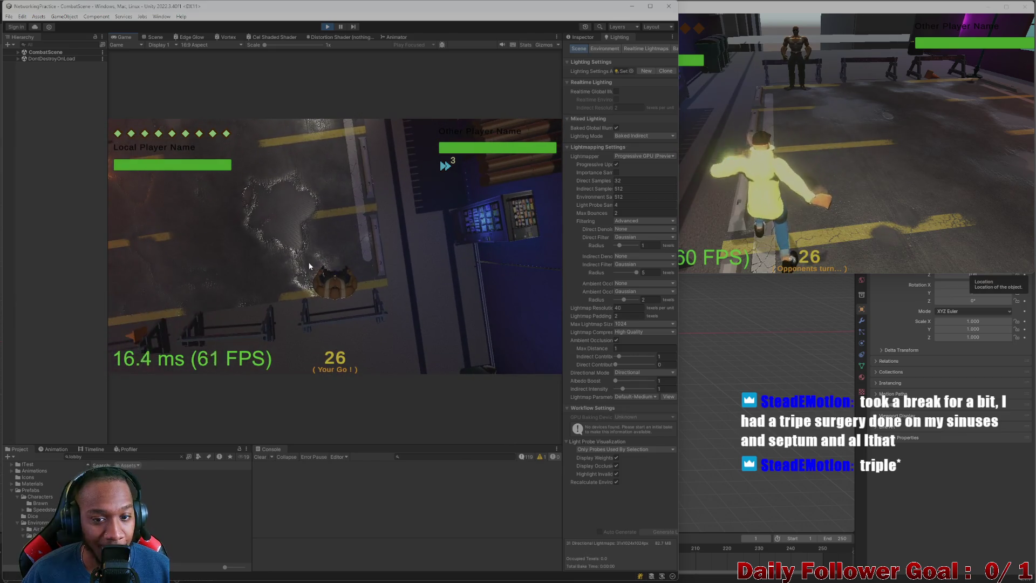
left_click(169, 294)
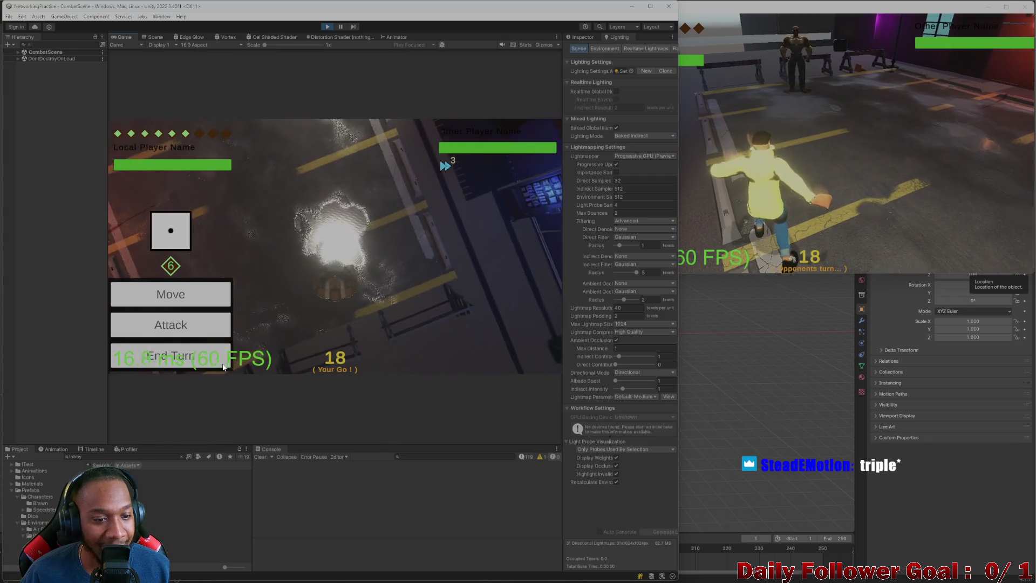
left_click(173, 355)
left_click(788, 114)
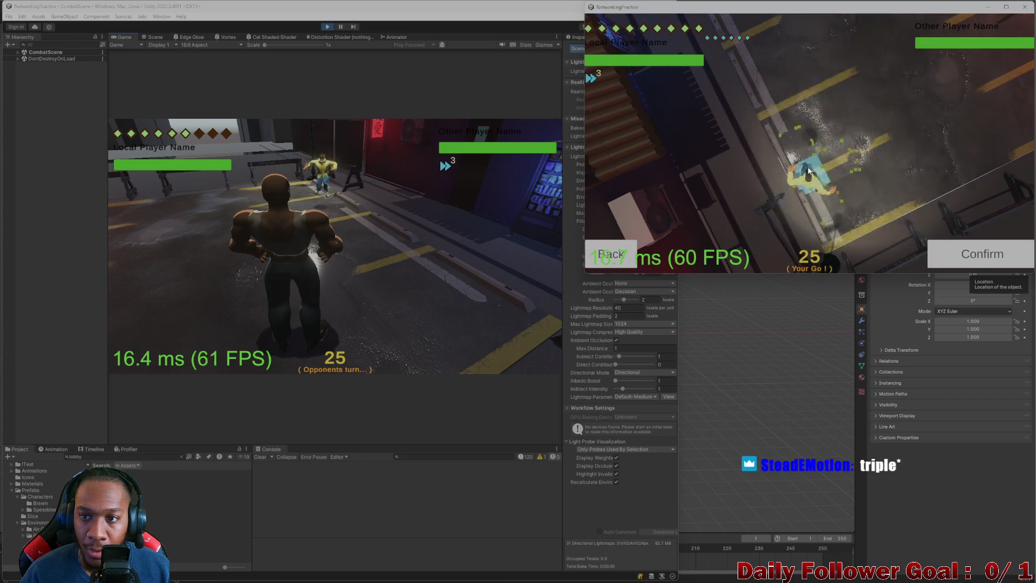
left_click(749, 87)
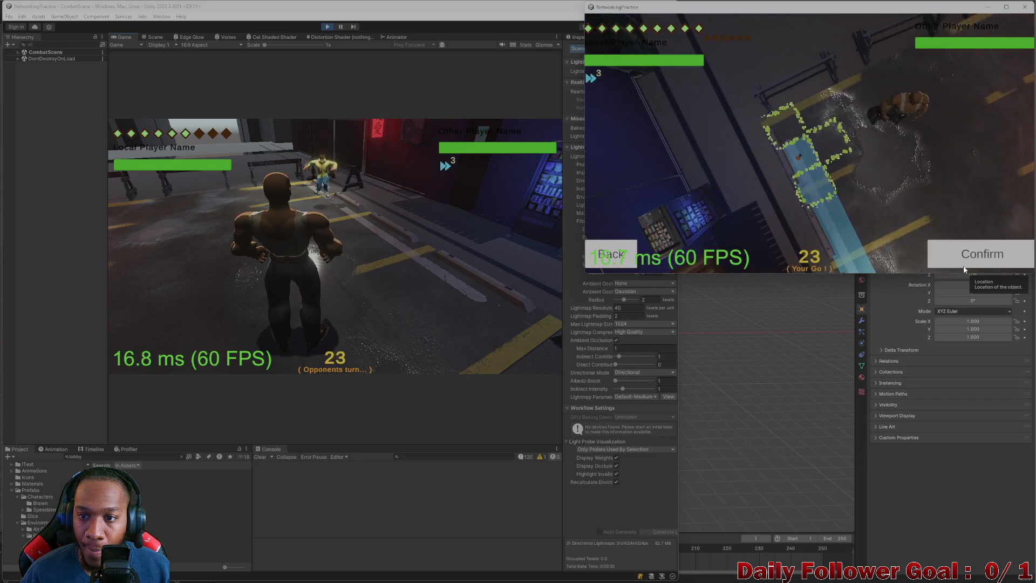
left_click(964, 266)
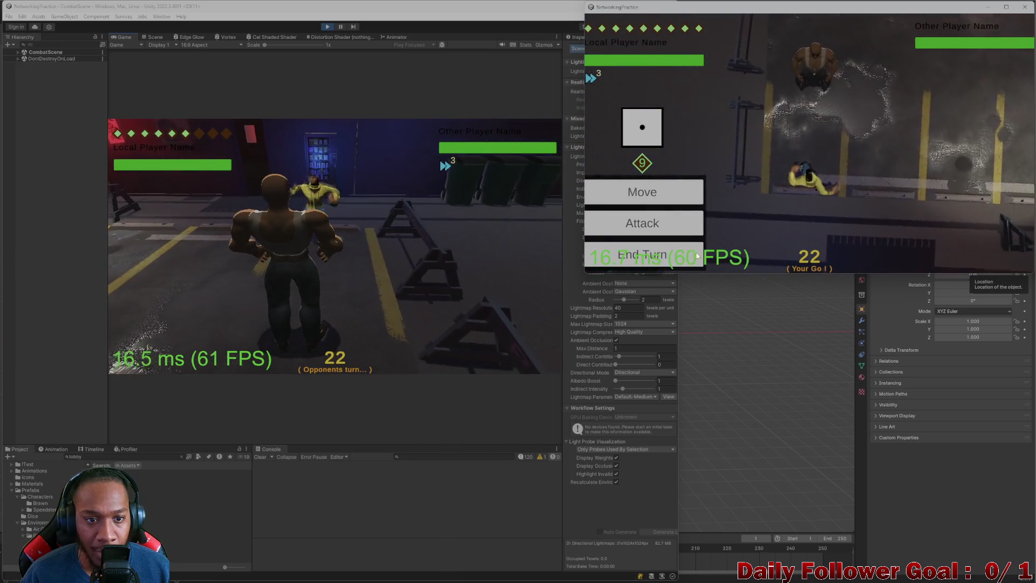
left_click(697, 256)
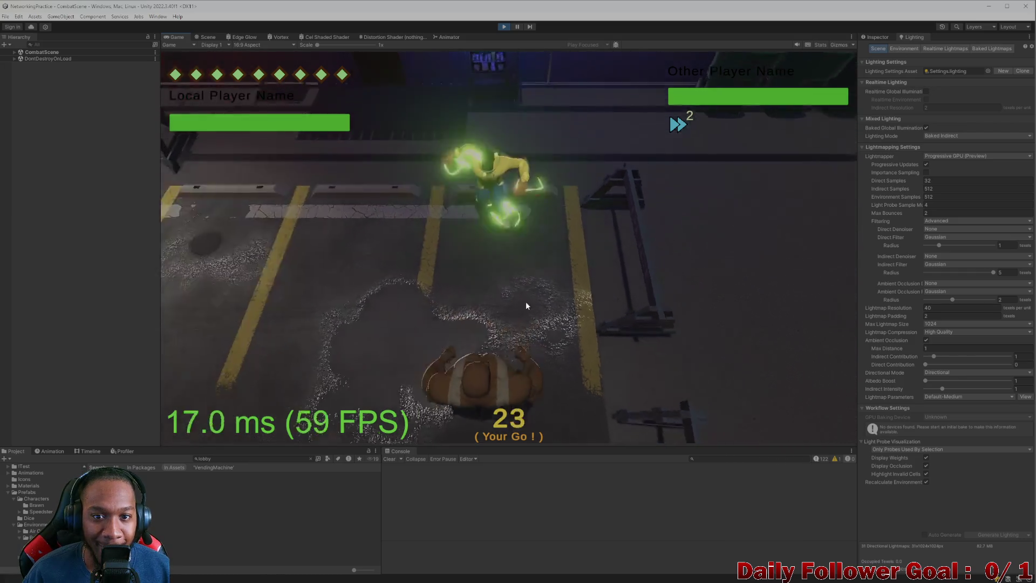
Play two more turns, moving the fighter to chosen tiles and ending each turn
left_click(341, 312)
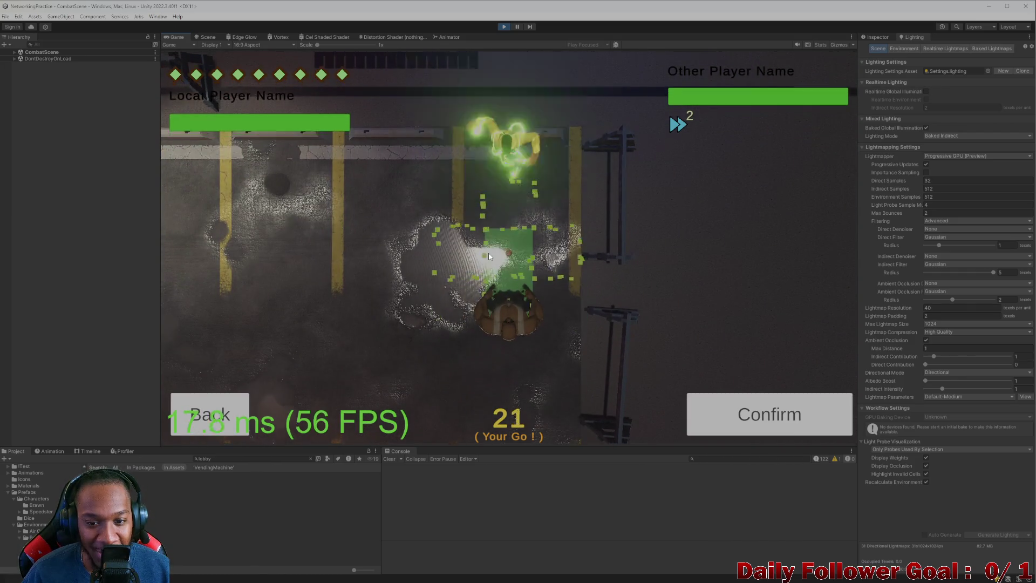
left_click(748, 416)
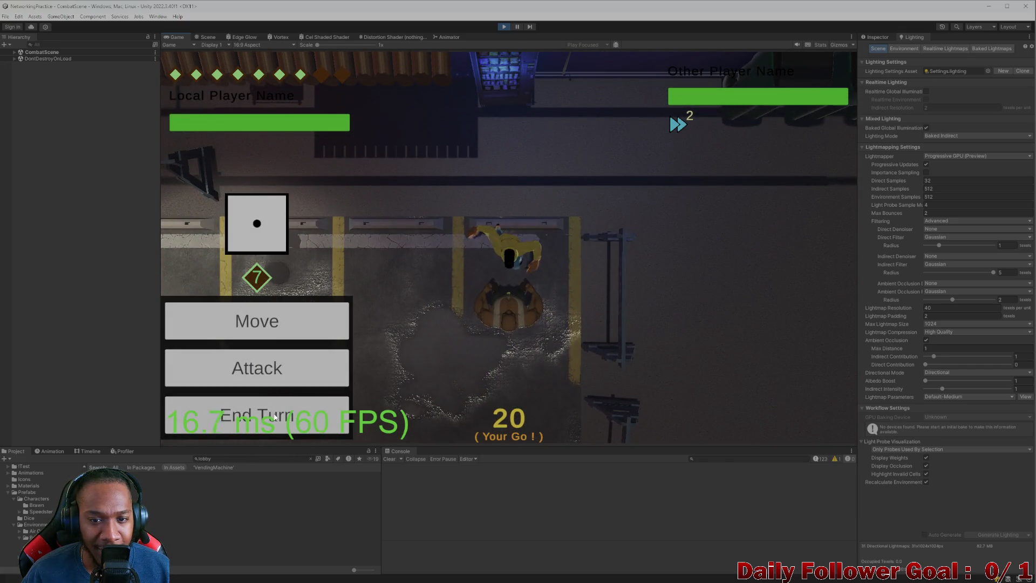
left_click(274, 417)
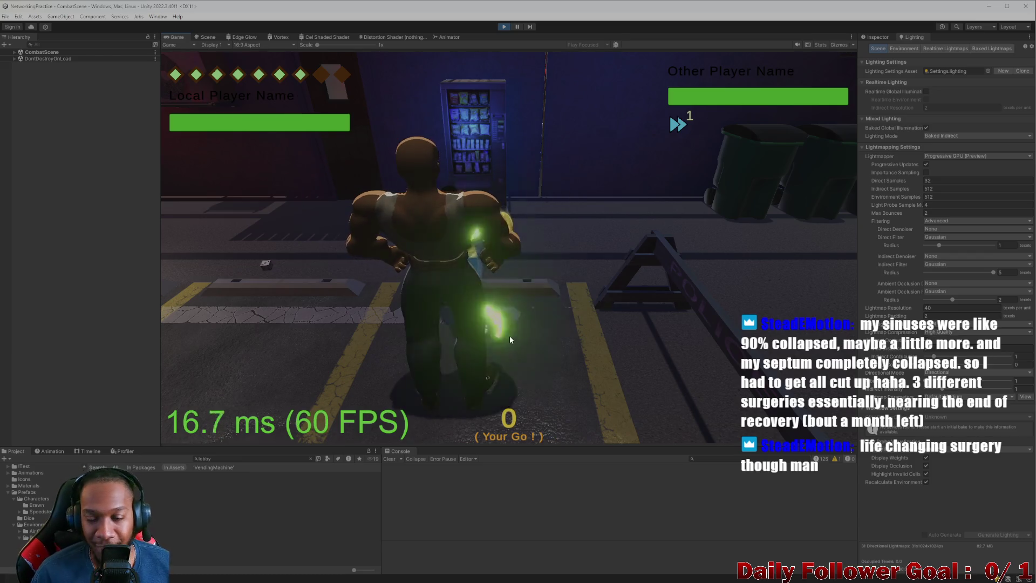
left_click(261, 264)
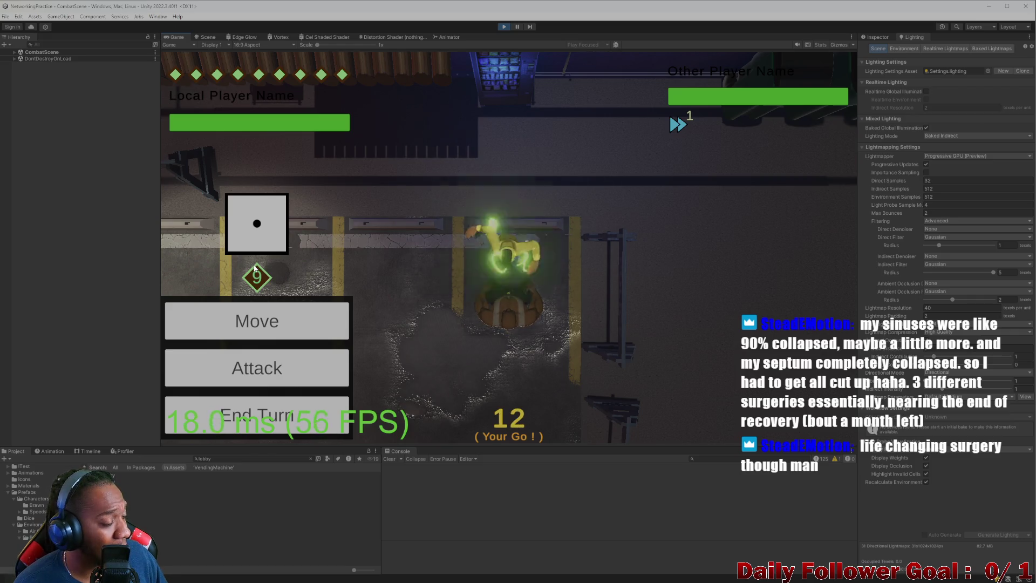
left_click(300, 328)
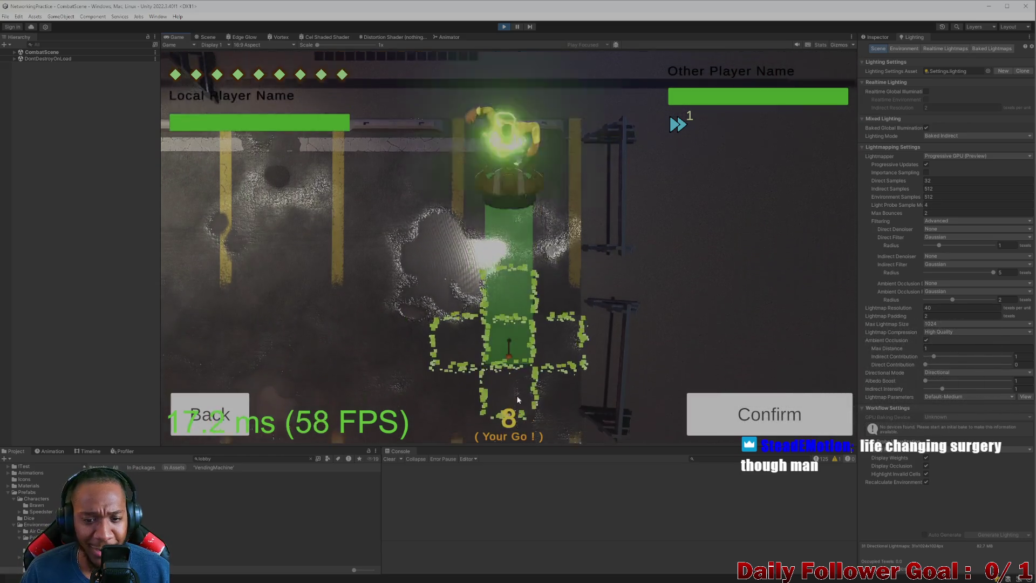
left_click(780, 412)
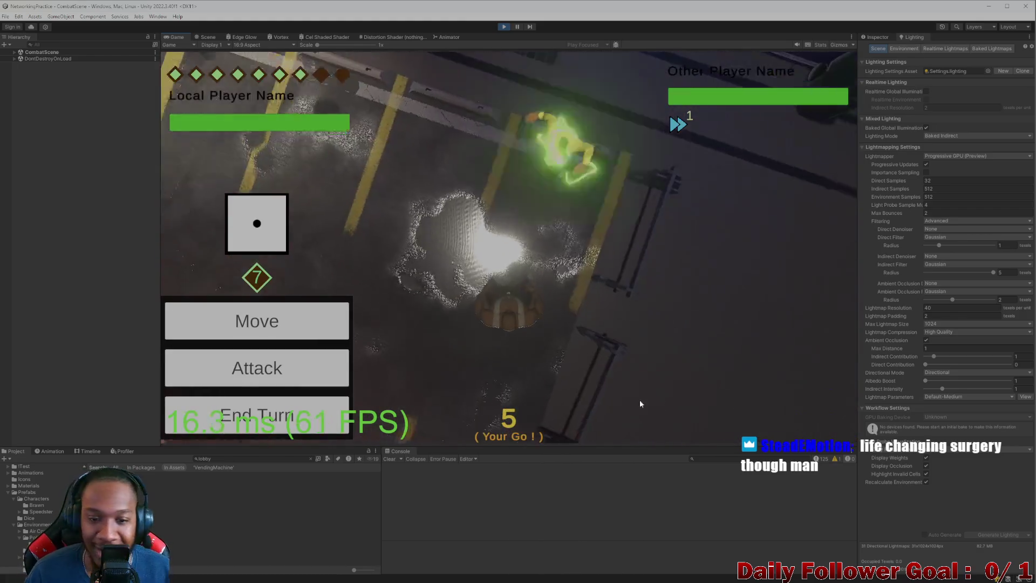
left_click(321, 372)
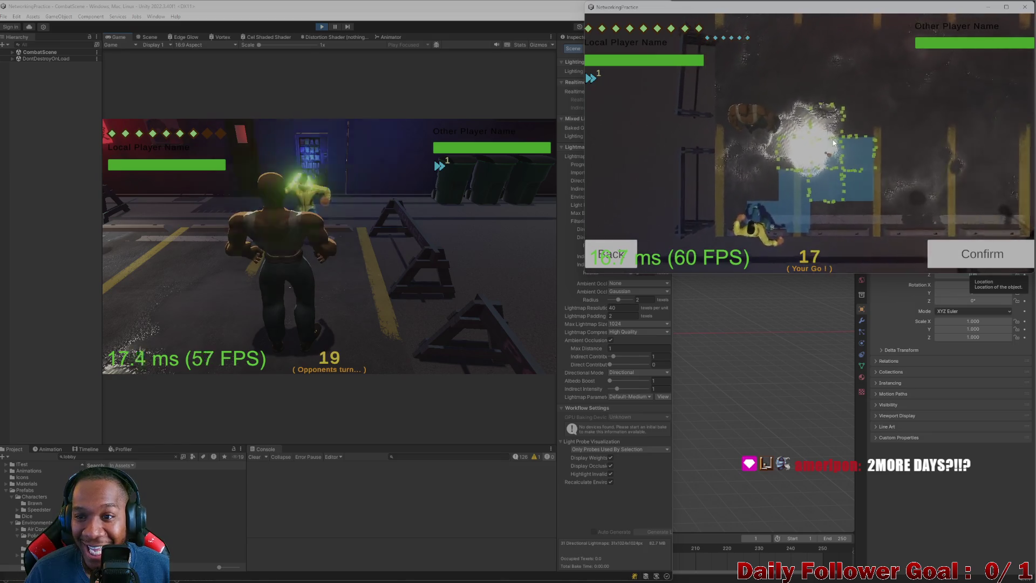
Confirm the Speedster's move along the blue tiles and end its turn
left_click(952, 246)
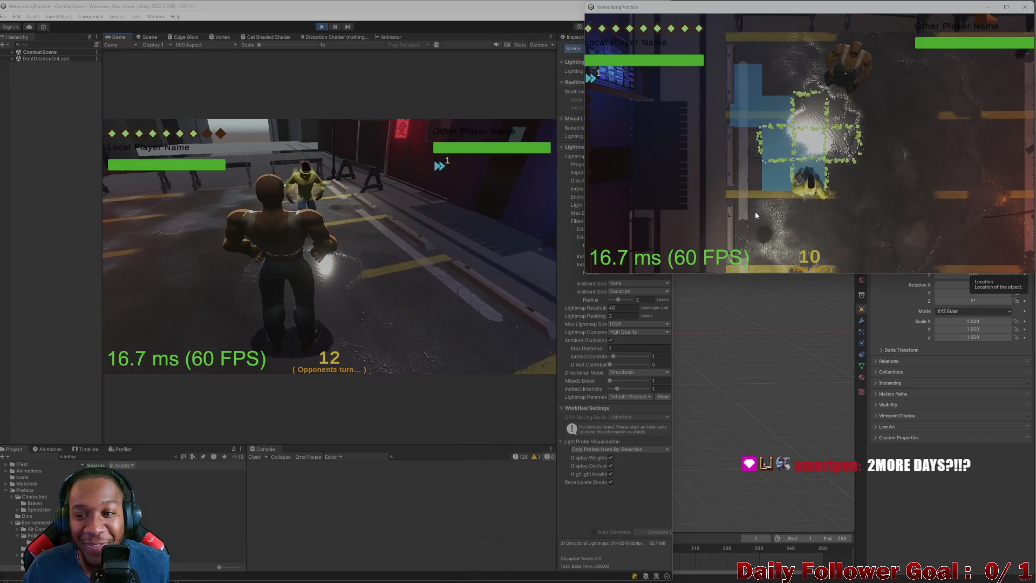
left_click(647, 253)
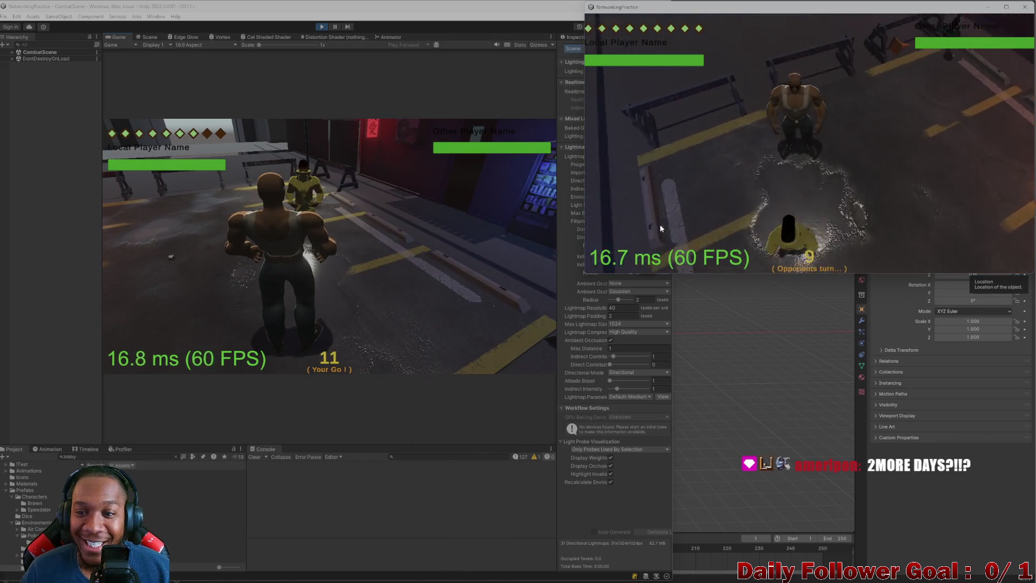
left_click(151, 274)
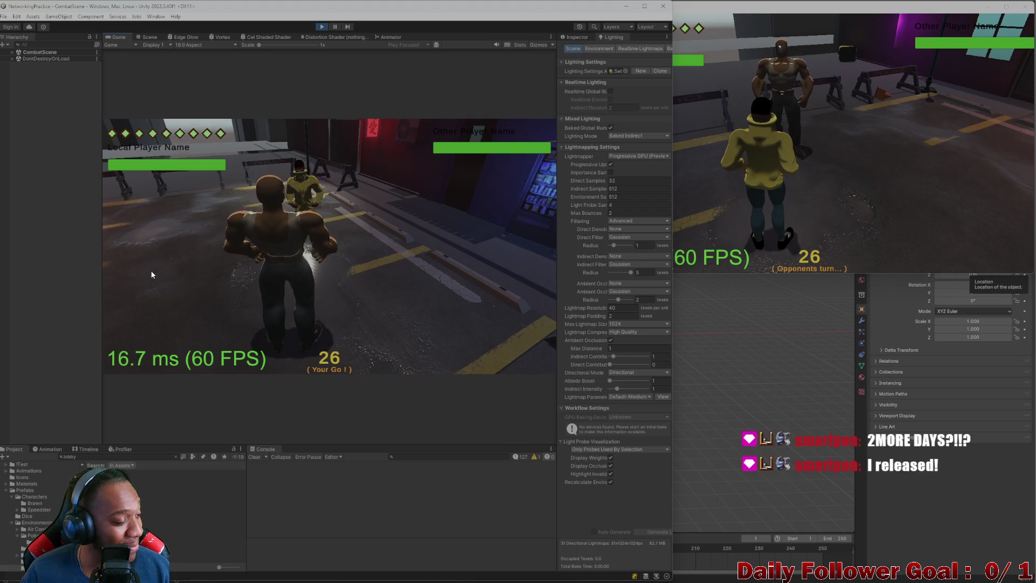
Have the Brawn strike with Ire, Ground Pound and Haymaker, then end its turn
left_click(149, 326)
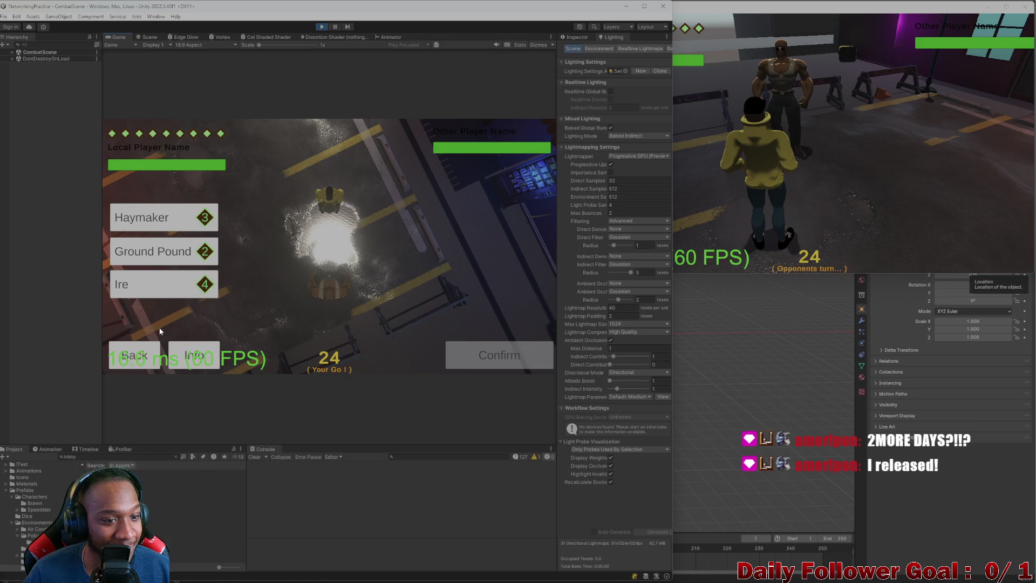
left_click(155, 285)
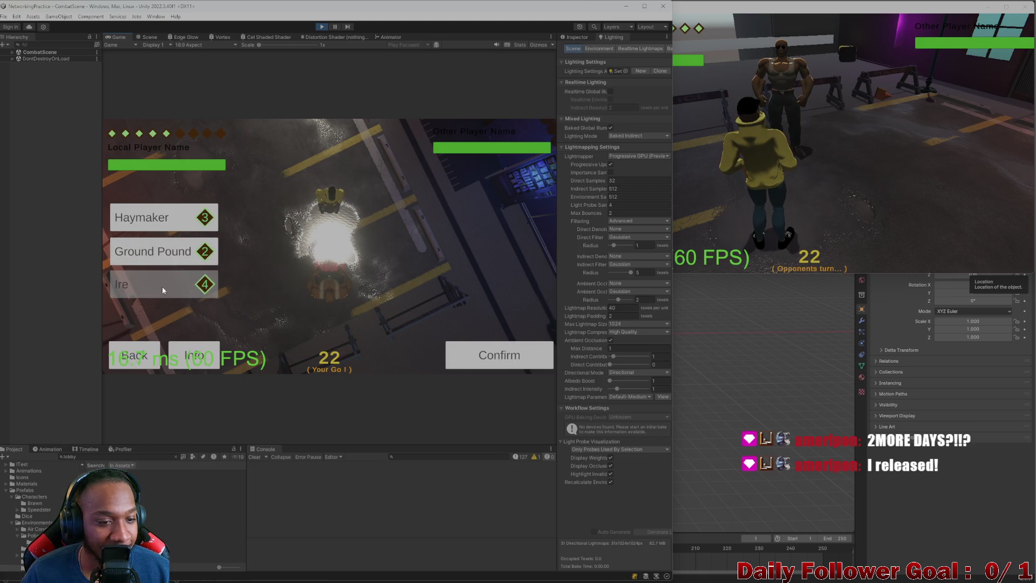
left_click(471, 351)
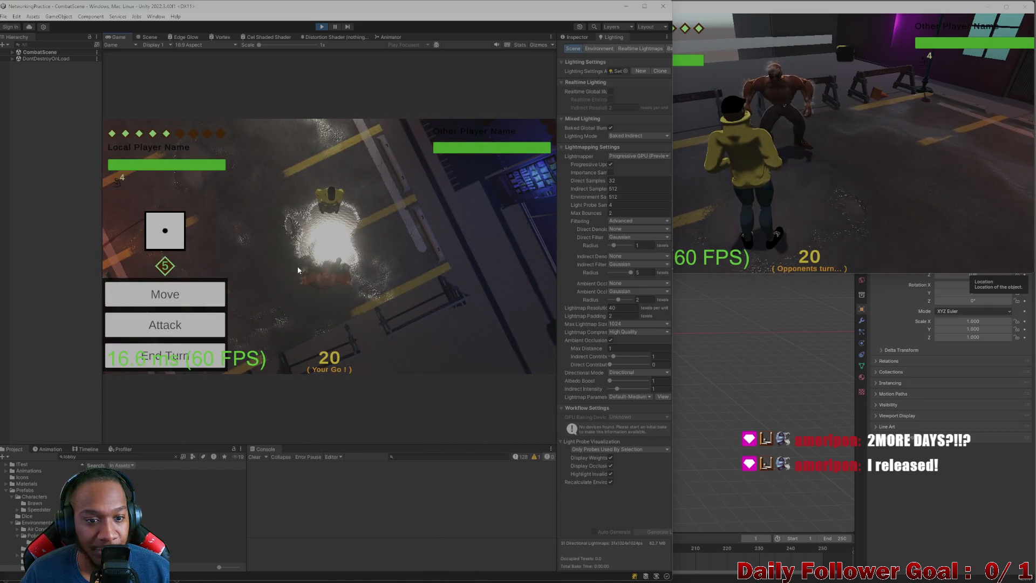
left_click(183, 336)
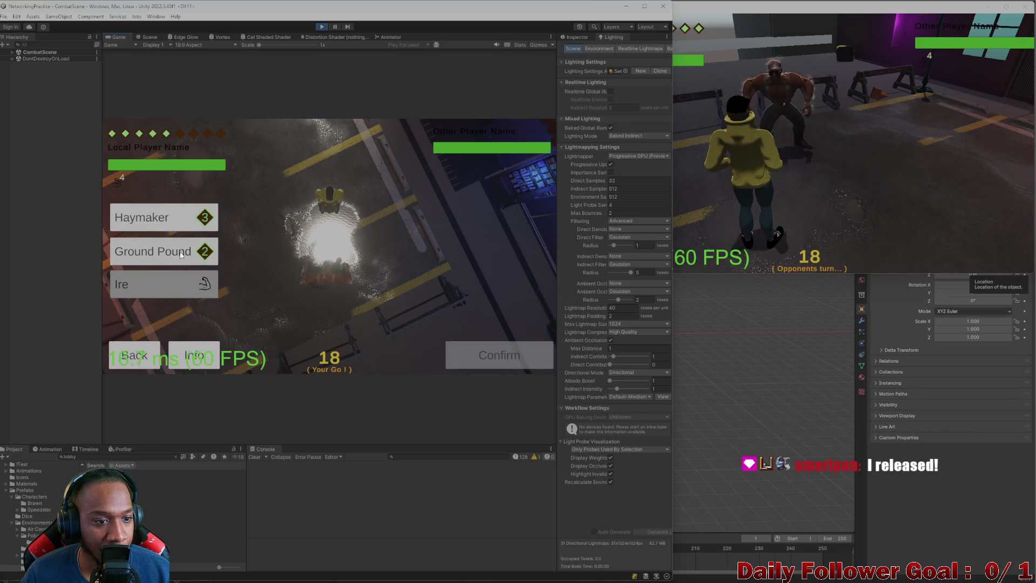
left_click(499, 355)
left_click(762, 249)
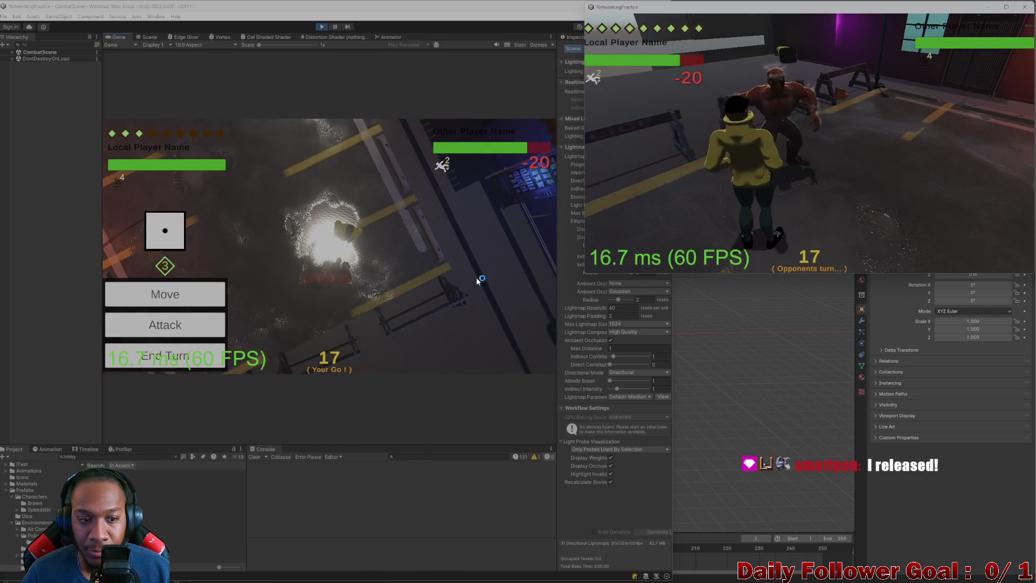
left_click(183, 325)
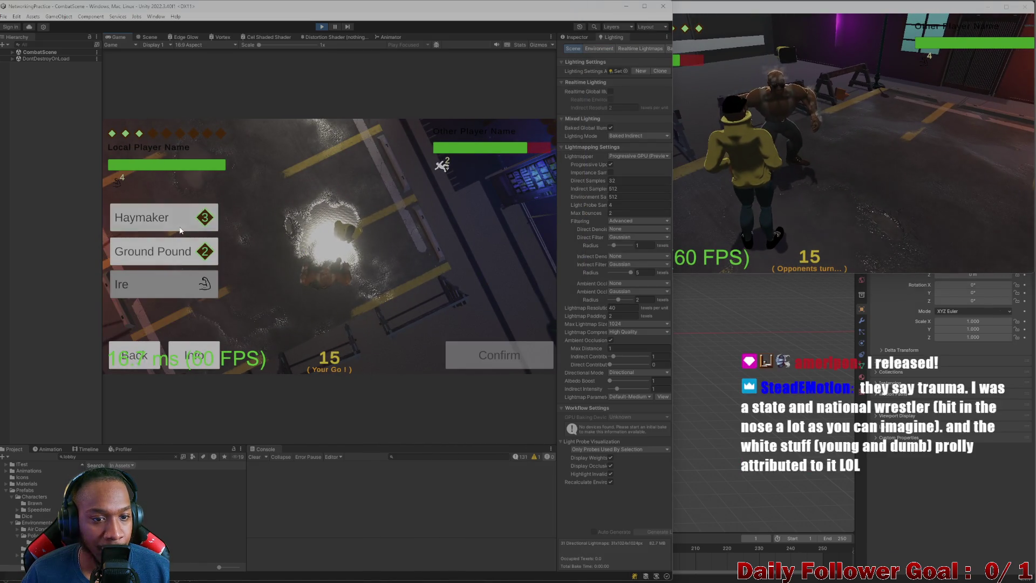
left_click(487, 355)
left_click(779, 203)
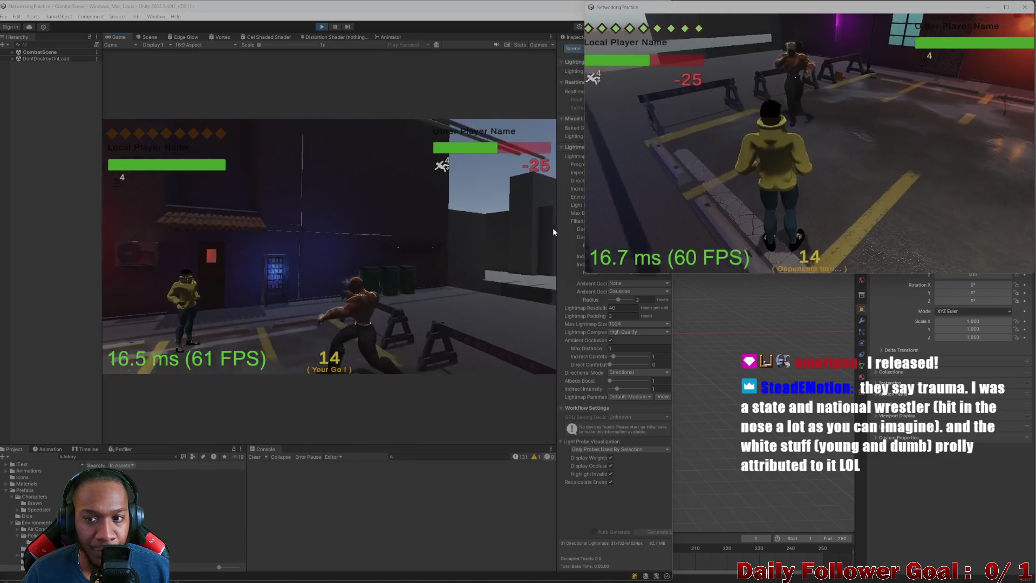
left_click(165, 355)
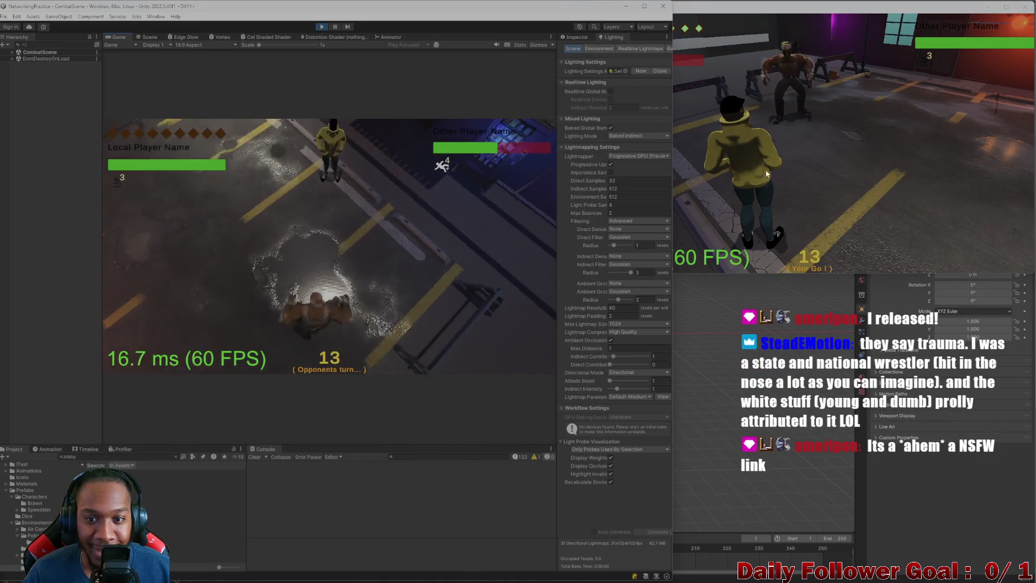
left_click(960, 2)
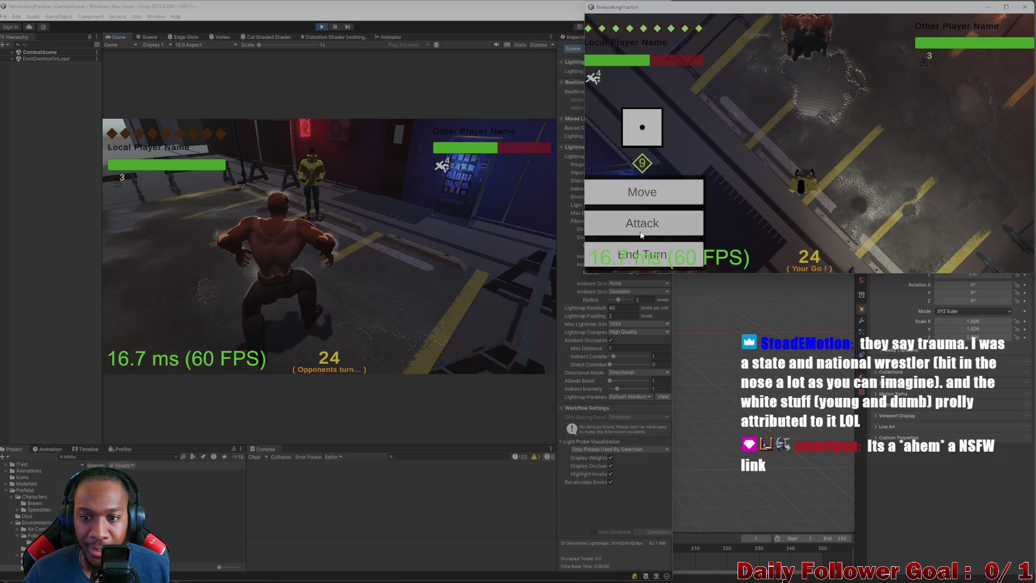
Have the Speedster use Haste, make two moves, and end its turn
left_click(641, 234)
left_click(980, 267)
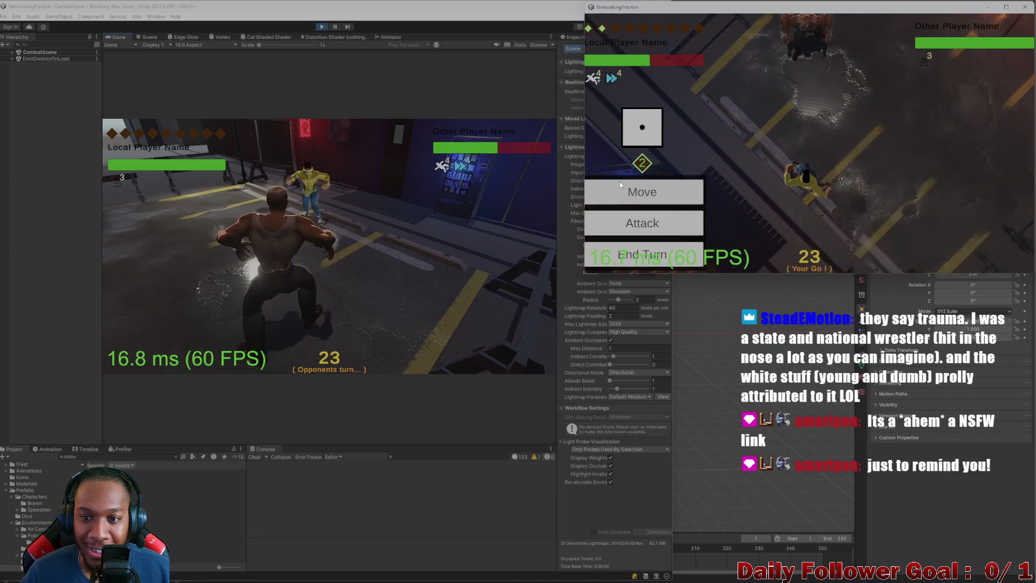
left_click(620, 187)
mouse_move(837, 189)
left_mouse_down()
mouse_move(825, 172)
mouse_move(851, 160)
mouse_move(856, 132)
left_mouse_up()
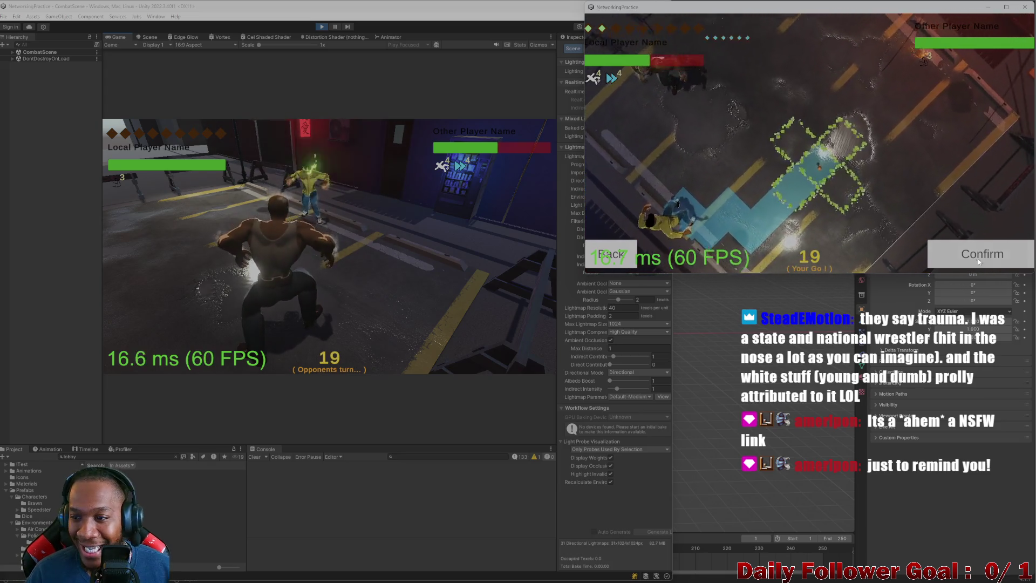
left_click(978, 258)
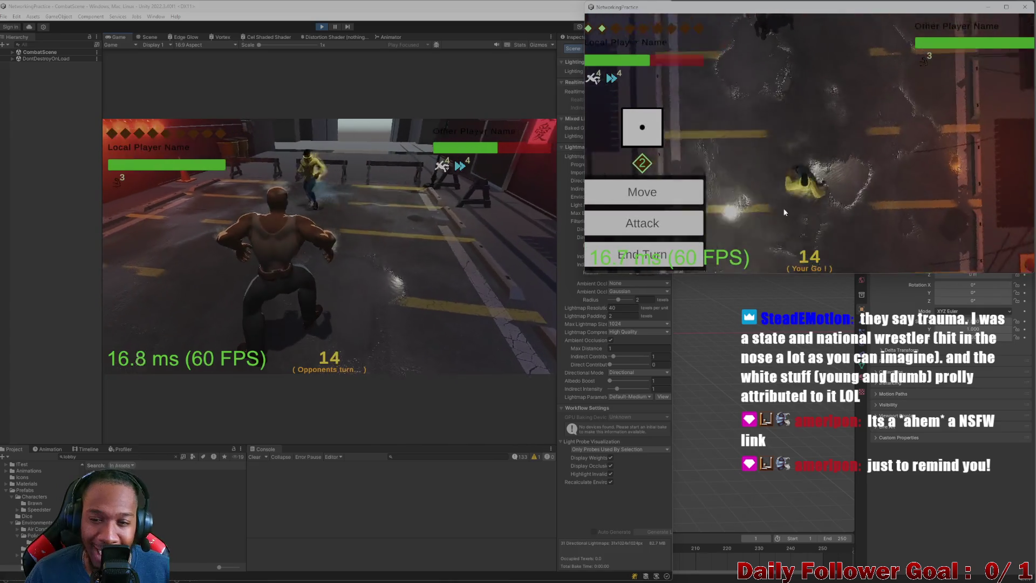
left_click(642, 192)
left_click(807, 145)
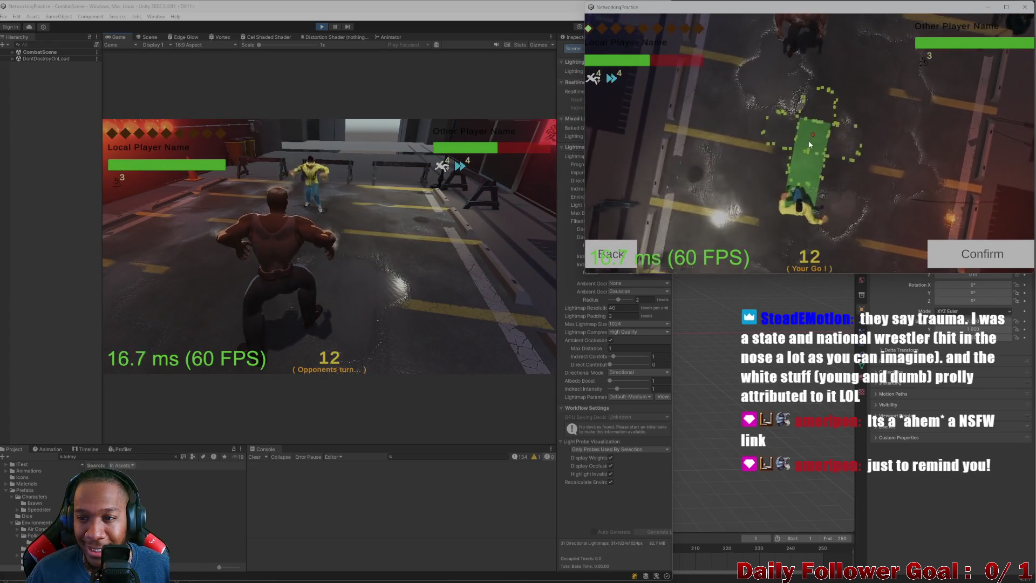
left_click(986, 254)
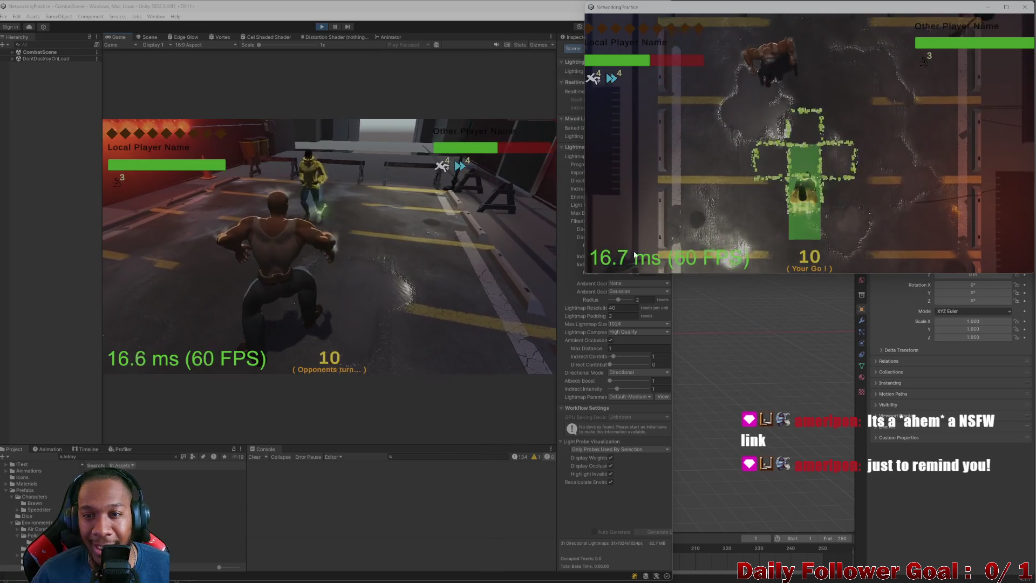
left_click(624, 266)
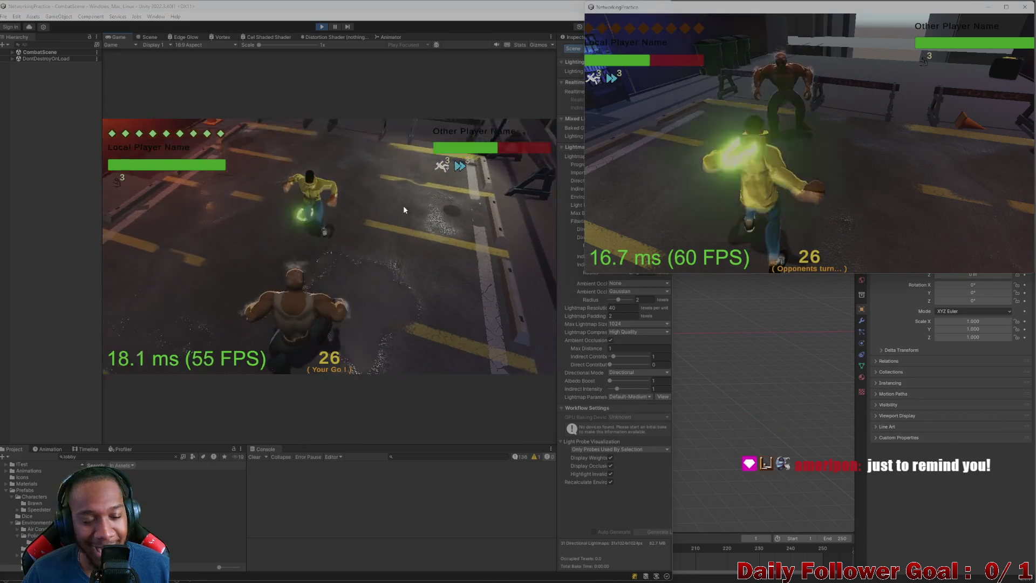
Move the Brawn twice toward the Speedster and hit it with Ground Pound
left_click(164, 294)
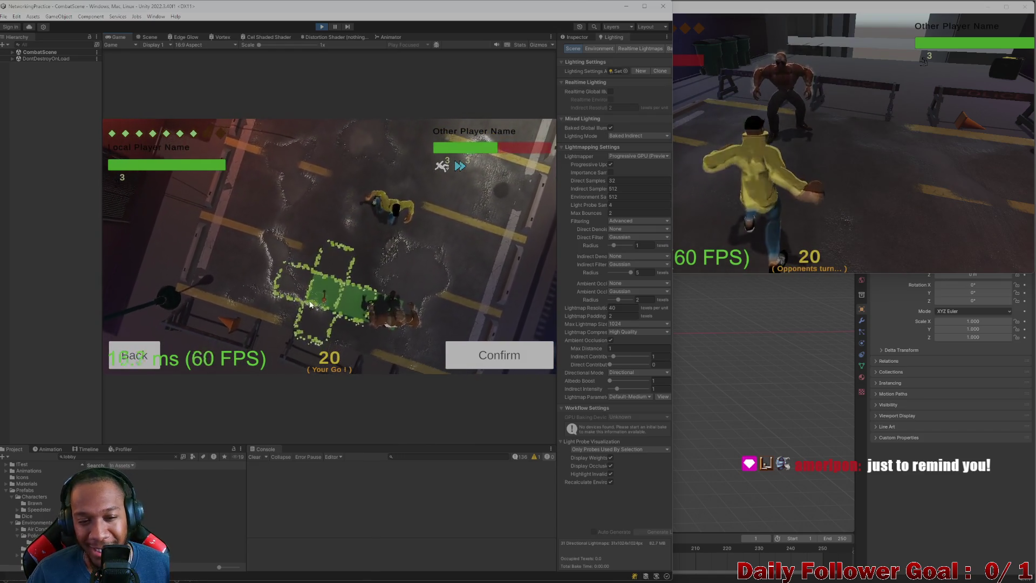
left_click(509, 352)
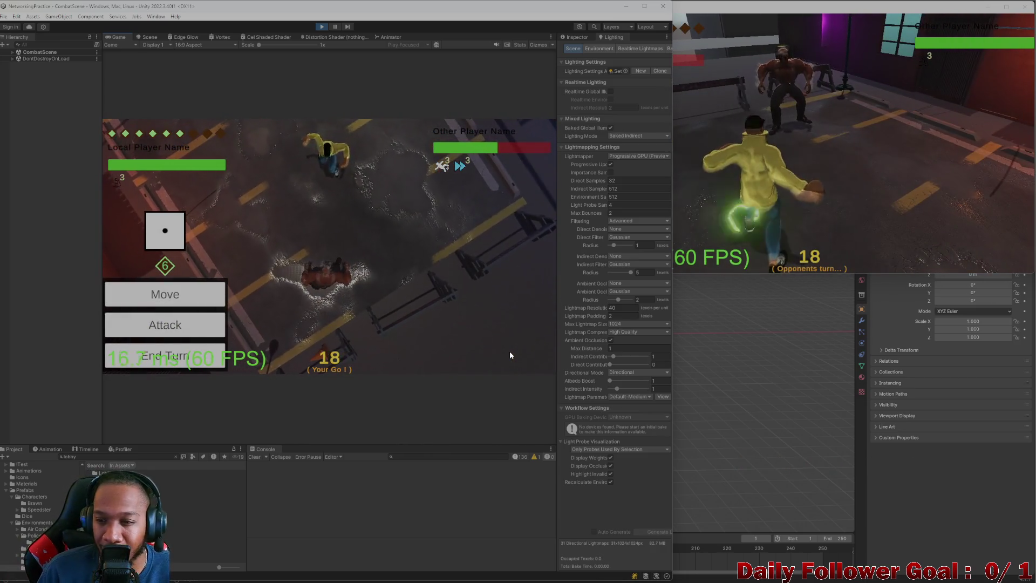
left_click(181, 302)
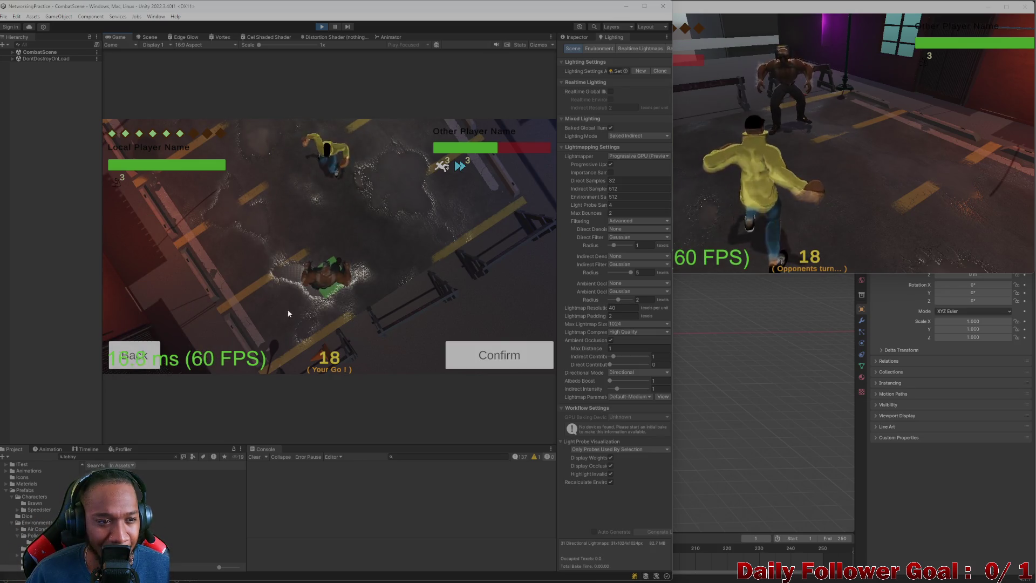
left_click(325, 247)
left_click(487, 350)
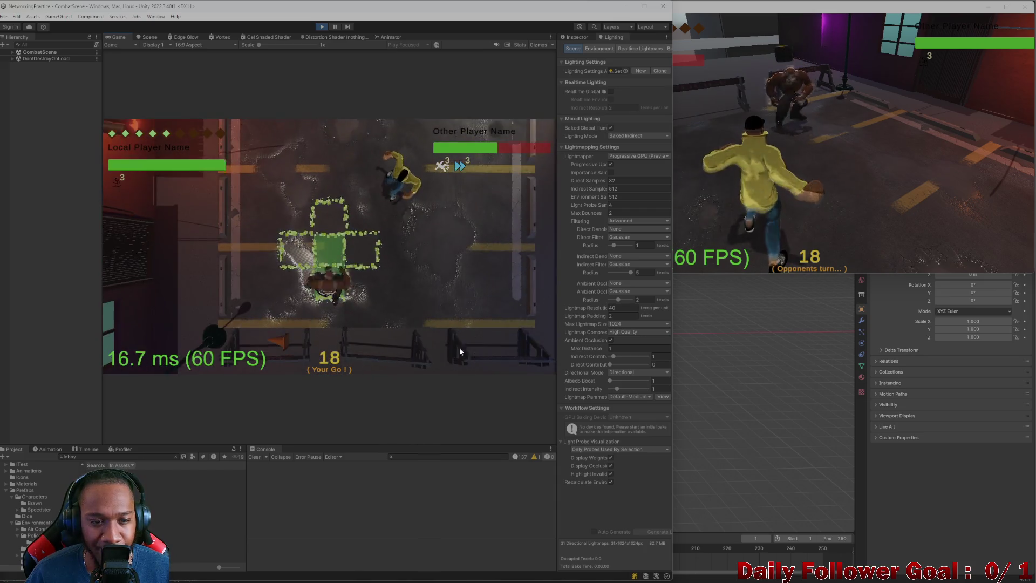
left_click(155, 323)
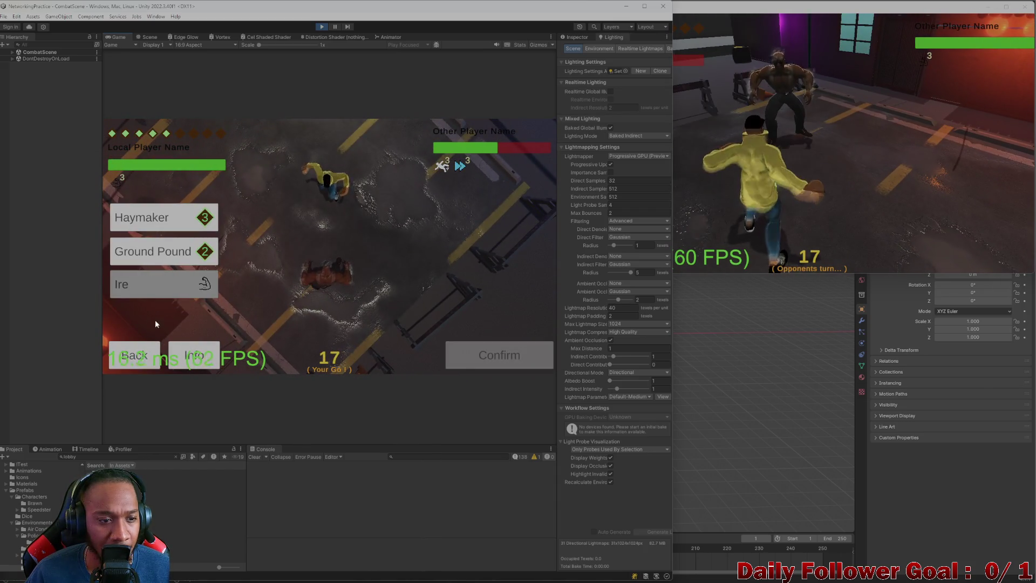
left_click(166, 249)
left_click(497, 351)
left_click(780, 200)
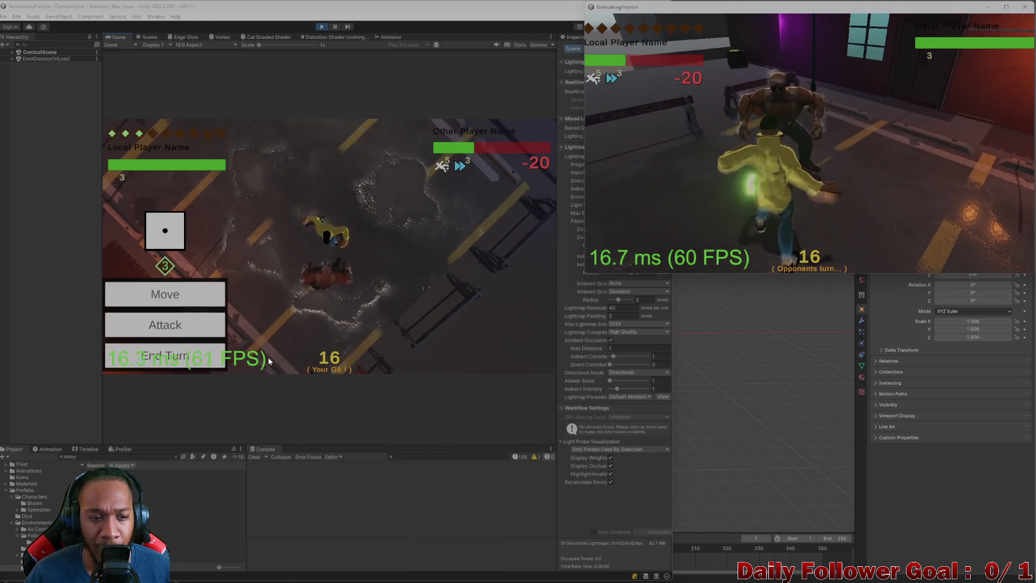
End the Brawn's turn, then have the Speedster use Momentum, move, and end its turn
left_click(165, 355)
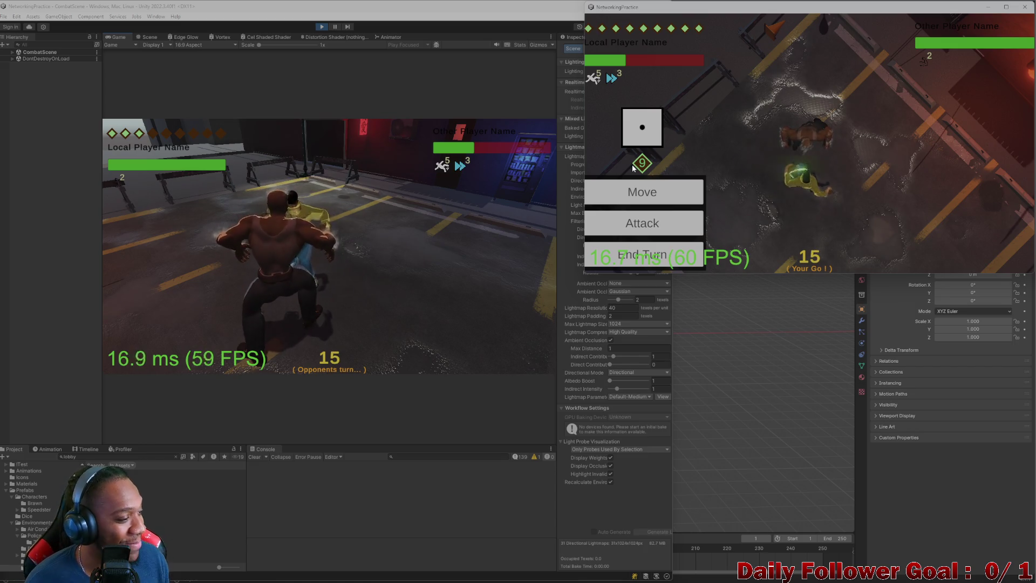
left_click(642, 214)
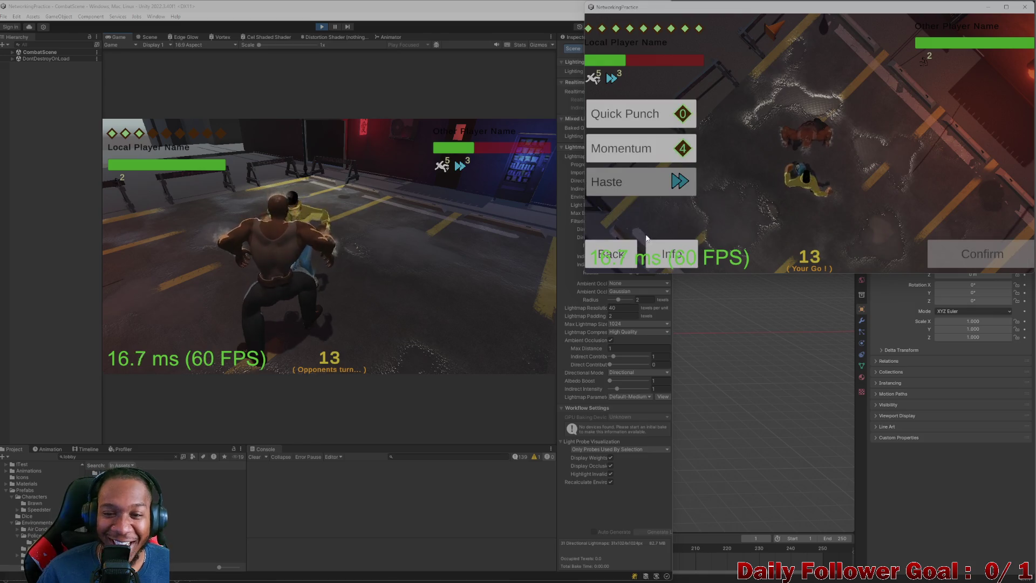
left_click(627, 150)
left_click(974, 256)
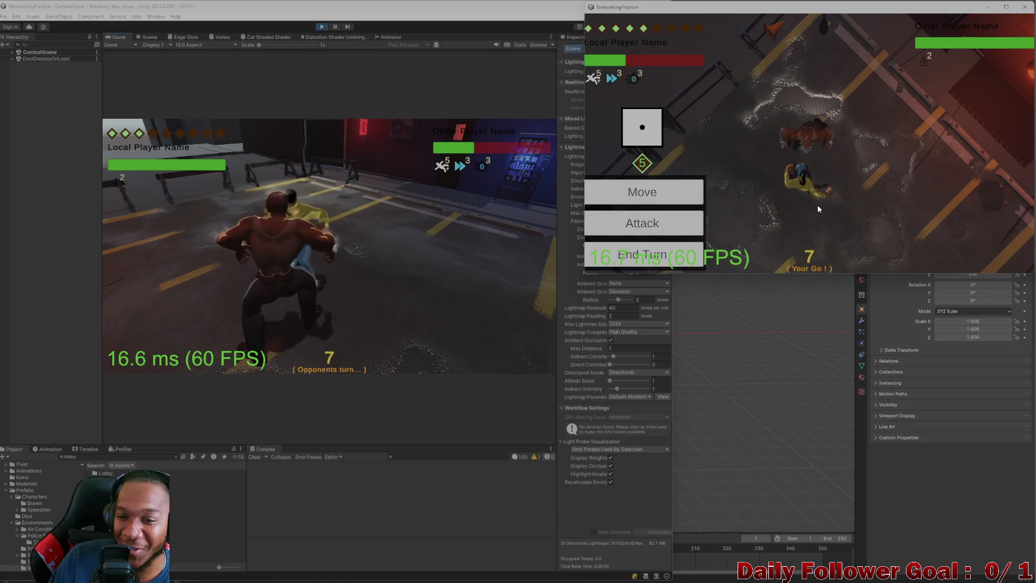
left_click(667, 227)
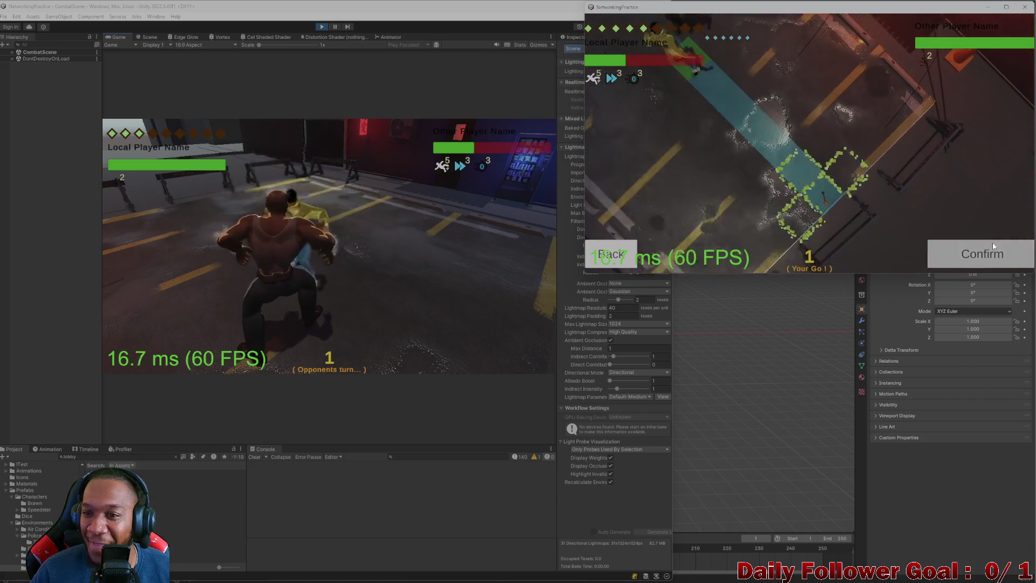
left_click(989, 247)
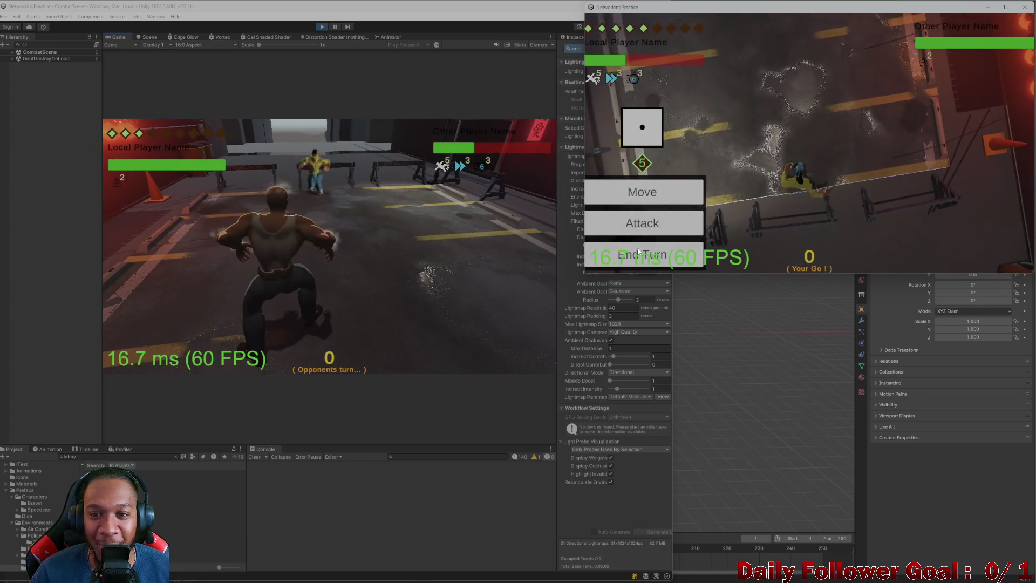
left_click(641, 254)
Move the Brawn across the grid and end its turn
left_click(221, 246)
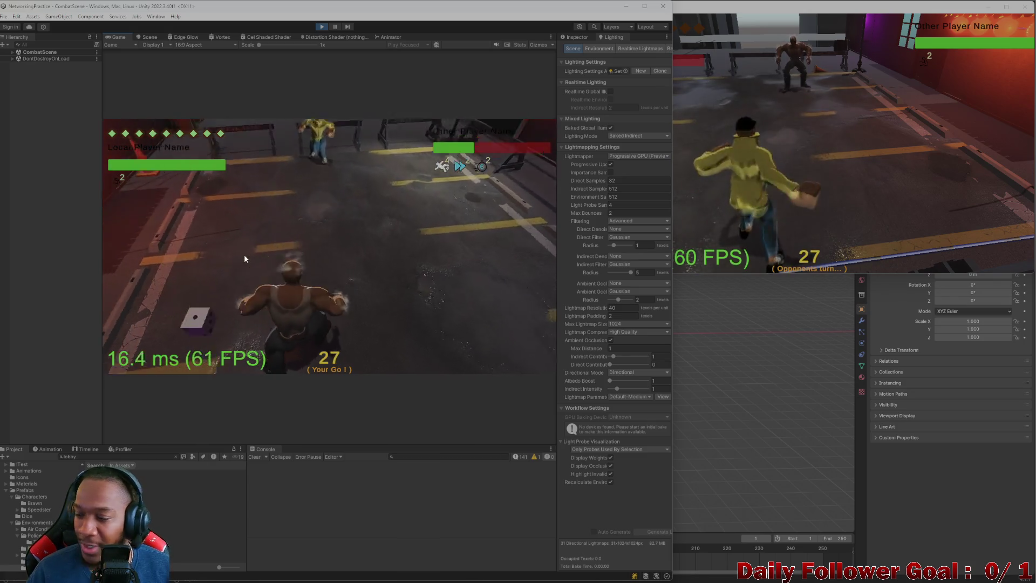
left_click(196, 300)
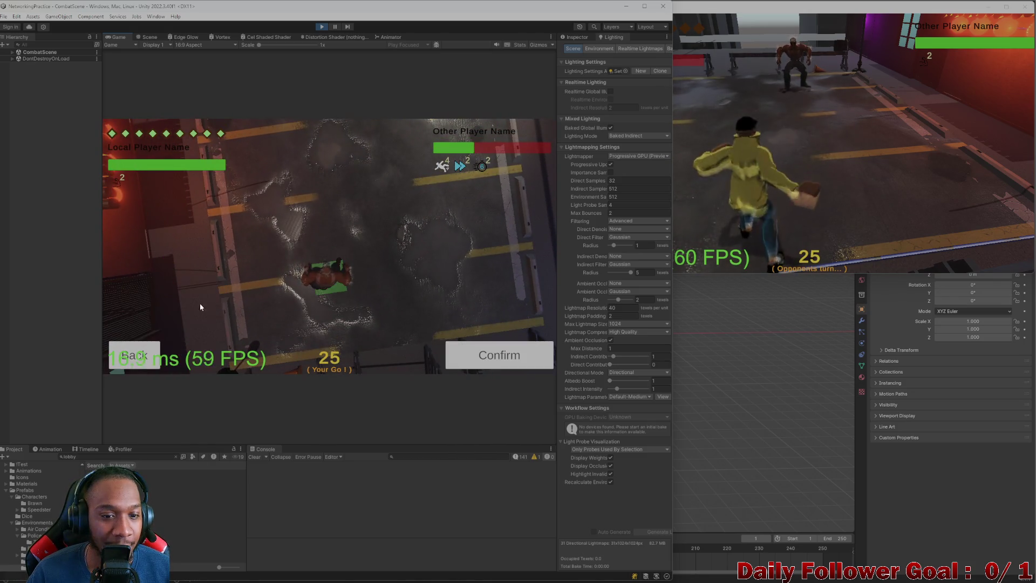
left_click(335, 215)
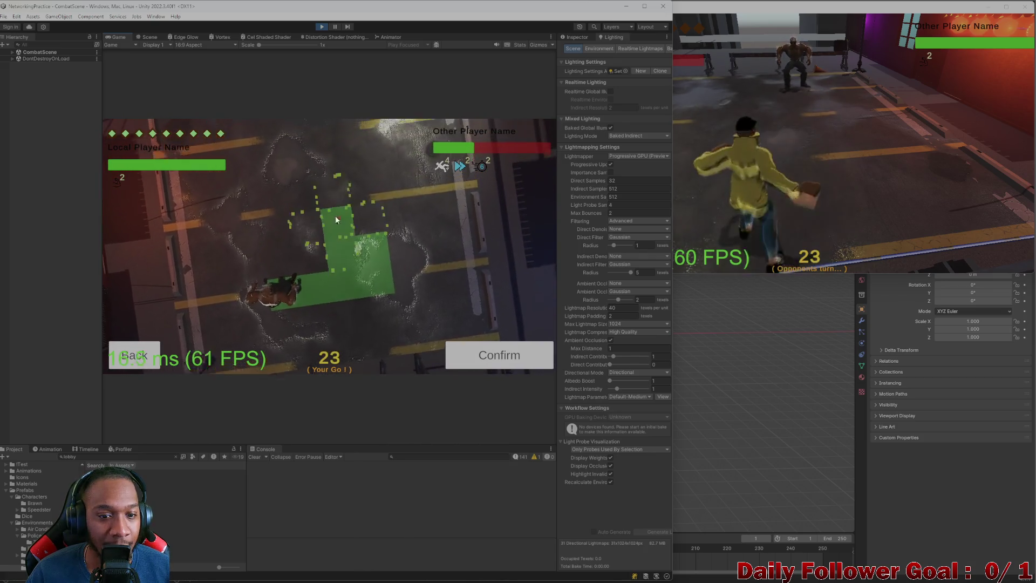
left_click(473, 367)
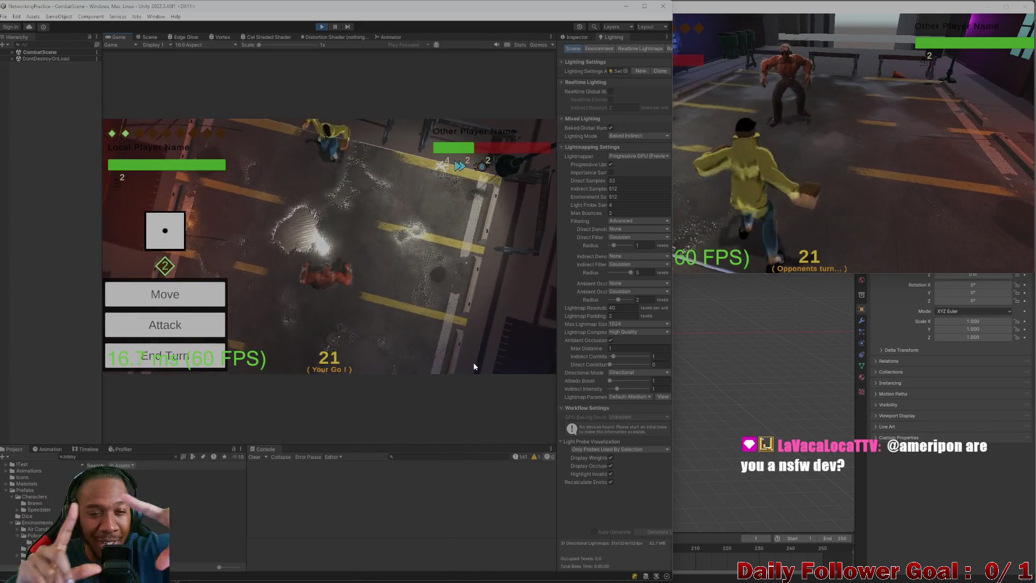
left_click(184, 365)
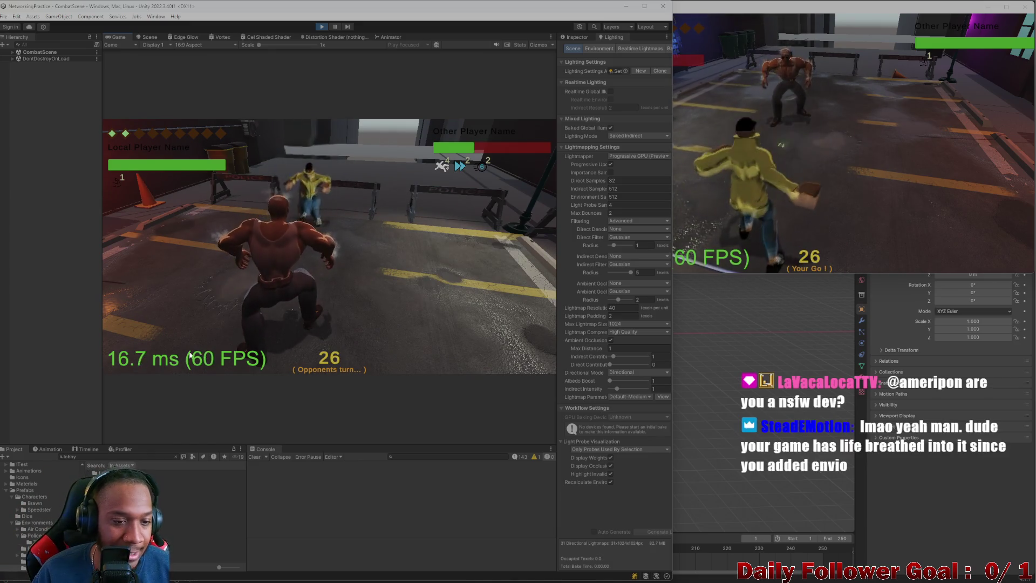
Move the Speedster along the cyan path and pass the turn to the Brawn
left_click(785, 208)
left_click(623, 157)
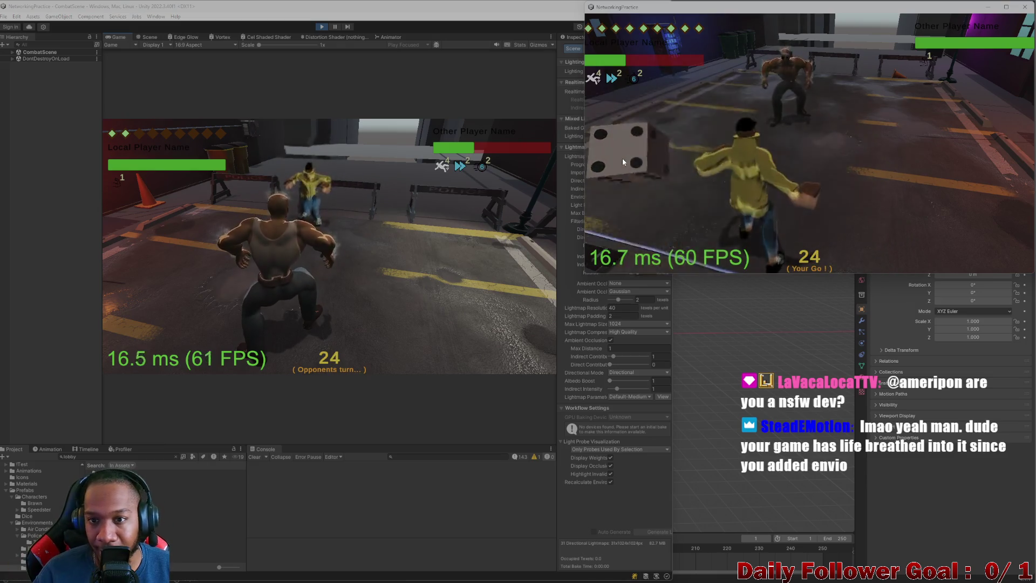
left_click(793, 189)
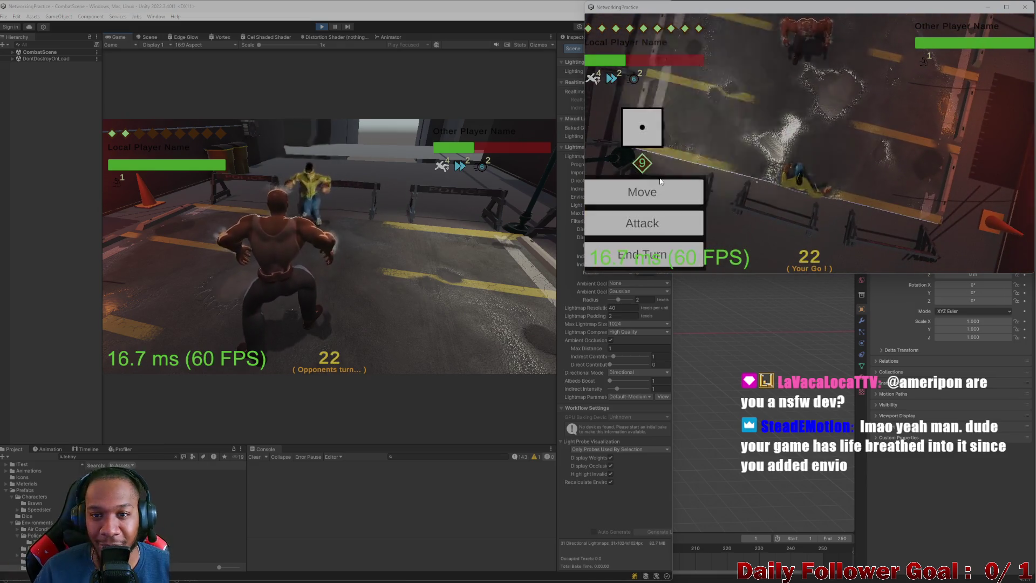
left_click(643, 189)
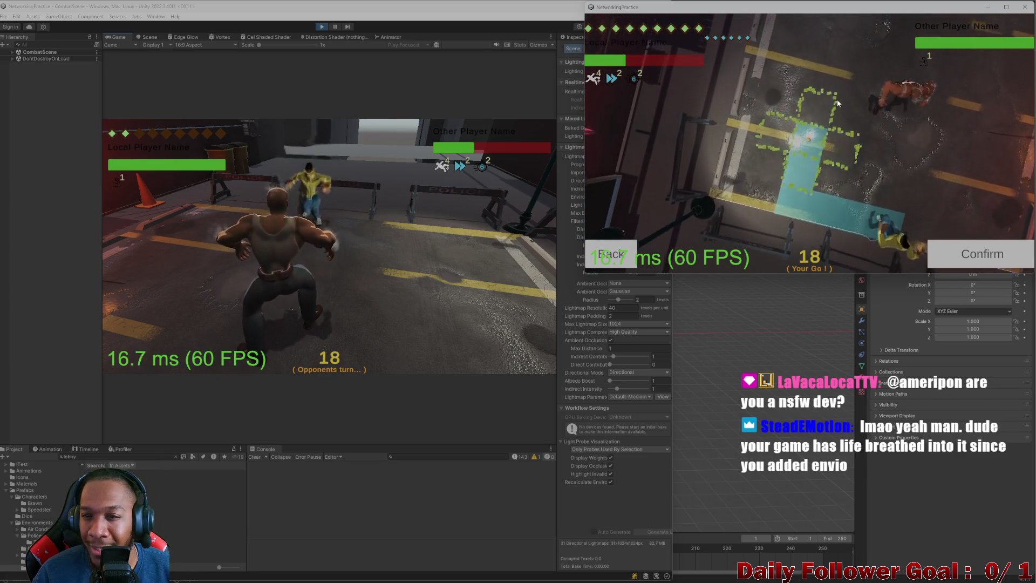
left_click(979, 258)
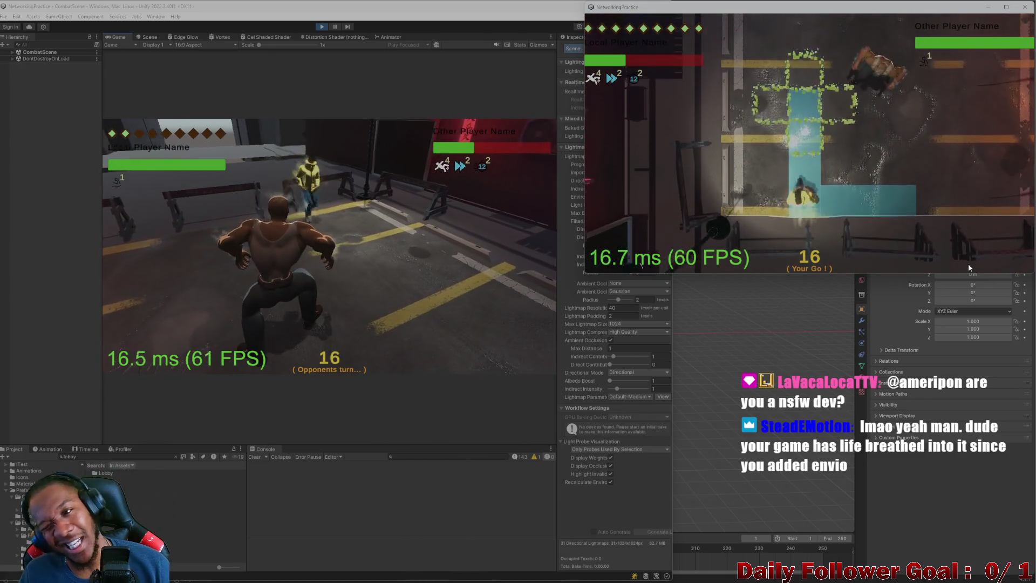
left_click(643, 261)
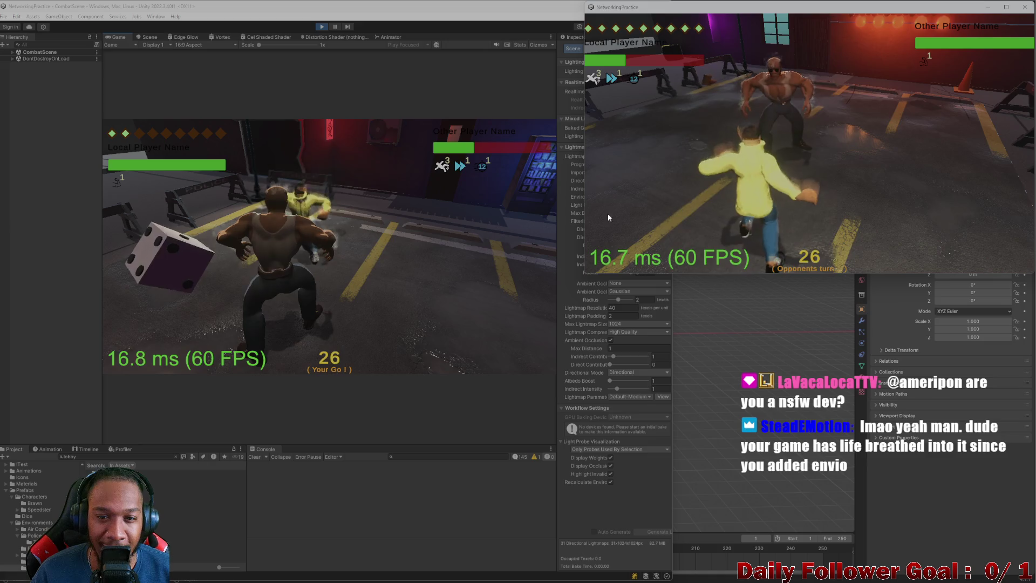
left_click(183, 274)
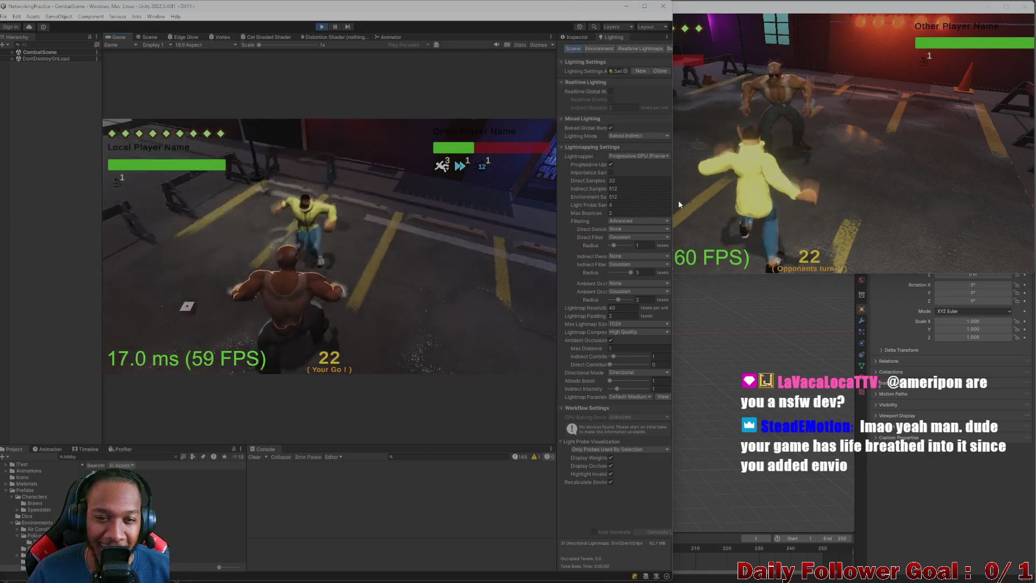
left_click(818, 186)
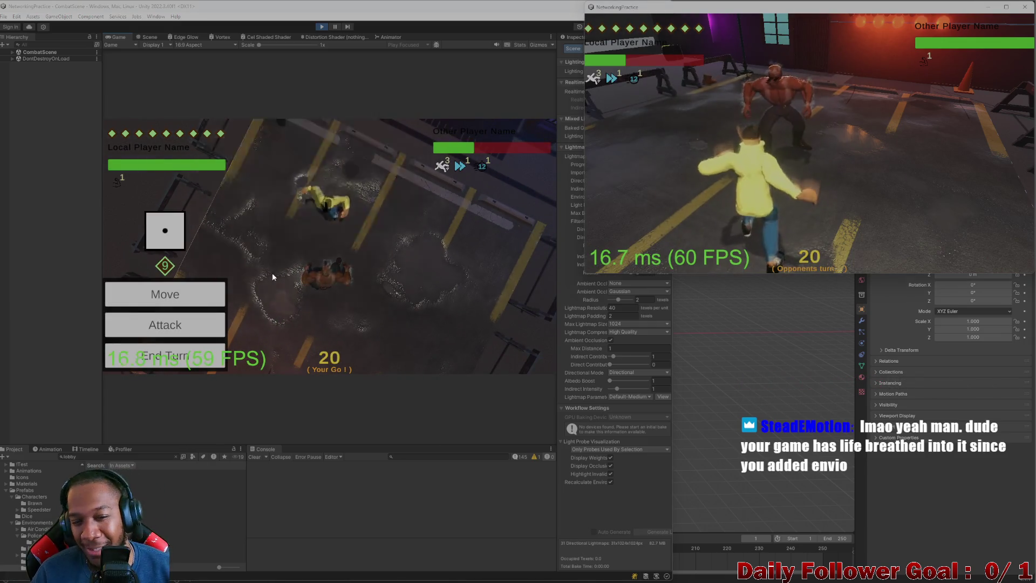
Back out of the attack list, move the Brawn onto the Speedster's tile, and end its turn
left_click(196, 328)
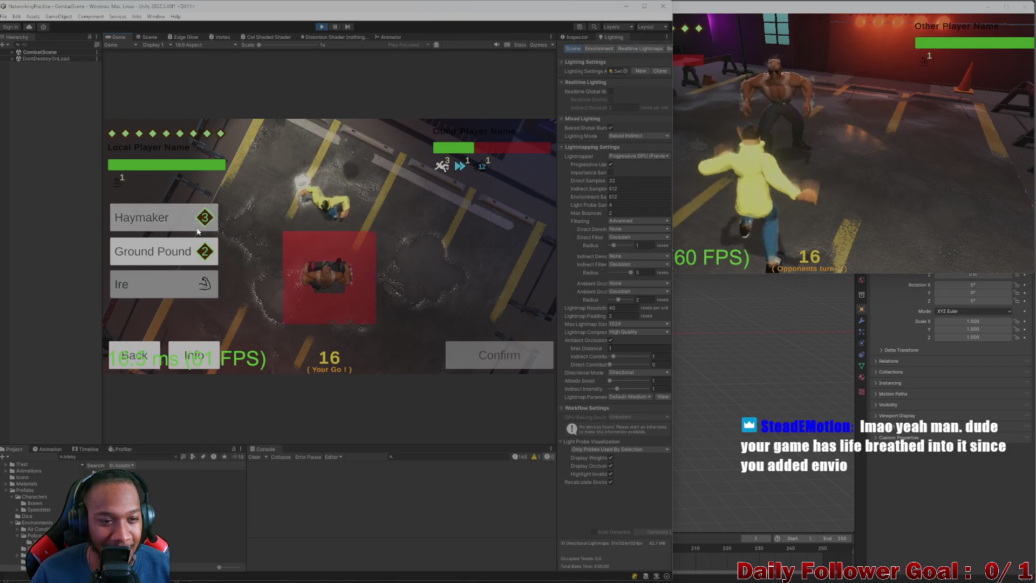
left_click(143, 367)
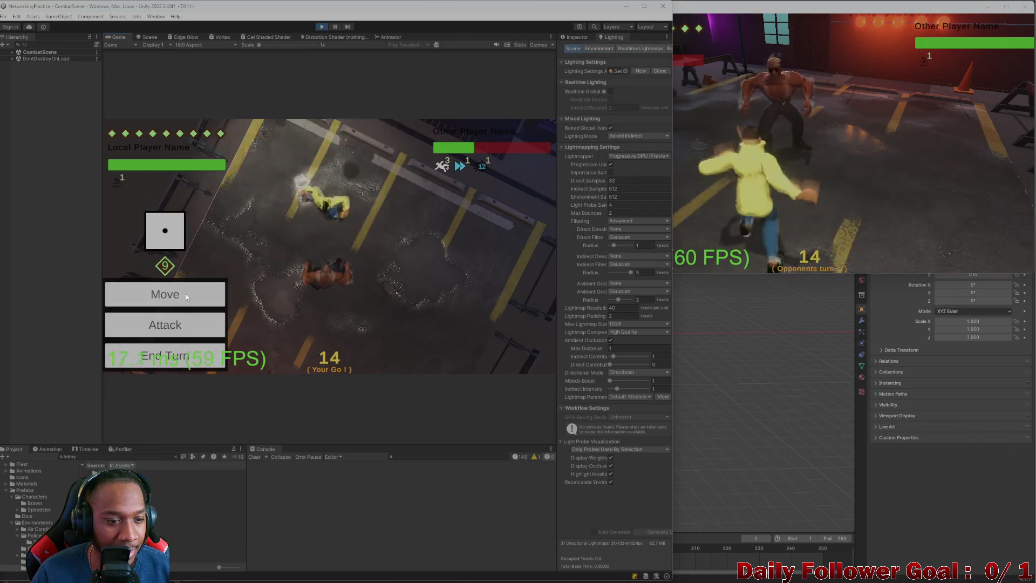
left_click(162, 294)
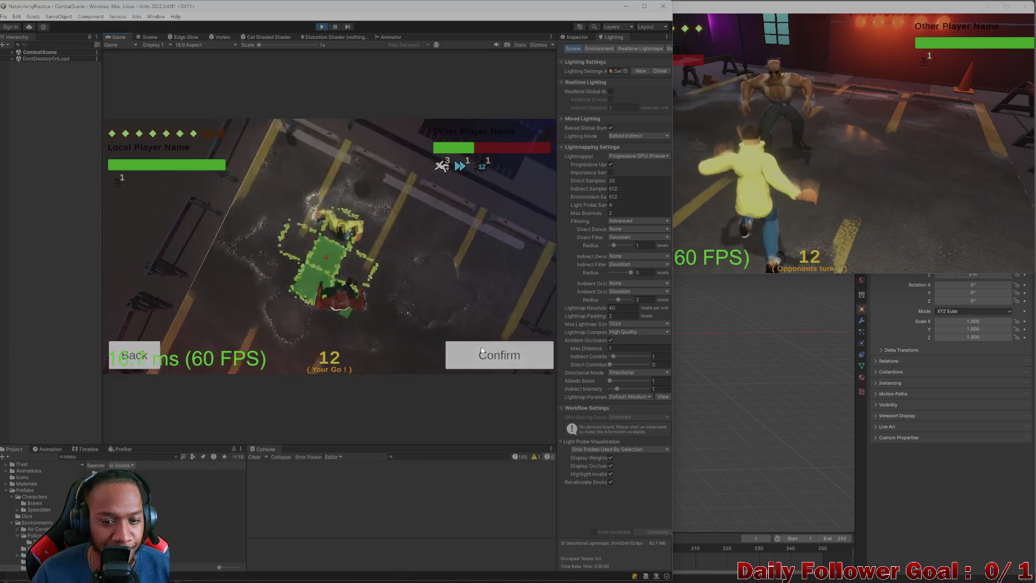
left_click(484, 351)
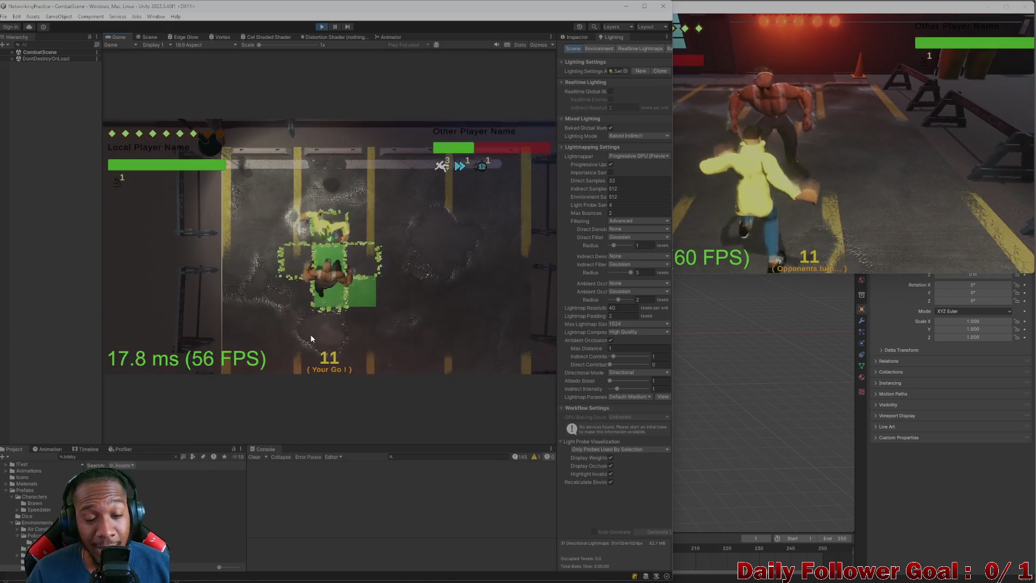
left_click(181, 337)
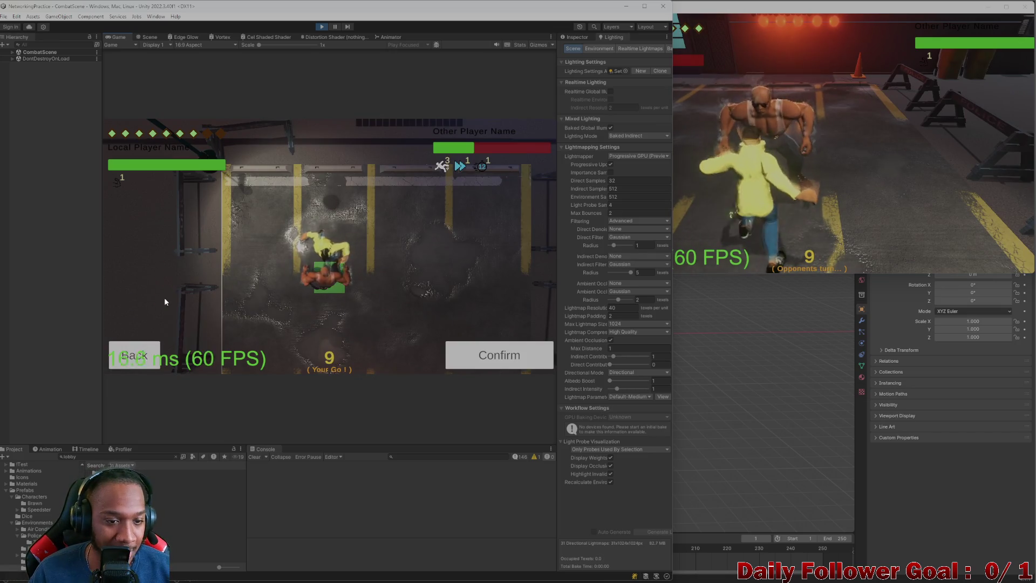
left_click(834, 172)
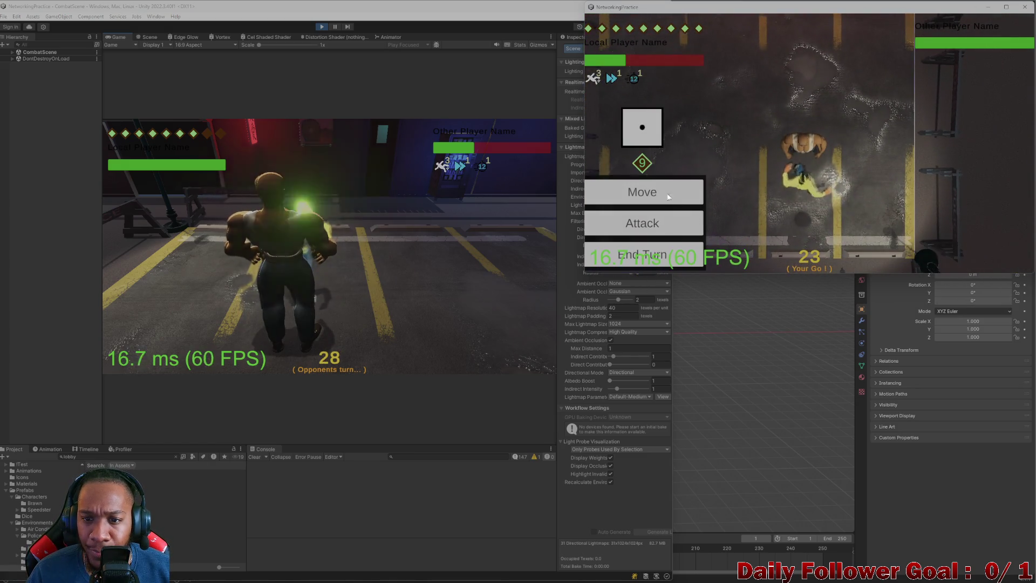
Make two confirmed moves with the Speedster along the highlighted path
left_click(679, 190)
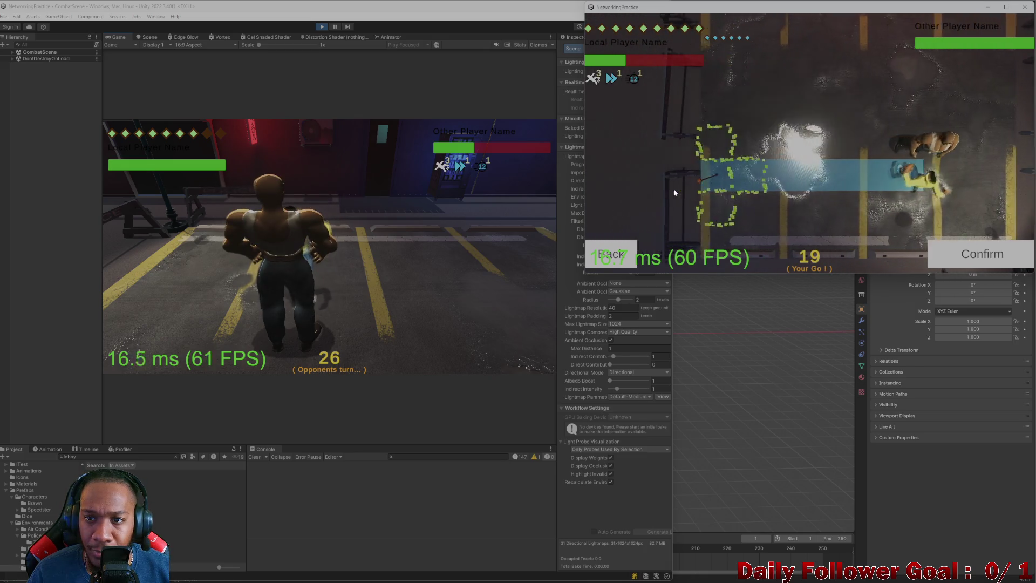
left_click(955, 251)
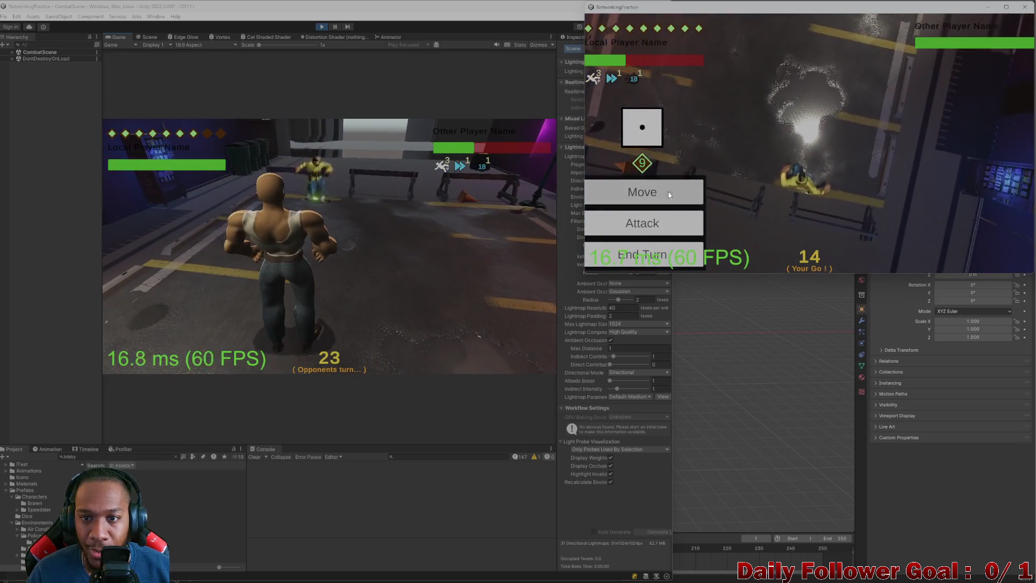
left_click(668, 192)
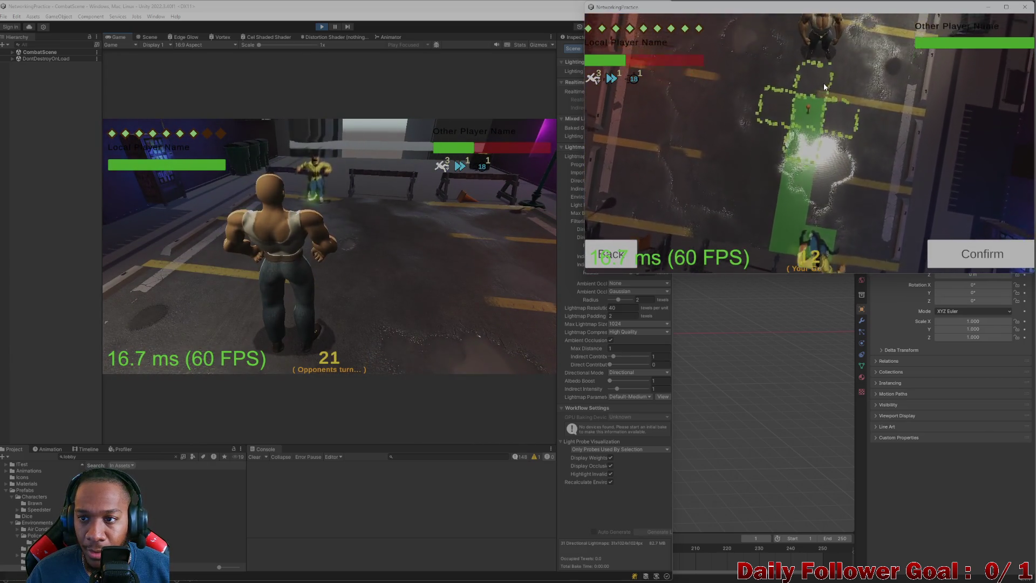
left_click(823, 82)
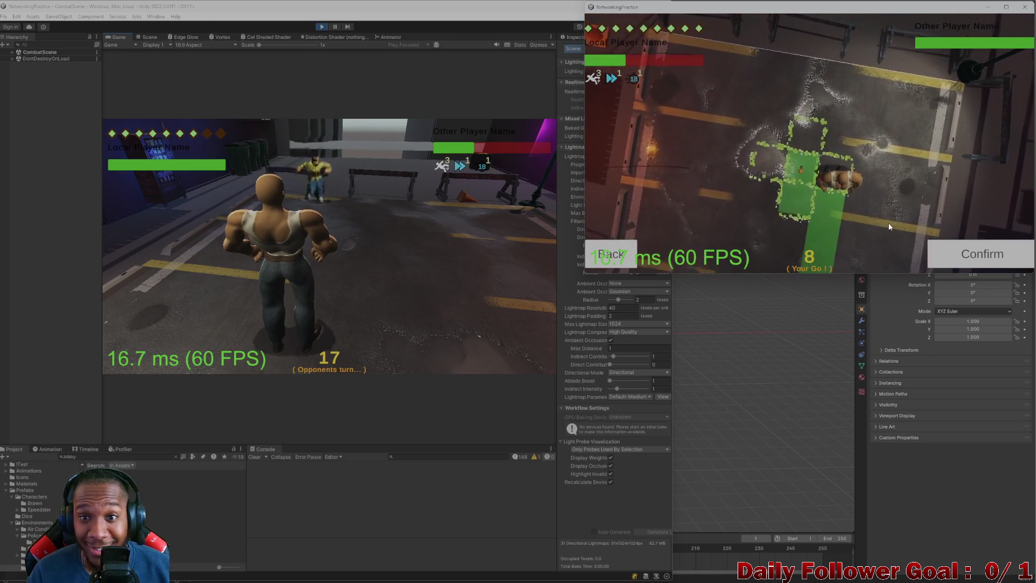
left_click(957, 243)
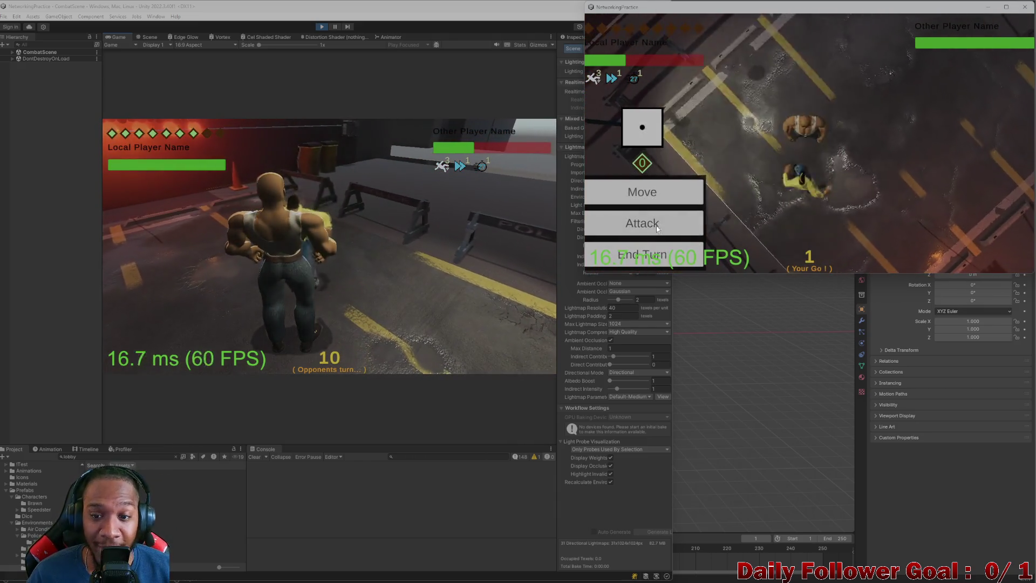
Hit the Brawn with Quick Punch and widen the game window to show more HUD
left_click(627, 217)
left_click(624, 124)
left_click(933, 254)
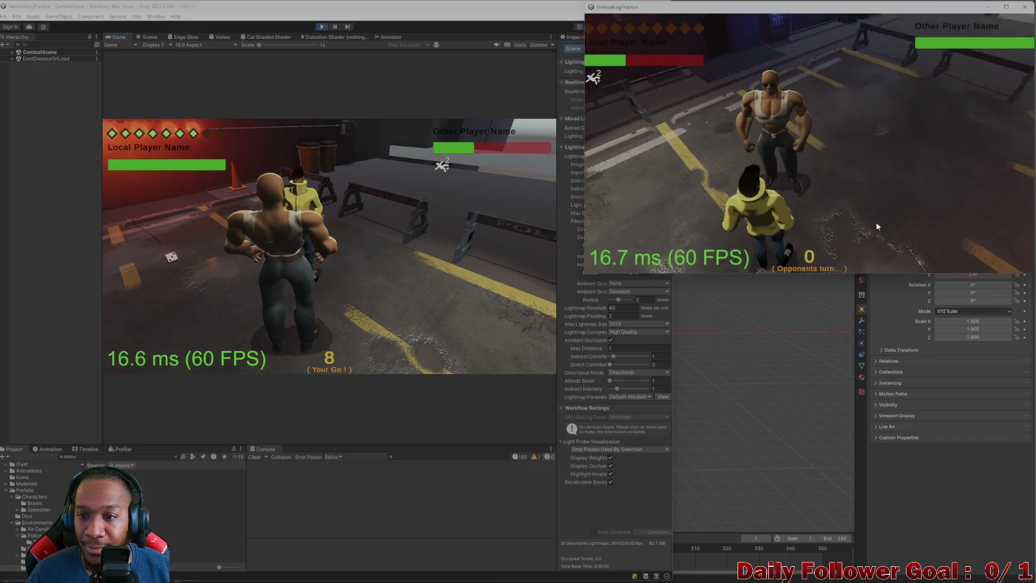
left_click(539, 205)
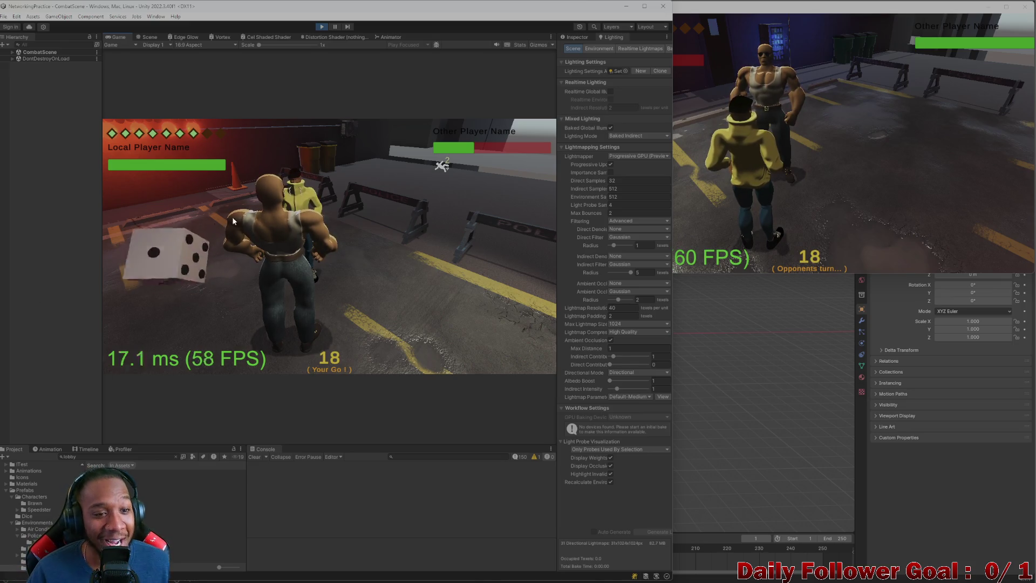
left_click_drag(672, 141, 585, 129)
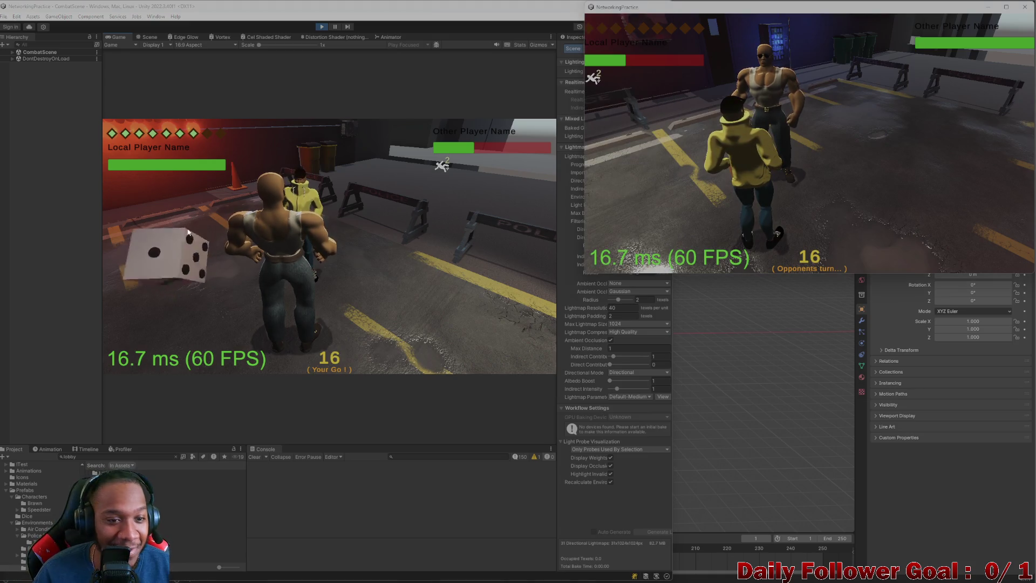
left_click(146, 246)
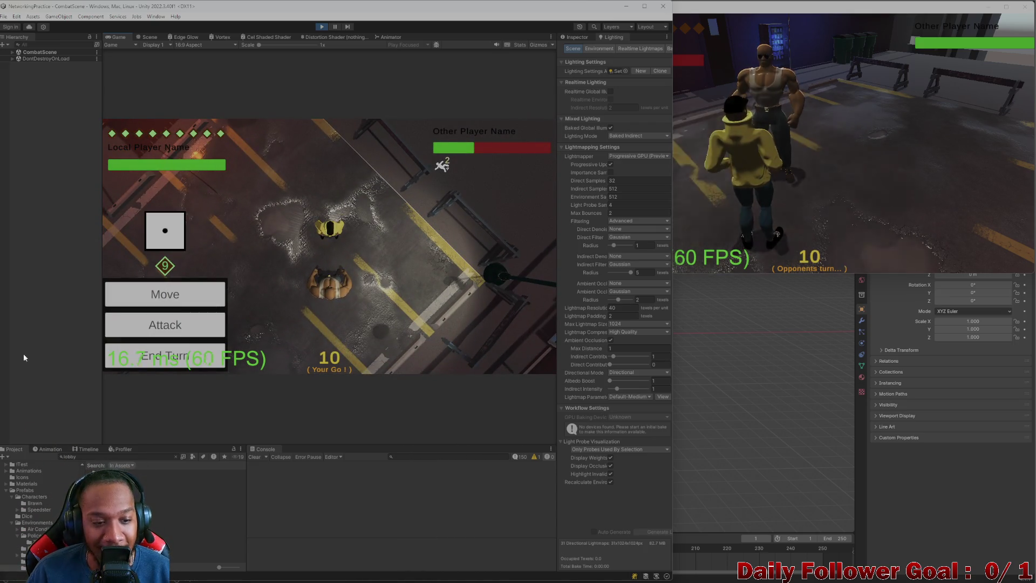
End the turn on both clients without acting, close the standalone build, and stop Play mode
left_click(162, 356)
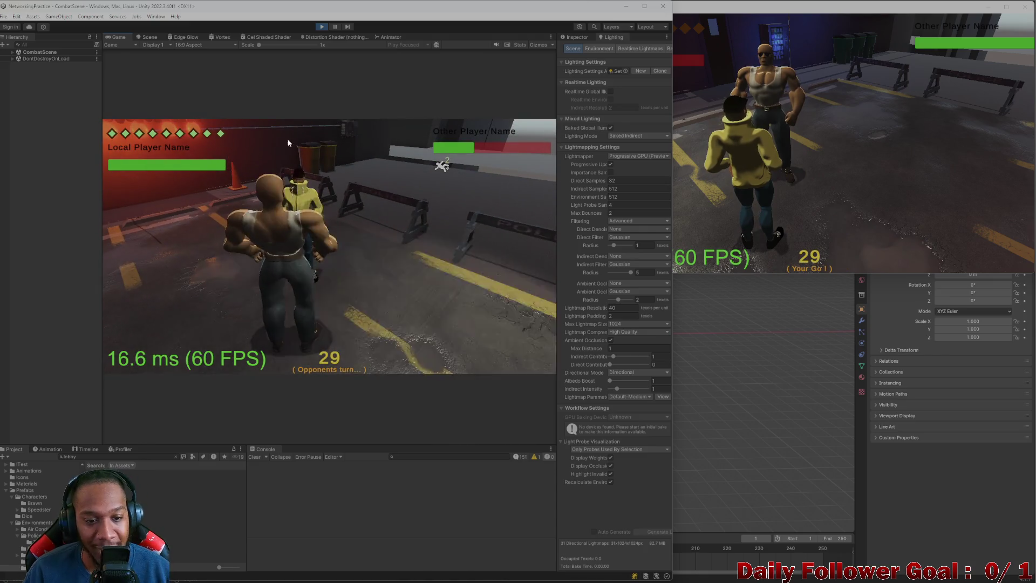
left_click(787, 208)
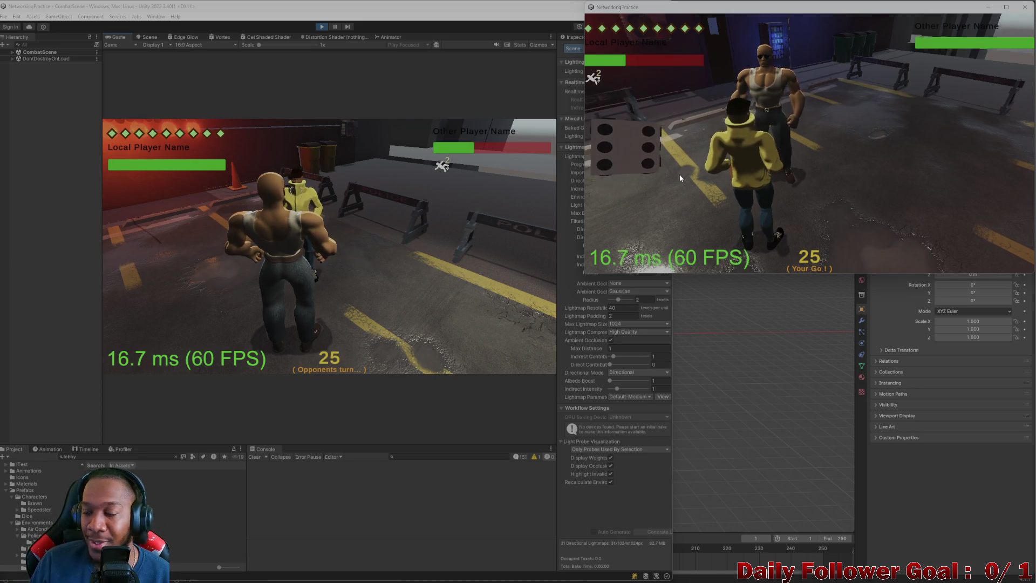
left_click(629, 170)
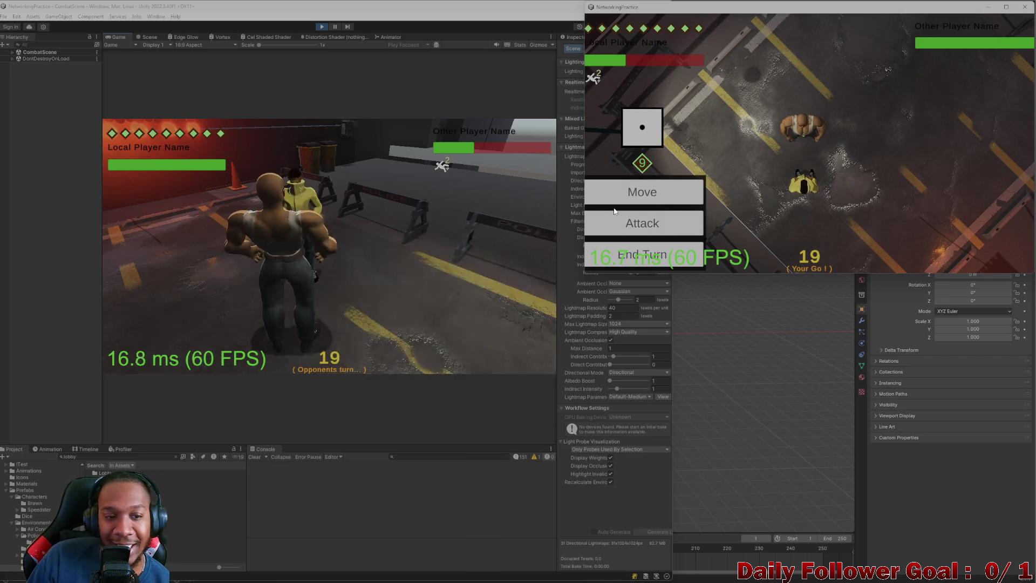
left_click(667, 266)
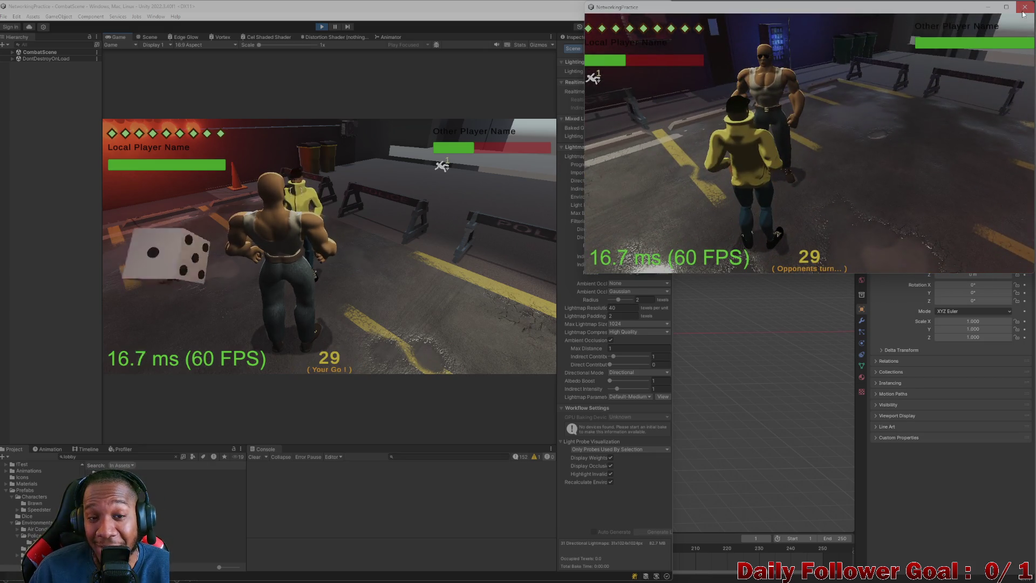
left_click(1023, 11)
left_click(323, 26)
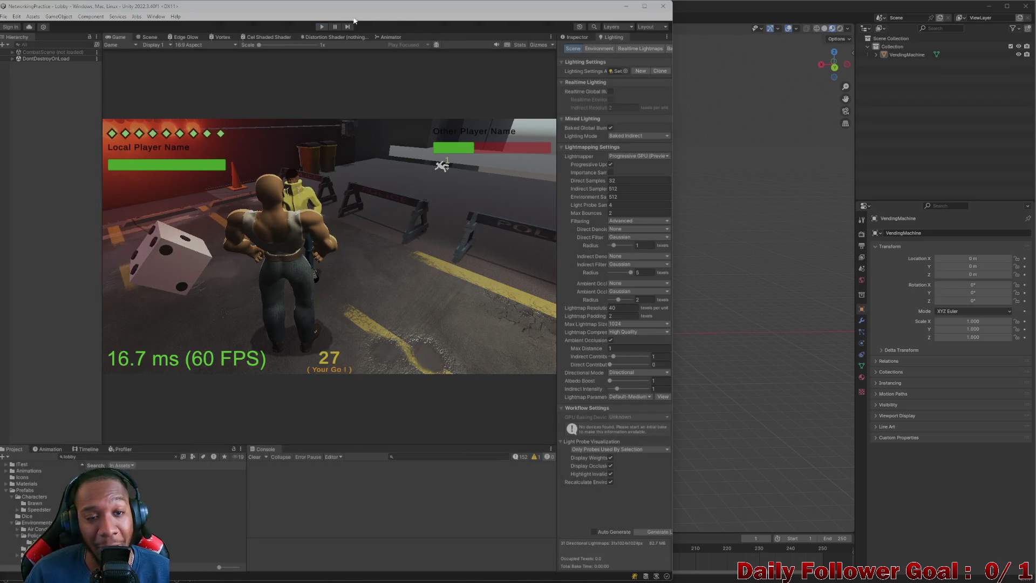
Maximise the Unity editor to fill the screen, with the Lobby scene open for editing
mouse_move(350, 17)
left_mouse_down()
mouse_move(534, 105)
mouse_move(534, 2)
left_mouse_up()
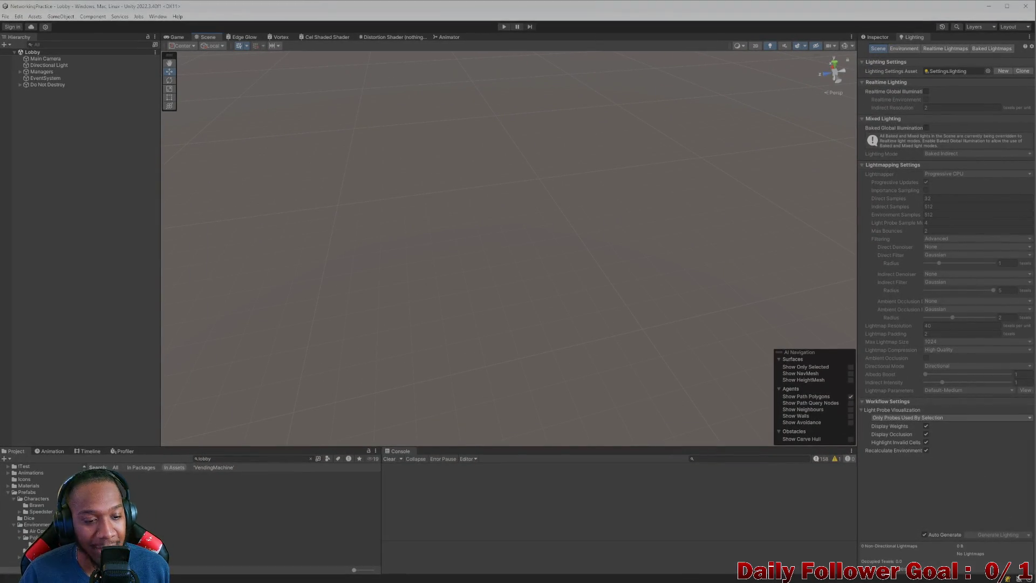